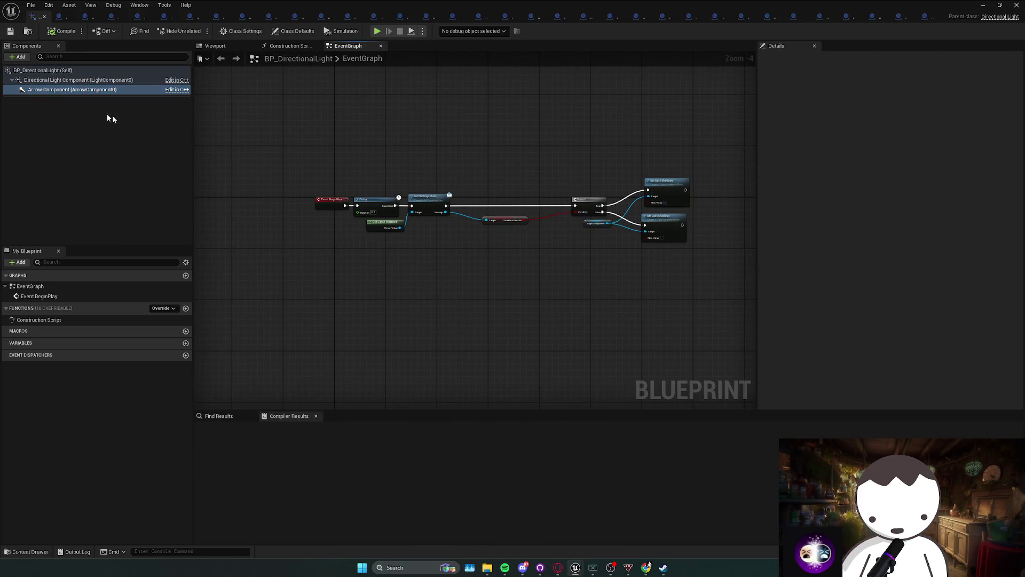
Uncheck Start with Tick Enabled for BP_DirectionalLight's Directional Light and Arrow components, then compile.
{"action": "left_click", "coordinate": [41, 73]}
{"action": "left_click", "coordinate": [767, 58]}
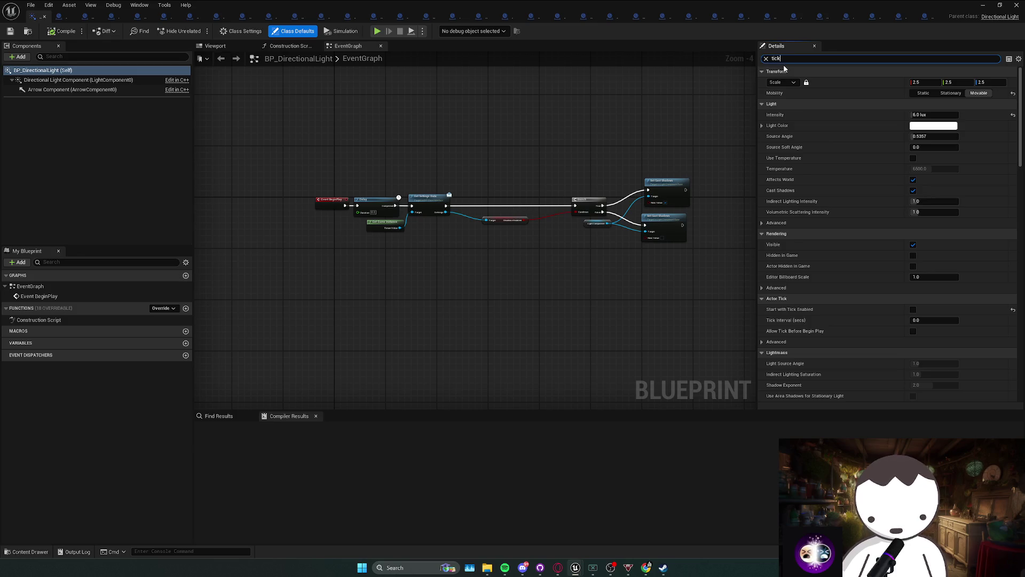
{"action": "type", "text": "tick"}
{"action": "left_click", "coordinate": [123, 80]}
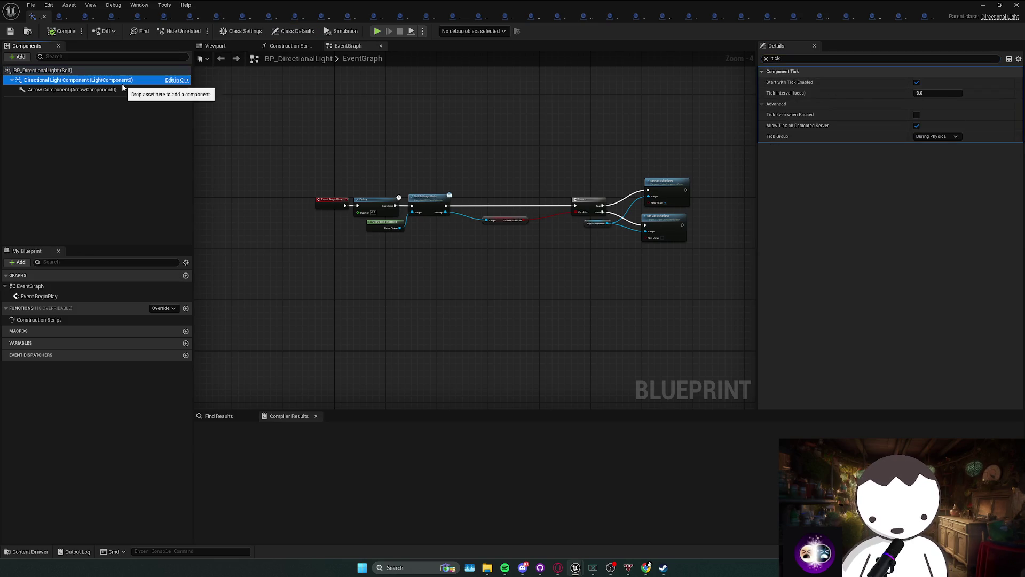
{"action": "left_click", "coordinate": [119, 89], "text": "shift"}
{"action": "left_click", "coordinate": [917, 82]}
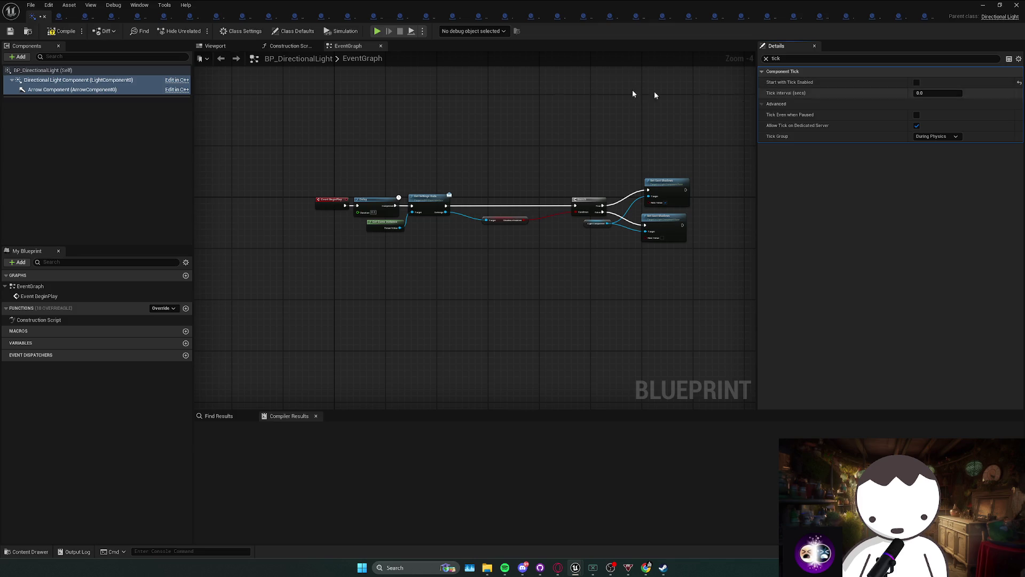
{"action": "left_click", "coordinate": [63, 31]}
{"action": "key", "text": "alt+Tab"}
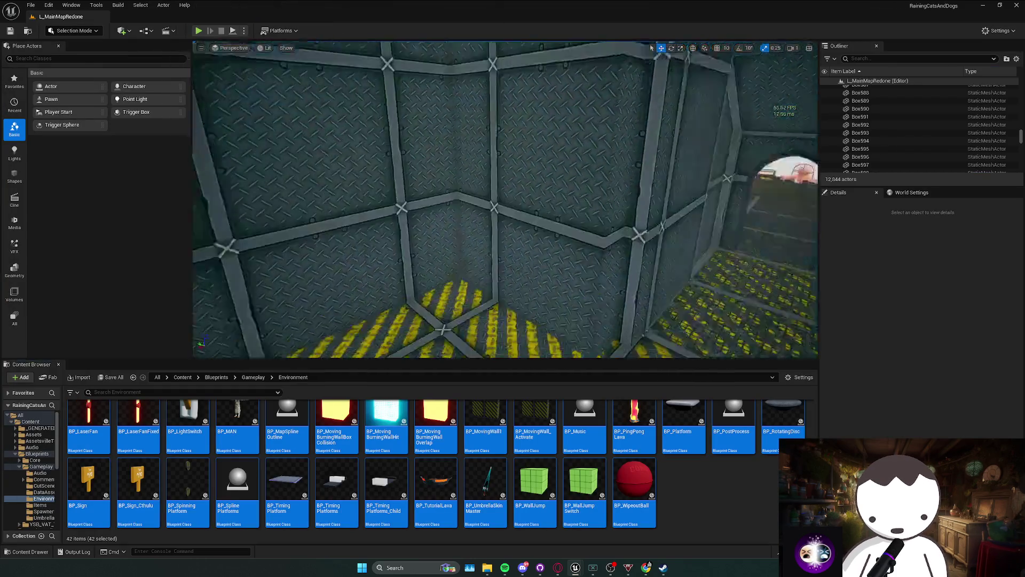
Fly the viewport camera across the level to the grey floor platforms.
{"action": "left_click_drag", "start_coordinate": [260, 66], "coordinate": [260, 66]}
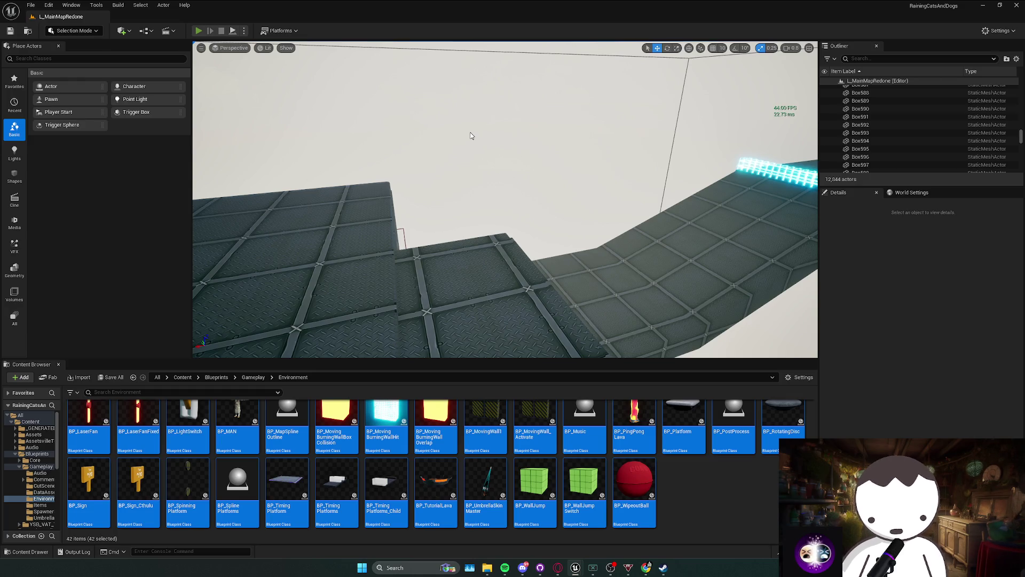
Play the level in the editor with Alt+P, then stop the session with Esc.
{"action": "key", "text": "alt+p"}
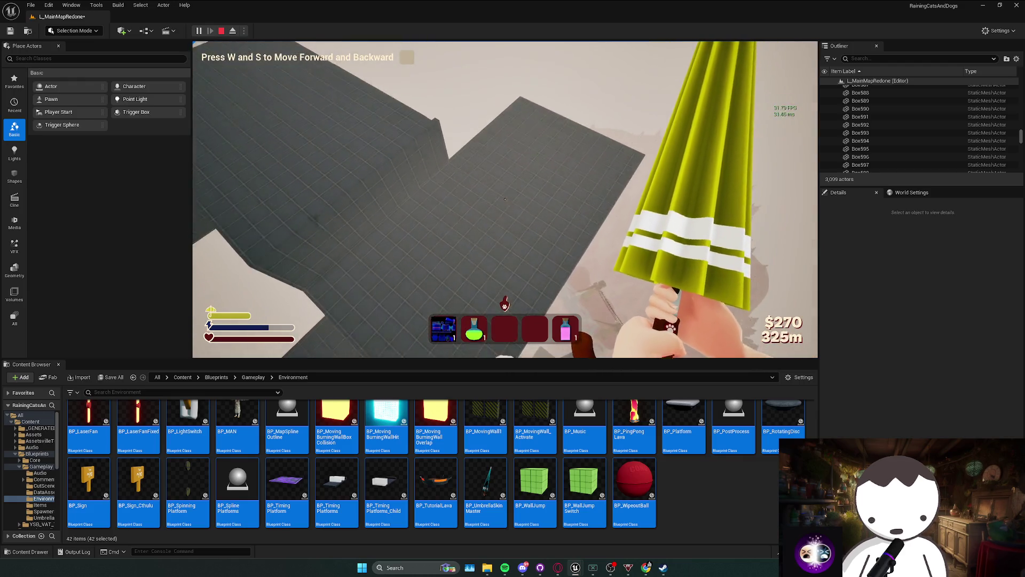
{"action": "key", "text": "Escape"}
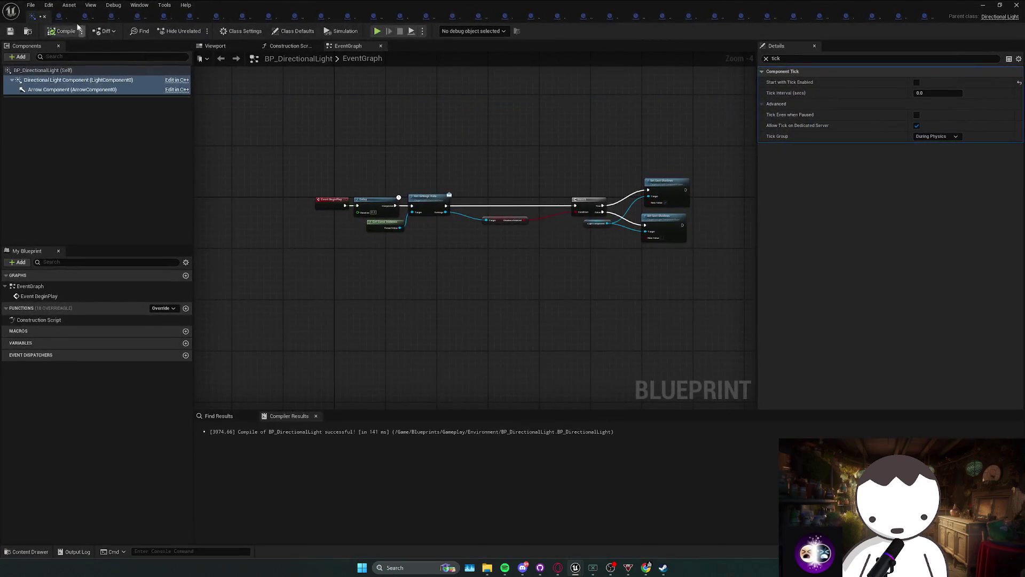
In BP_DistanceUp, filter Details by 'tick', disable Start with Tick Enabled and compile.
{"action": "left_click", "coordinate": [59, 16]}
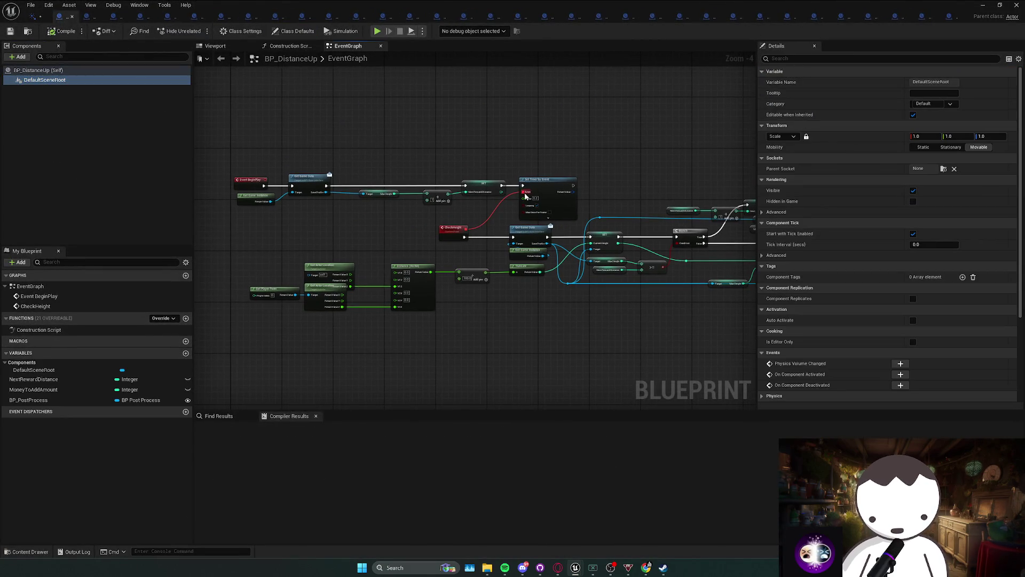
{"action": "left_click", "coordinate": [212, 47]}
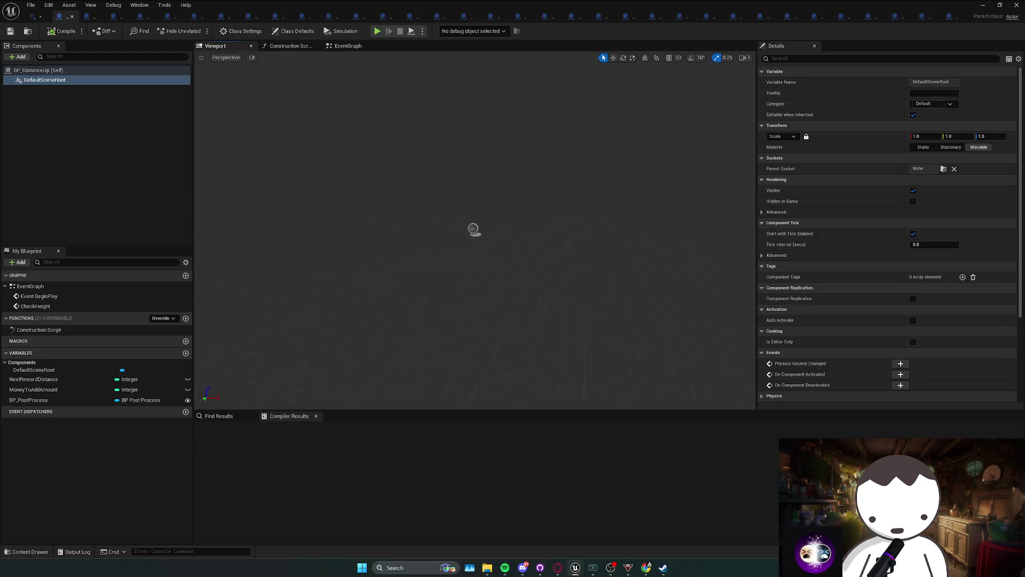
{"action": "left_click", "coordinate": [359, 46]}
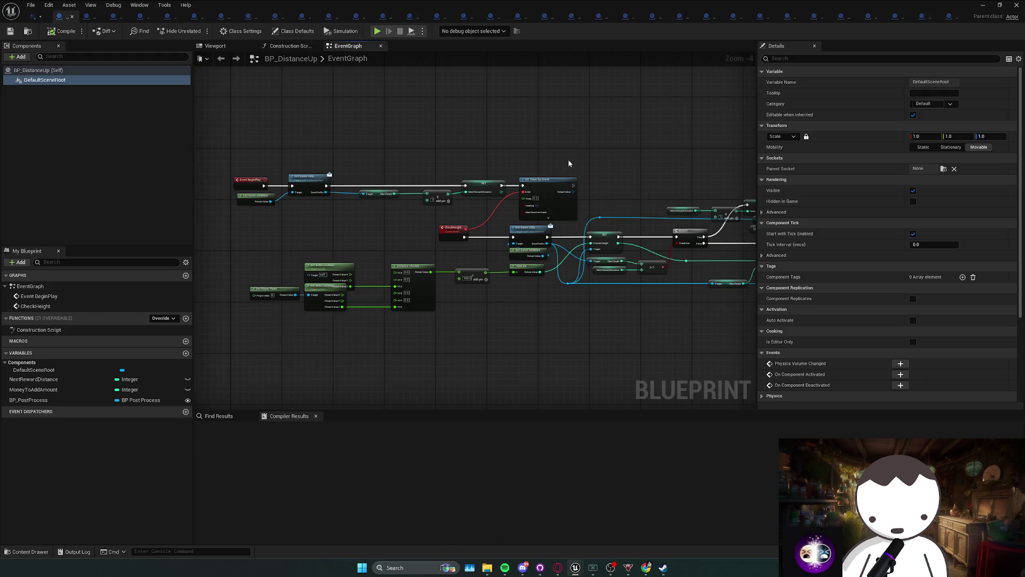
{"action": "left_click_drag", "start_coordinate": [573, 172], "coordinate": [535, 170]}
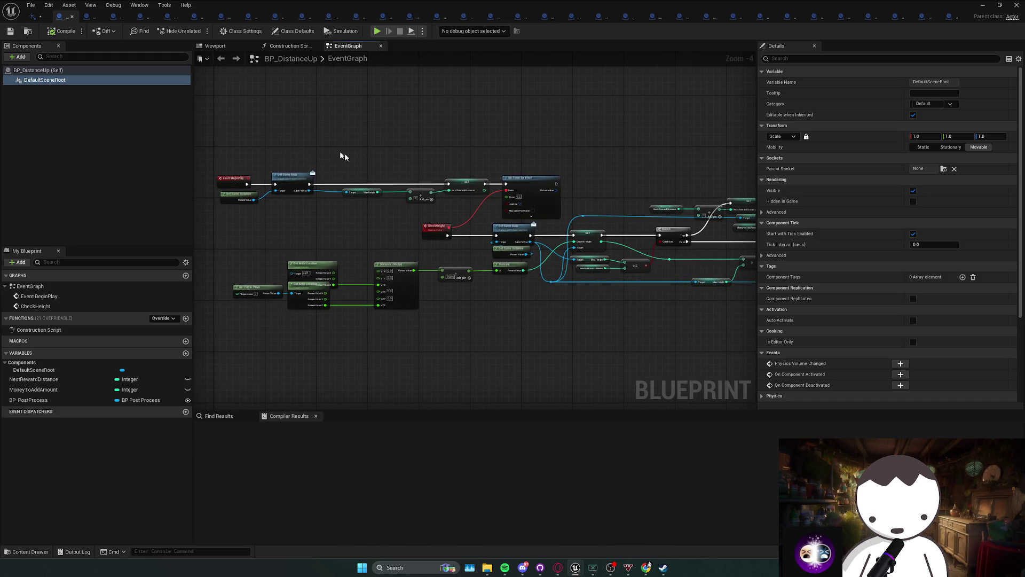
{"action": "type", "text": "tick"}
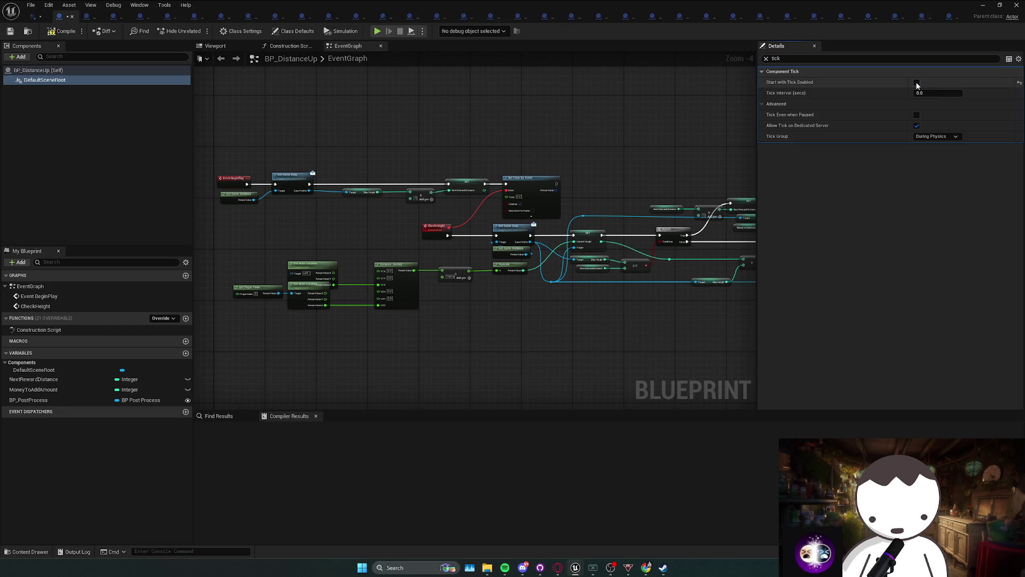
{"action": "left_click", "coordinate": [55, 34]}
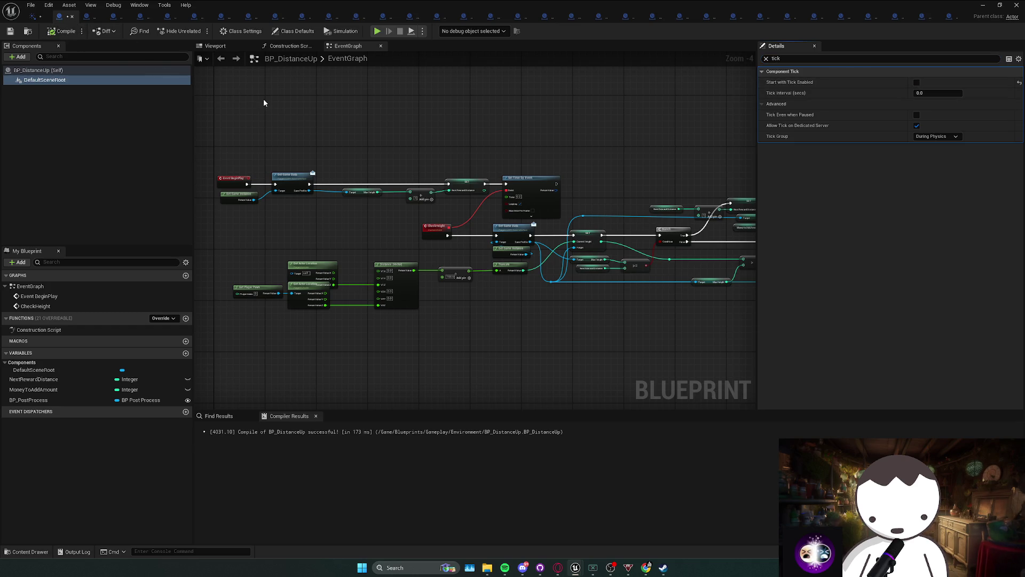
{"action": "left_click", "coordinate": [92, 70]}
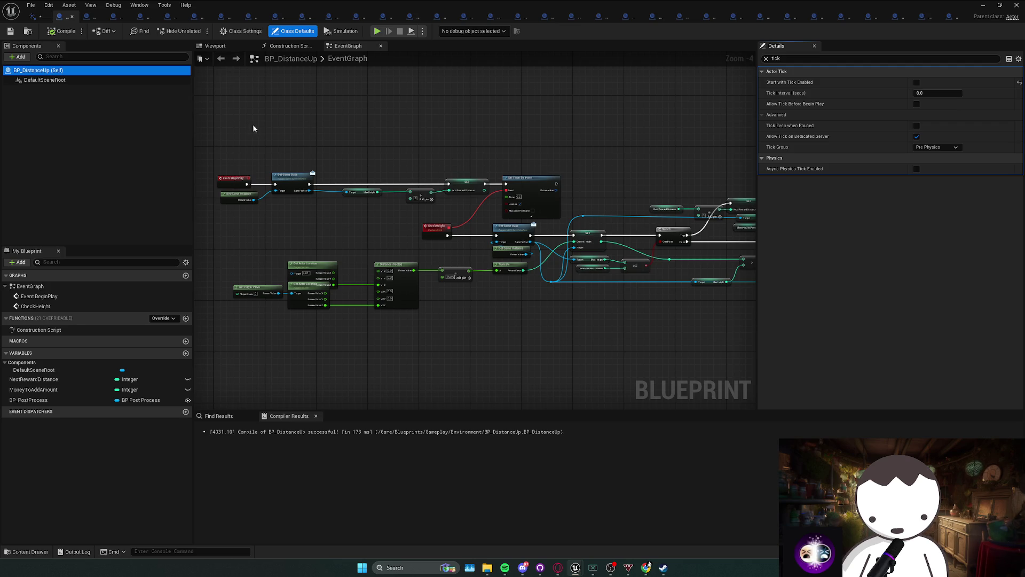
{"action": "left_click", "coordinate": [314, 131]}
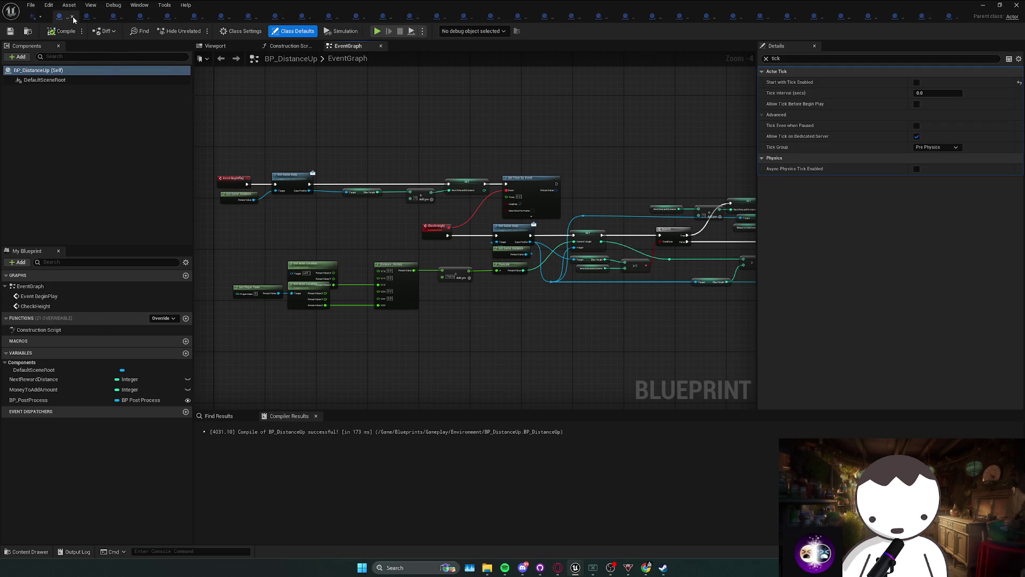
Close BP_DistanceUp and review BP_DirectionalLight's actor, Directional Light and Arrow tick settings.
{"action": "left_click", "coordinate": [72, 17]}
{"action": "left_click", "coordinate": [85, 69]}
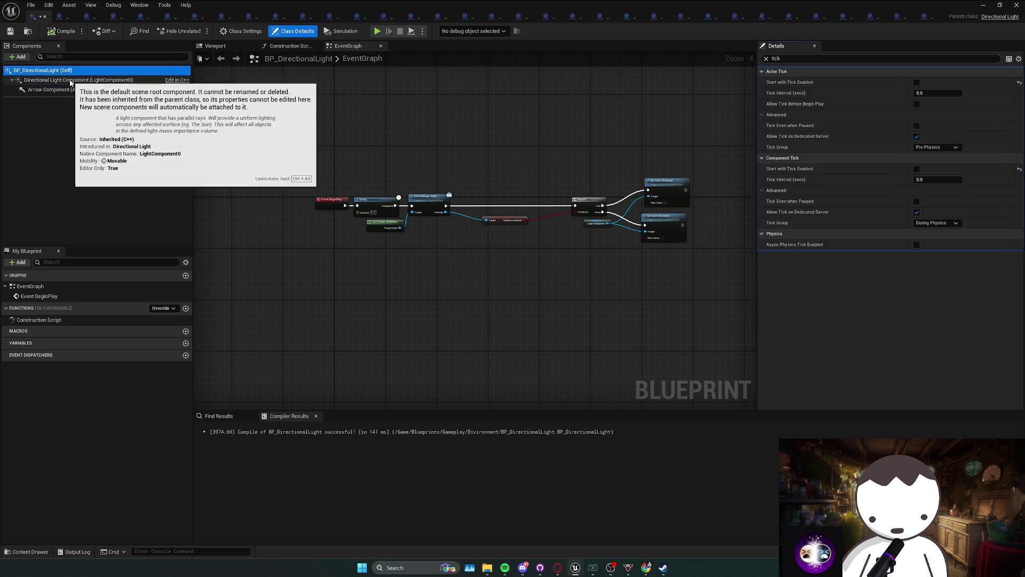
{"action": "left_click", "coordinate": [75, 80]}
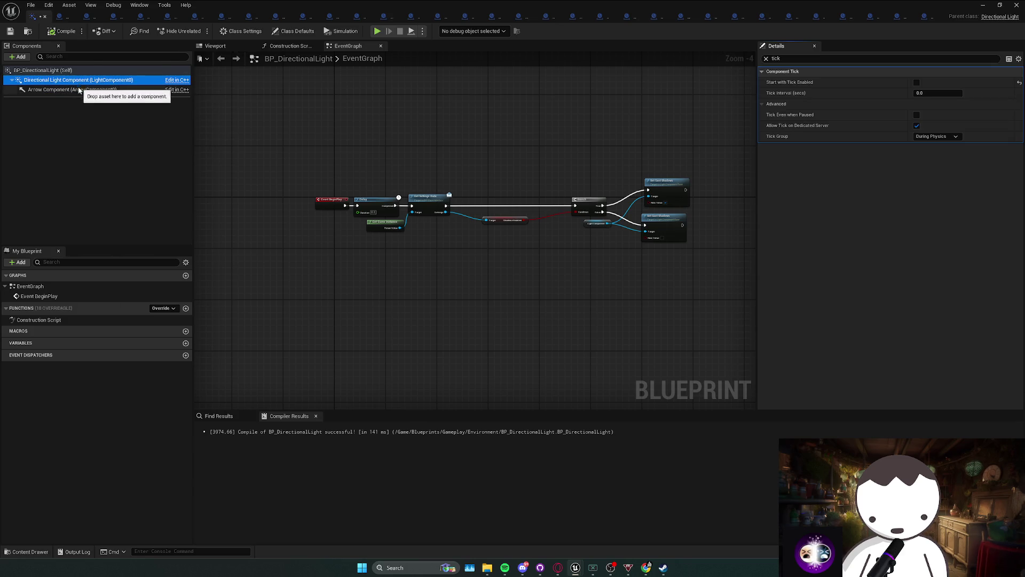
{"action": "left_click", "coordinate": [128, 90]}
{"action": "left_click", "coordinate": [80, 80]}
{"action": "left_click", "coordinate": [79, 73]}
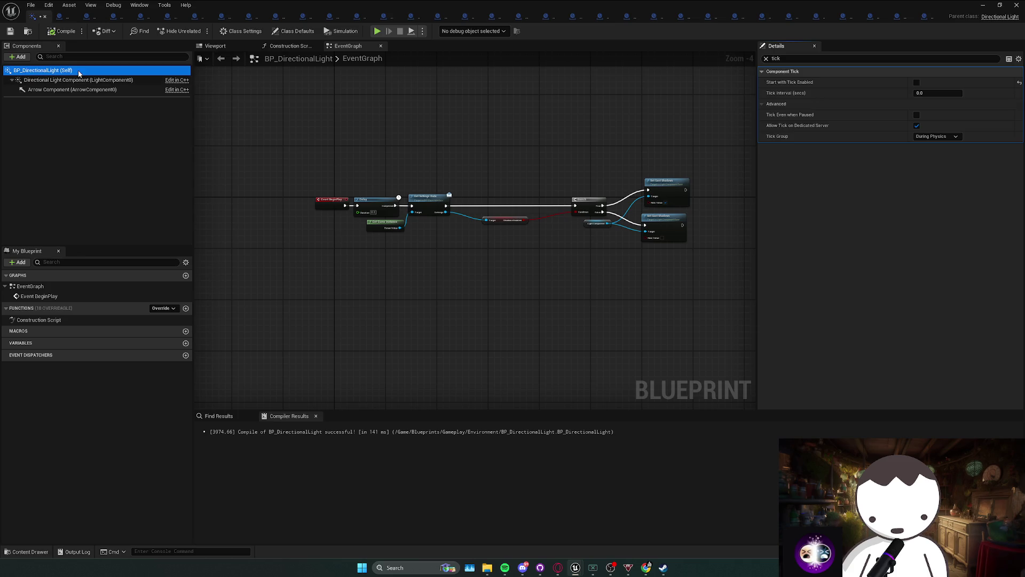
In BP_EnableSpawning, select the DefaultSceneRoot and Box components.
{"action": "left_click", "coordinate": [52, 17]}
{"action": "left_click", "coordinate": [47, 82]}
{"action": "left_click", "coordinate": [182, 89], "text": "shift"}
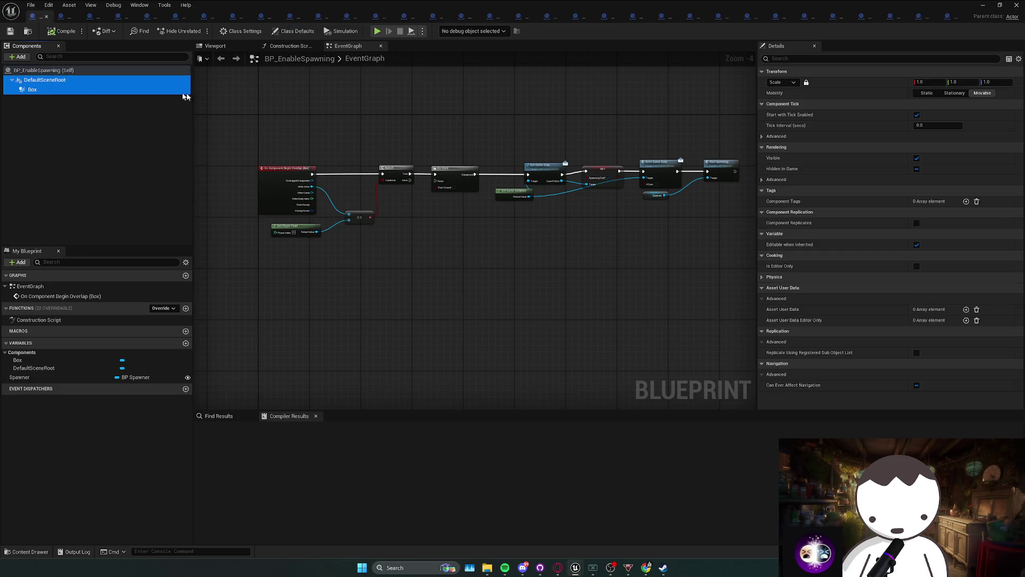
Turn off Start with Tick Enabled for BP_EnableSpawning's two components.
{"action": "left_click", "coordinate": [815, 59]}
{"action": "type", "text": "tick"}
{"action": "left_click", "coordinate": [917, 83]}
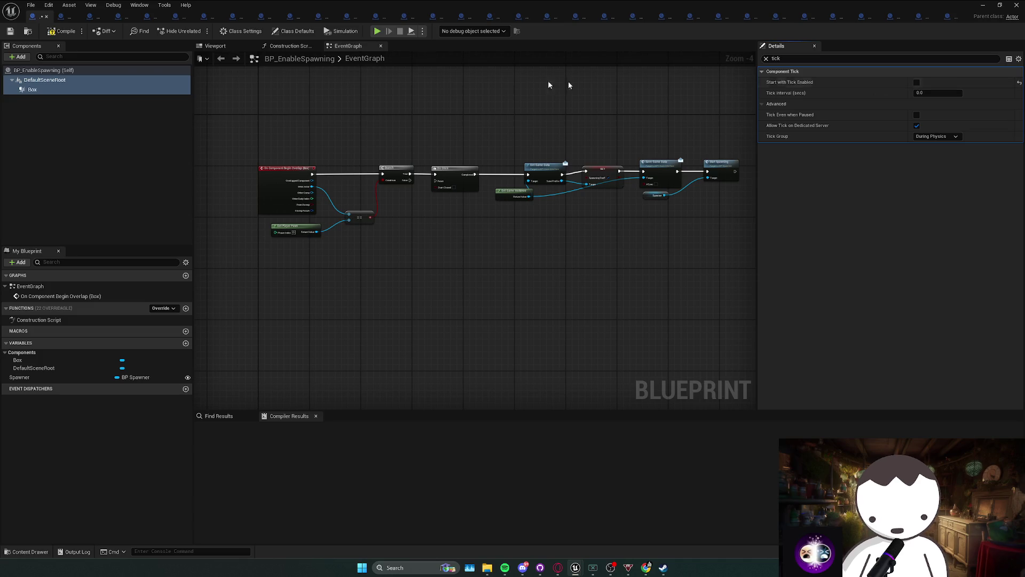
{"action": "left_click", "coordinate": [115, 75]}
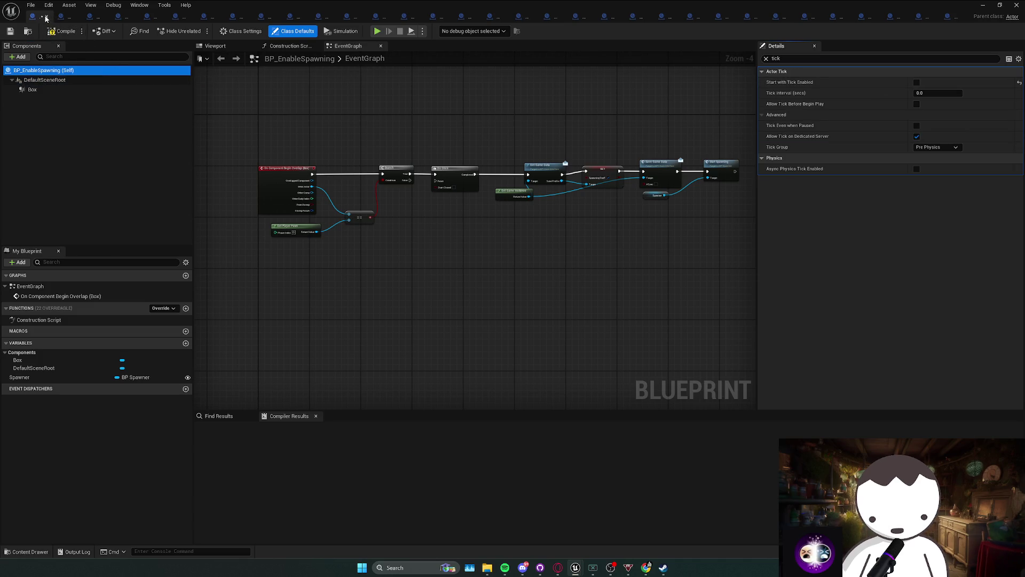
Disable Start with Tick Enabled on all BP_FanThatLaunchesYou components and compile.
{"action": "left_click", "coordinate": [49, 16]}
{"action": "left_click", "coordinate": [44, 79]}
{"action": "left_click", "coordinate": [41, 108], "text": "shift"}
{"action": "left_click", "coordinate": [801, 59]}
{"action": "type", "text": "tick"}
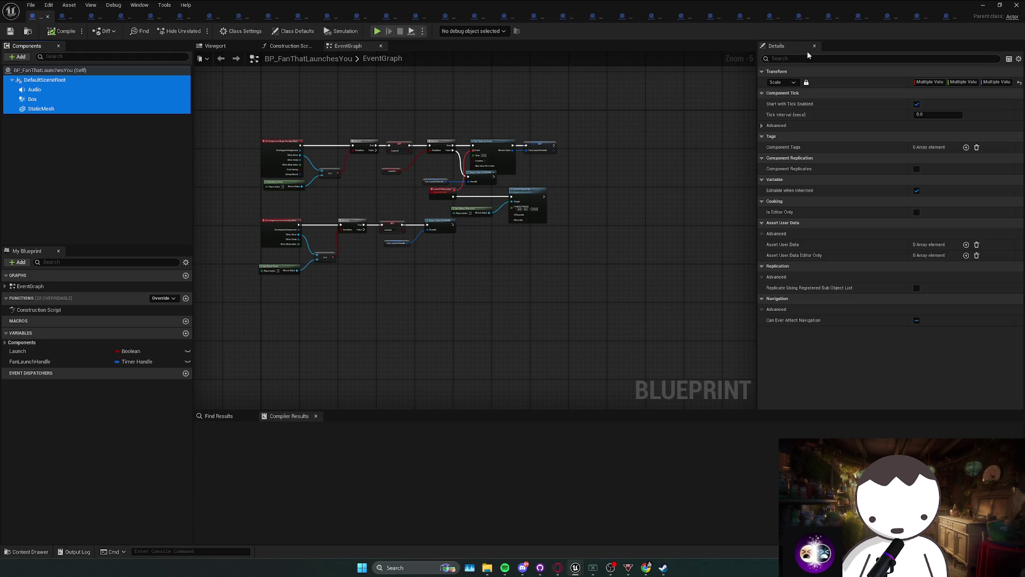
{"action": "left_click", "coordinate": [917, 83]}
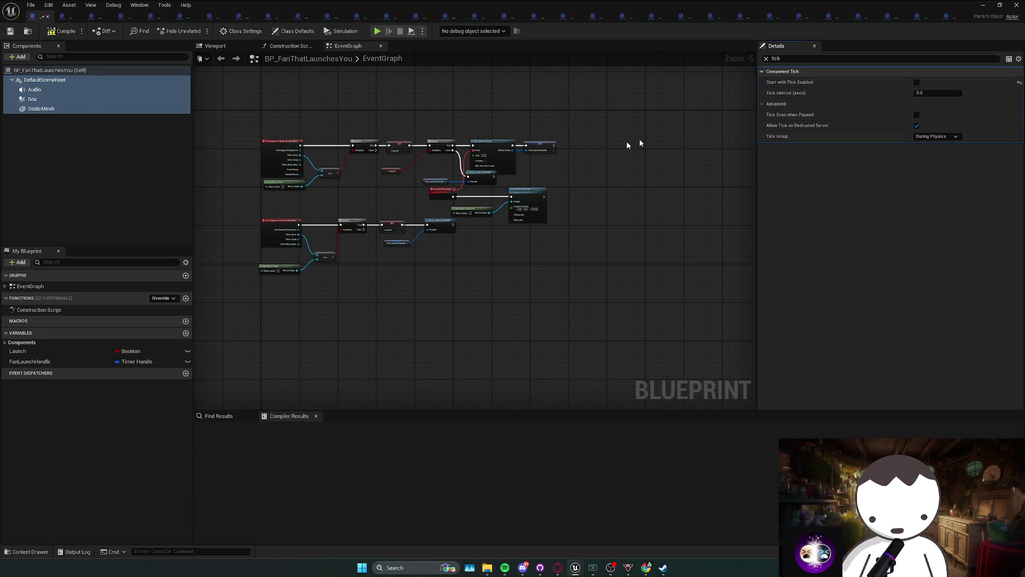
{"action": "left_click", "coordinate": [52, 34]}
Disable Start with Tick Enabled on BP_Hammer's DefaultSceneRoot and StaticMesh, then compile.
{"action": "left_click", "coordinate": [48, 16]}
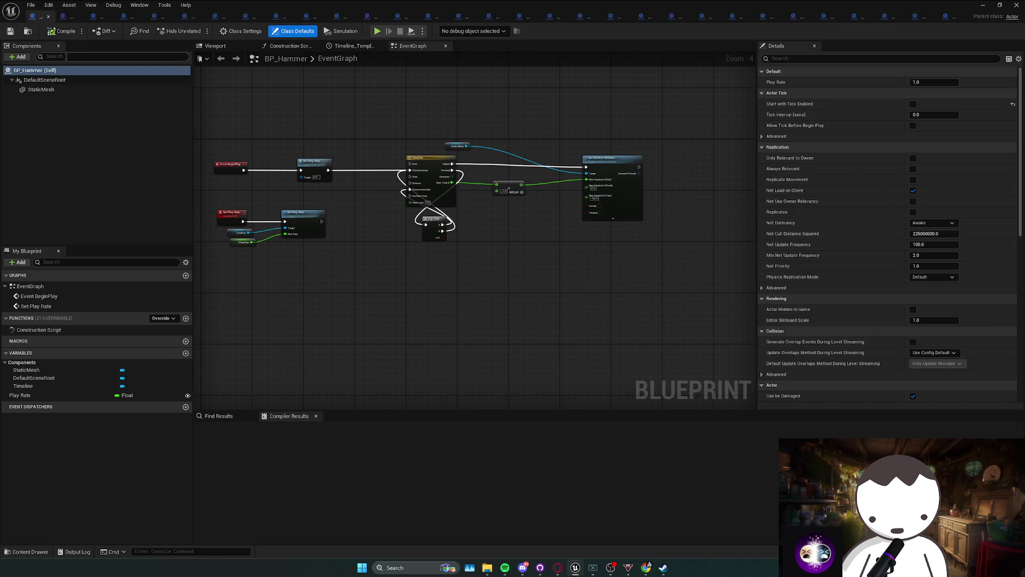
{"action": "left_click", "coordinate": [44, 79]}
{"action": "left_click", "coordinate": [40, 90], "text": "shift"}
{"action": "left_click", "coordinate": [881, 58]}
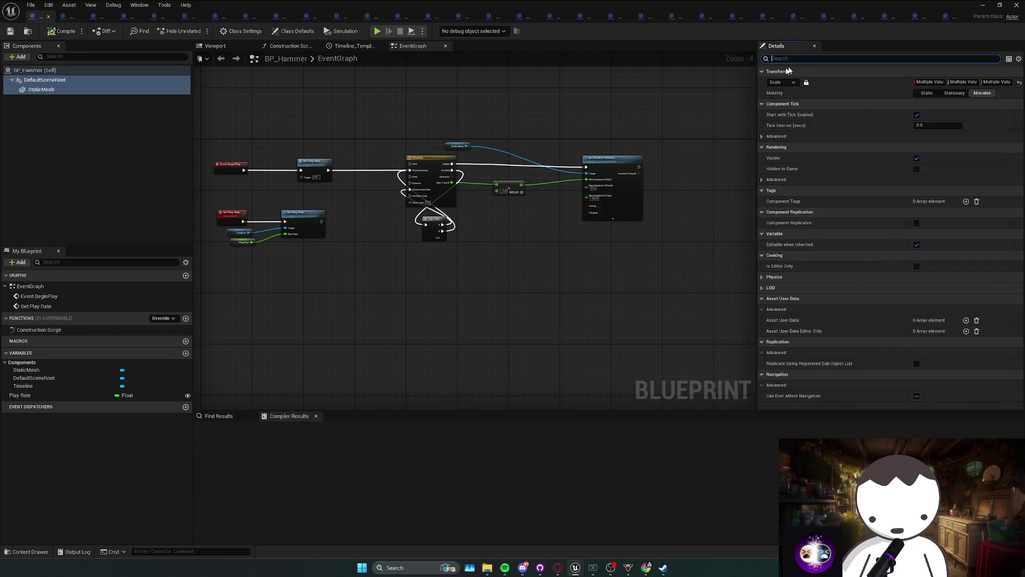
{"action": "type", "text": "tick"}
{"action": "left_click", "coordinate": [916, 83]}
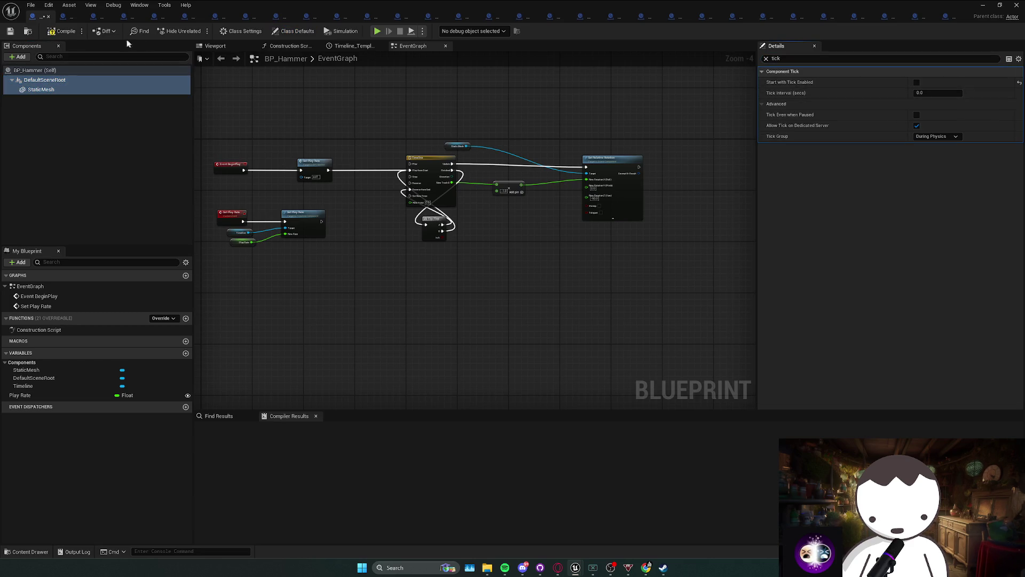
{"action": "left_click", "coordinate": [61, 31]}
Disable Start with Tick Enabled on all BP_Jumprope components, through RotatingMovement, and compile.
{"action": "left_click", "coordinate": [37, 16]}
{"action": "left_click", "coordinate": [45, 79]}
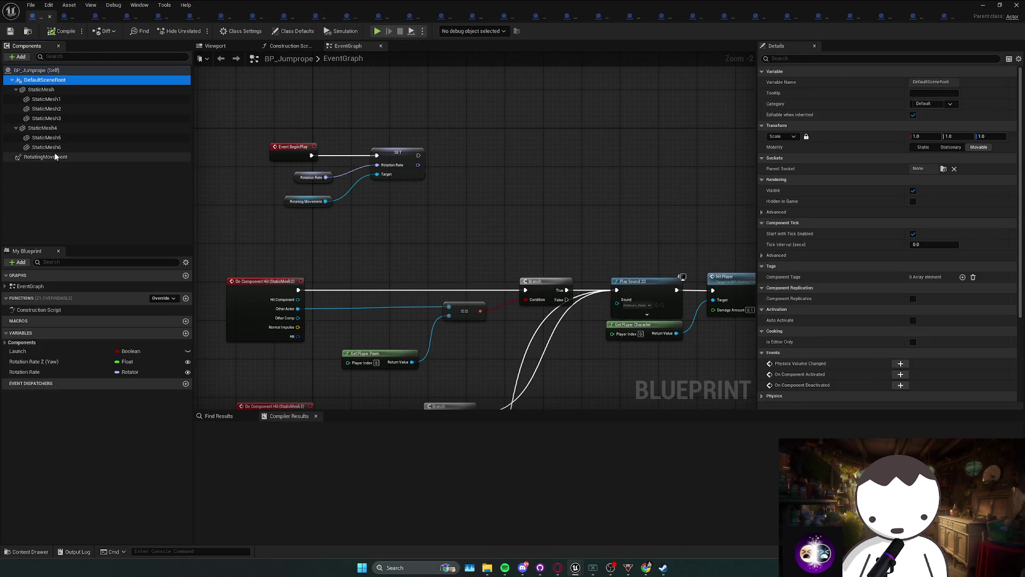
{"action": "left_click", "coordinate": [45, 157], "text": "shift"}
{"action": "left_click", "coordinate": [514, 149]}
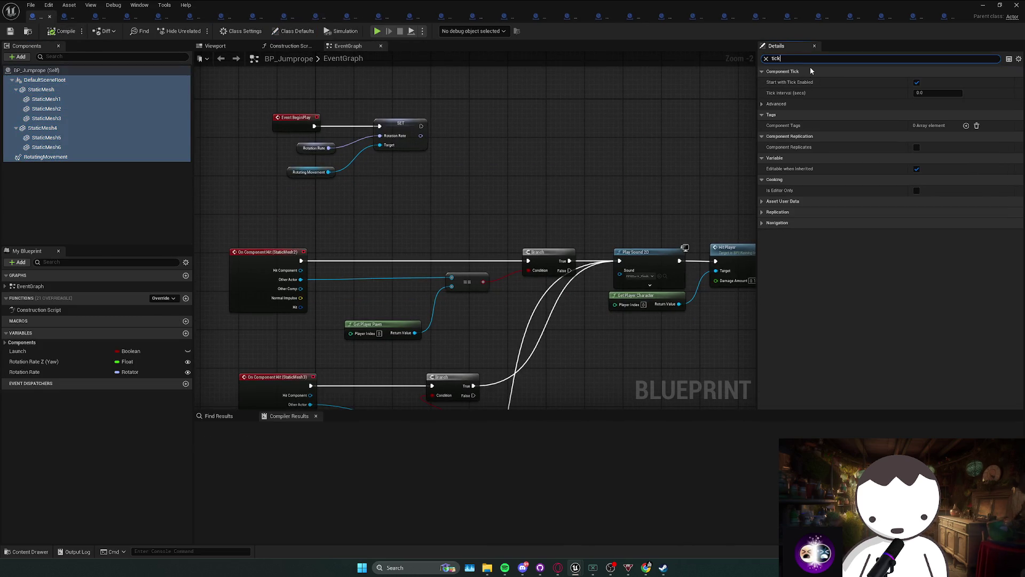
{"action": "left_click", "coordinate": [917, 82]}
{"action": "left_click", "coordinate": [62, 31]}
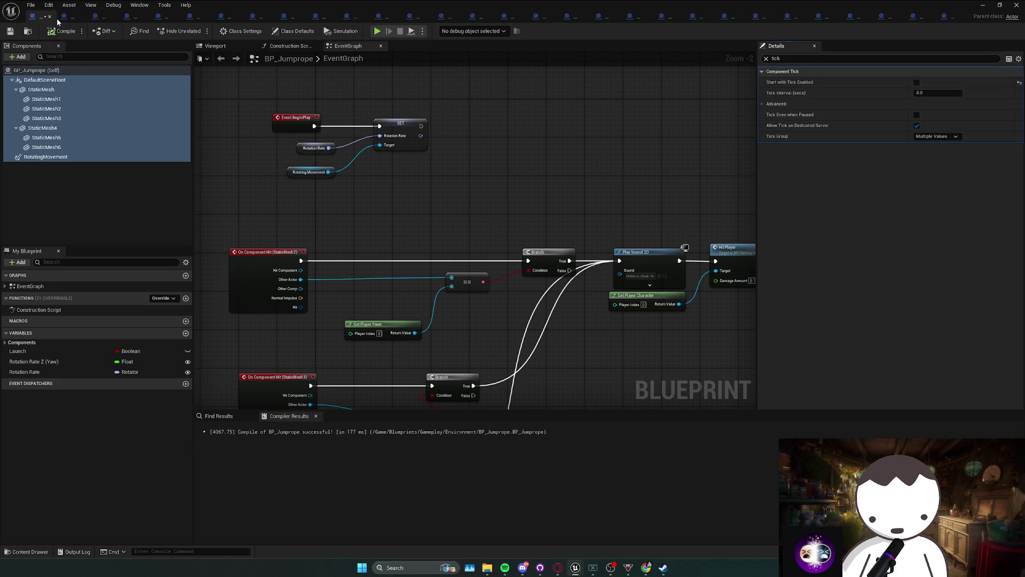
Close BP_Jumprope and select BP_KillCharacter's DefaultSceneRoot and Box components.
{"action": "left_click", "coordinate": [49, 16]}
{"action": "left_click", "coordinate": [45, 80]}
{"action": "left_click", "coordinate": [32, 89], "text": "shift"}
{"action": "left_click", "coordinate": [820, 59]}
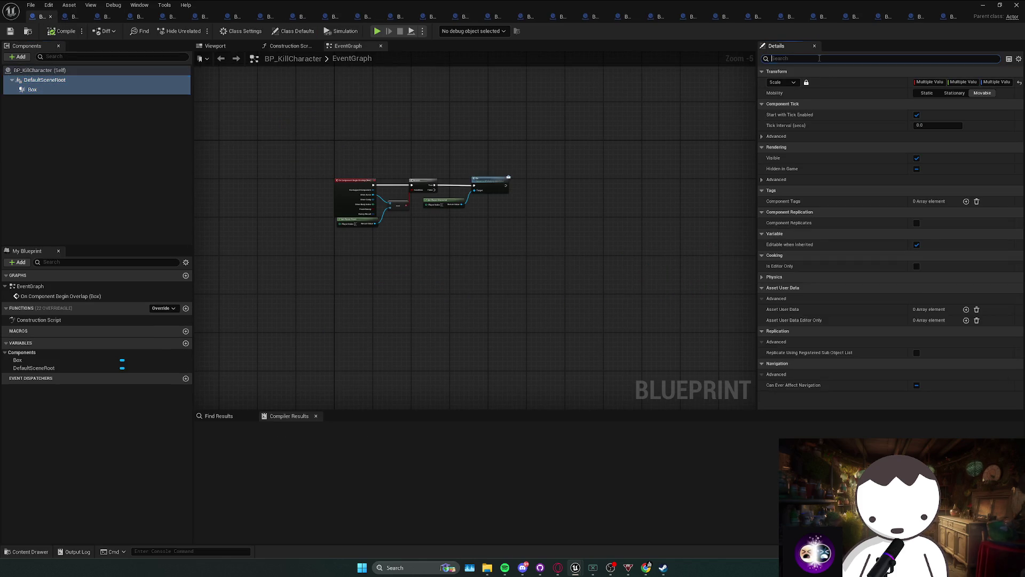
Disable Start with Tick Enabled for BP_KillCharacter's components, compile and close it.
{"action": "type", "text": "tick"}
{"action": "left_click", "coordinate": [917, 83]}
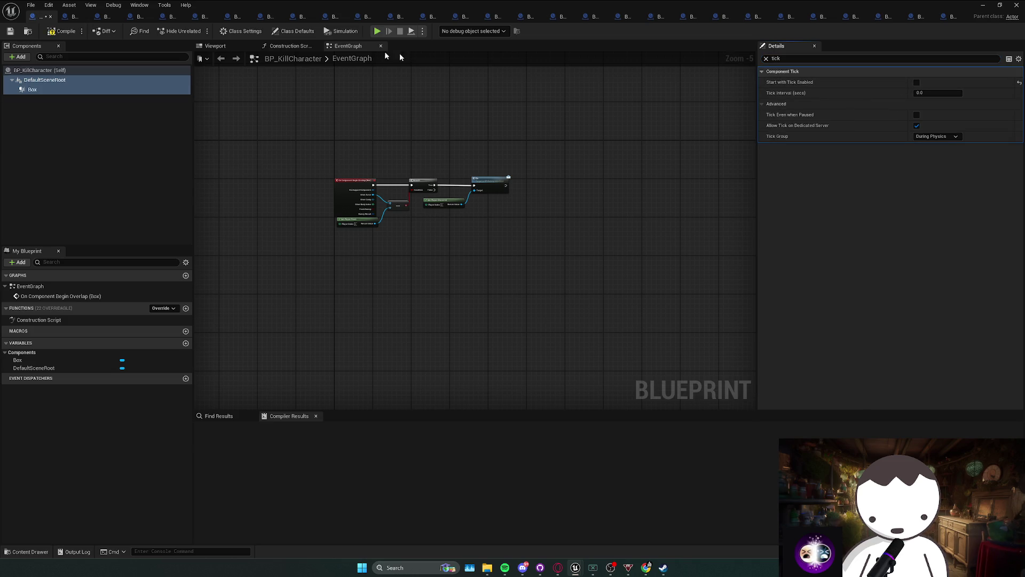
{"action": "left_click", "coordinate": [53, 34]}
{"action": "left_click", "coordinate": [50, 16]}
Disable Start with Tick Enabled on all BP_Ladder components, compile and close it.
{"action": "left_click", "coordinate": [44, 79]}
{"action": "left_click", "coordinate": [65, 149], "text": "shift"}
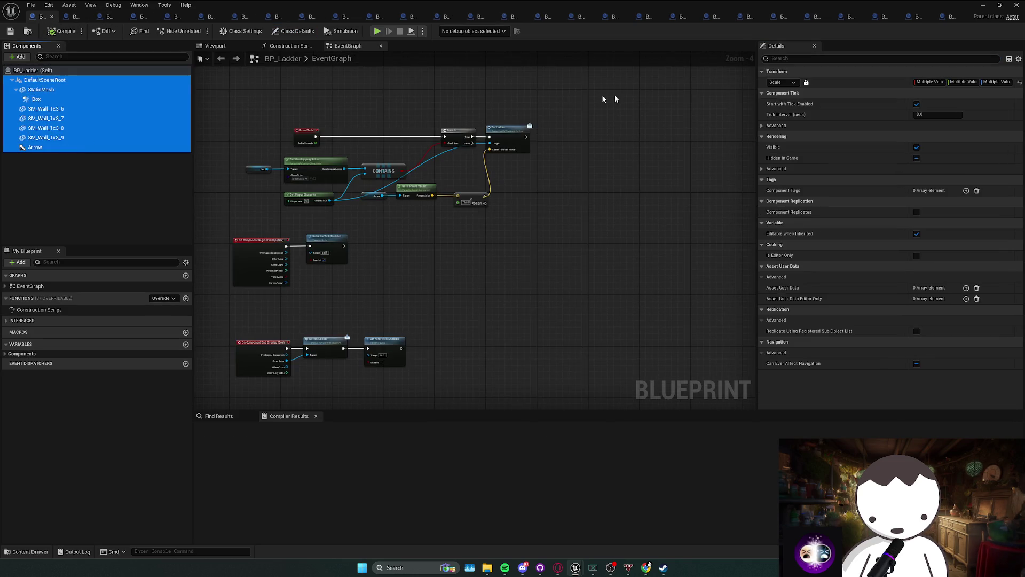
{"action": "left_click", "coordinate": [816, 58]}
{"action": "type", "text": "tick"}
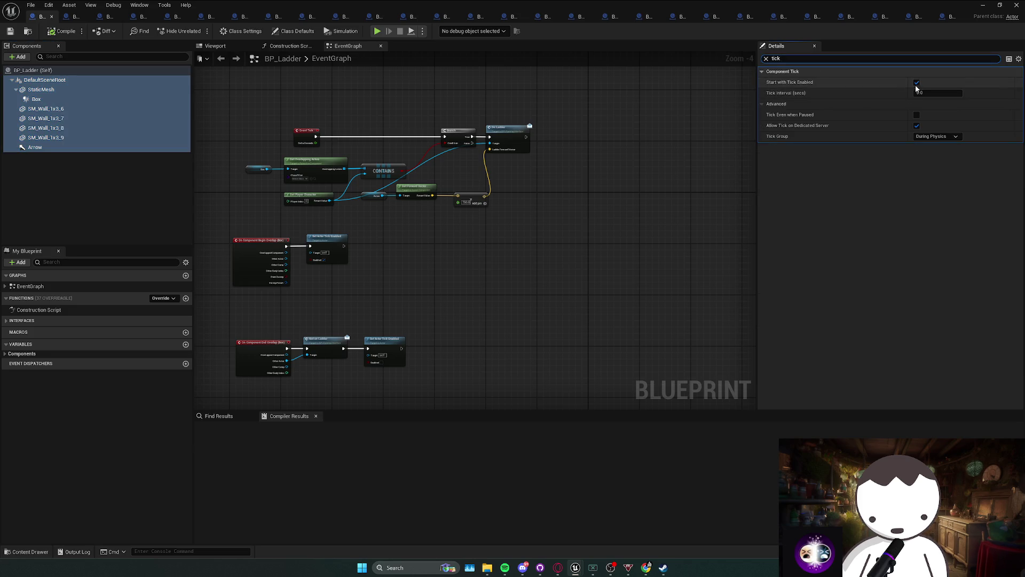
{"action": "left_click", "coordinate": [917, 83]}
{"action": "left_click", "coordinate": [58, 32]}
{"action": "left_click", "coordinate": [52, 17]}
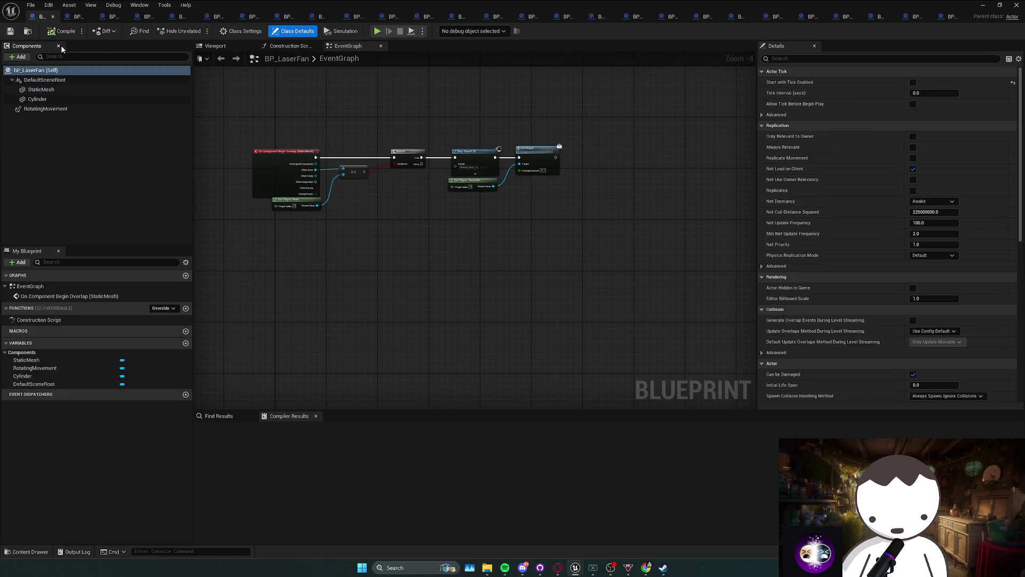
Disable Start with Tick Enabled on all BP_LaserFan components, compile and close it.
{"action": "left_click", "coordinate": [44, 80]}
{"action": "left_click", "coordinate": [46, 109], "text": "shift"}
{"action": "left_click", "coordinate": [827, 58]}
{"action": "type", "text": "tick"}
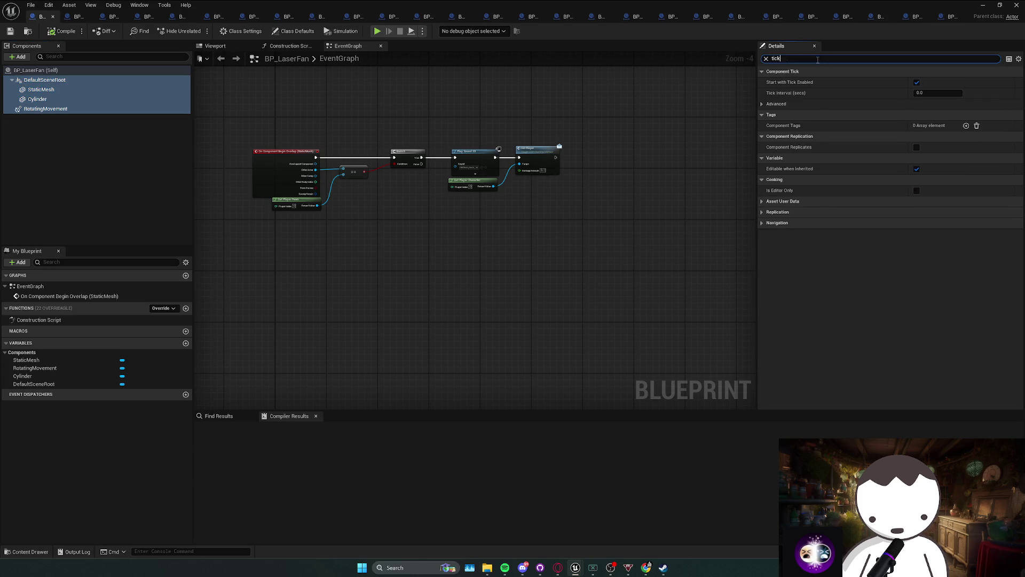
{"action": "left_click", "coordinate": [917, 83]}
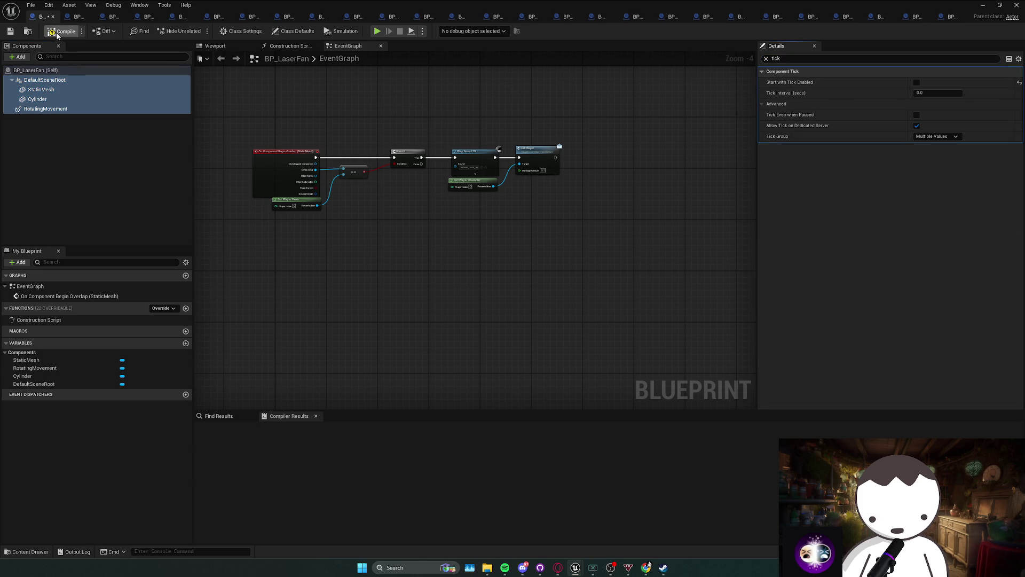
{"action": "left_click", "coordinate": [52, 16]}
{"action": "left_click", "coordinate": [44, 79]}
Disable Start with Tick Enabled on BP_LaserFanFixed's components, compile and close it.
{"action": "left_click", "coordinate": [45, 108], "text": "shift"}
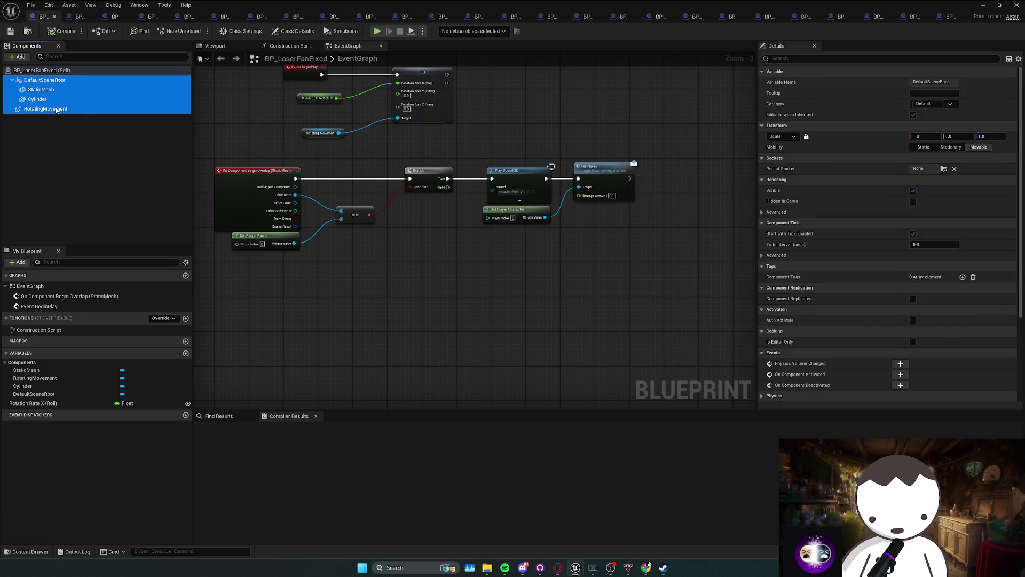
{"action": "left_click", "coordinate": [801, 60]}
{"action": "type", "text": "tick"}
{"action": "left_click", "coordinate": [917, 82]}
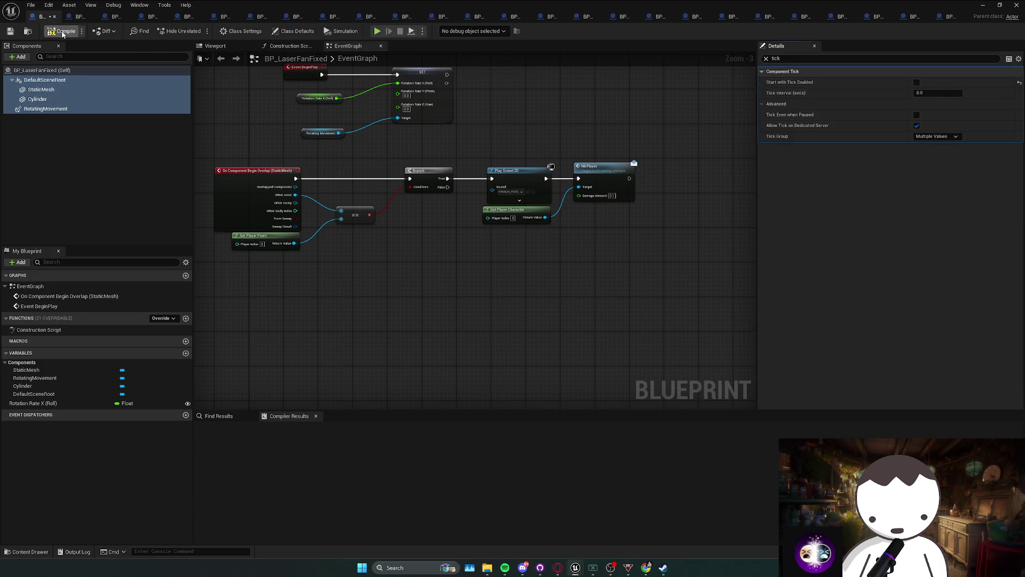
{"action": "left_click", "coordinate": [60, 31]}
{"action": "left_click", "coordinate": [54, 17]}
Disable Start with Tick Enabled on all BP_LightSwitch components, compile and close it.
{"action": "left_click", "coordinate": [45, 80]}
{"action": "left_click", "coordinate": [51, 118], "text": "shift"}
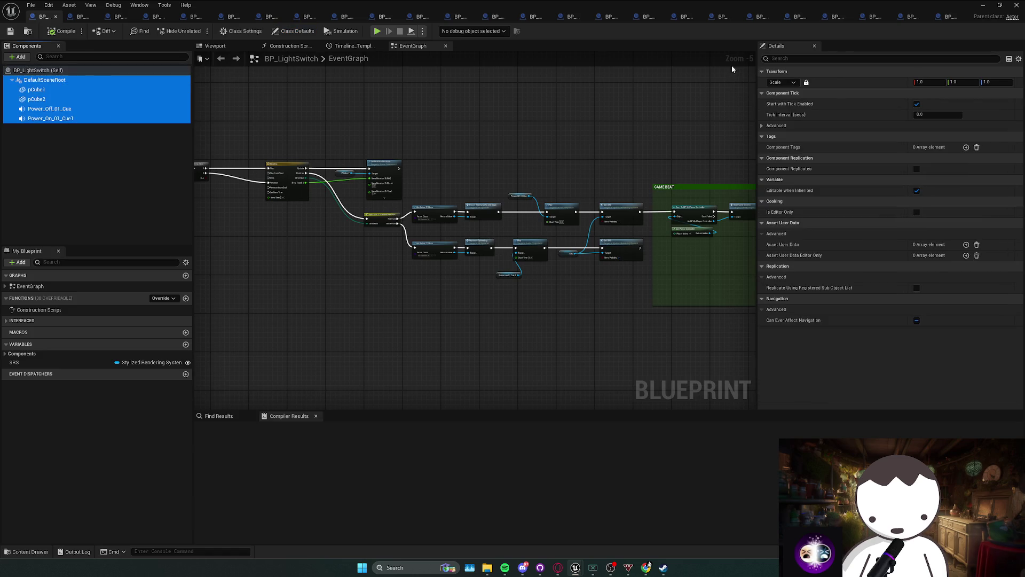
{"action": "left_click", "coordinate": [803, 60]}
{"action": "type", "text": "tick"}
{"action": "left_click", "coordinate": [917, 82]}
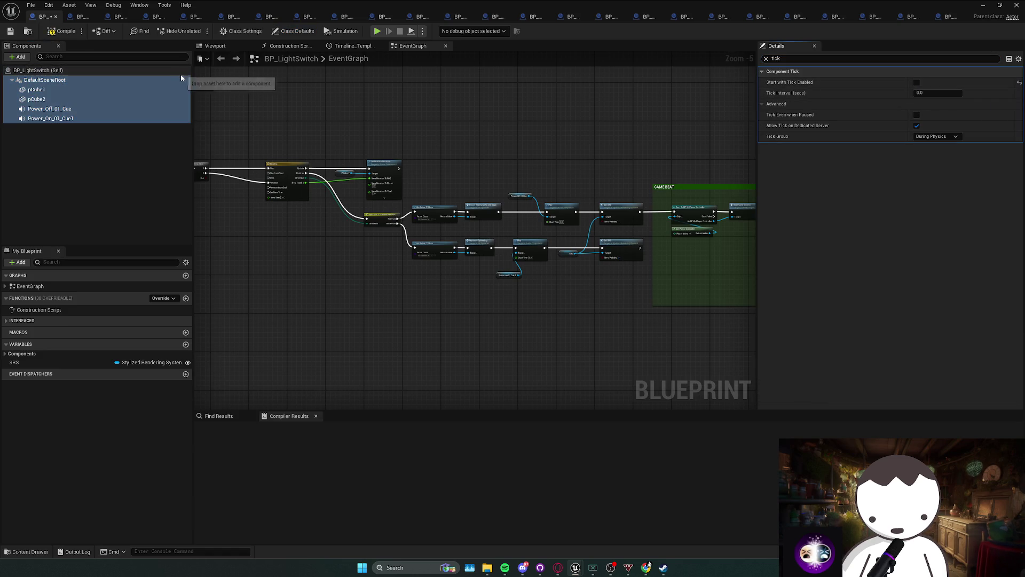
{"action": "left_click_drag", "start_coordinate": [263, 98], "coordinate": [490, 120]}
{"action": "left_click", "coordinate": [75, 34]}
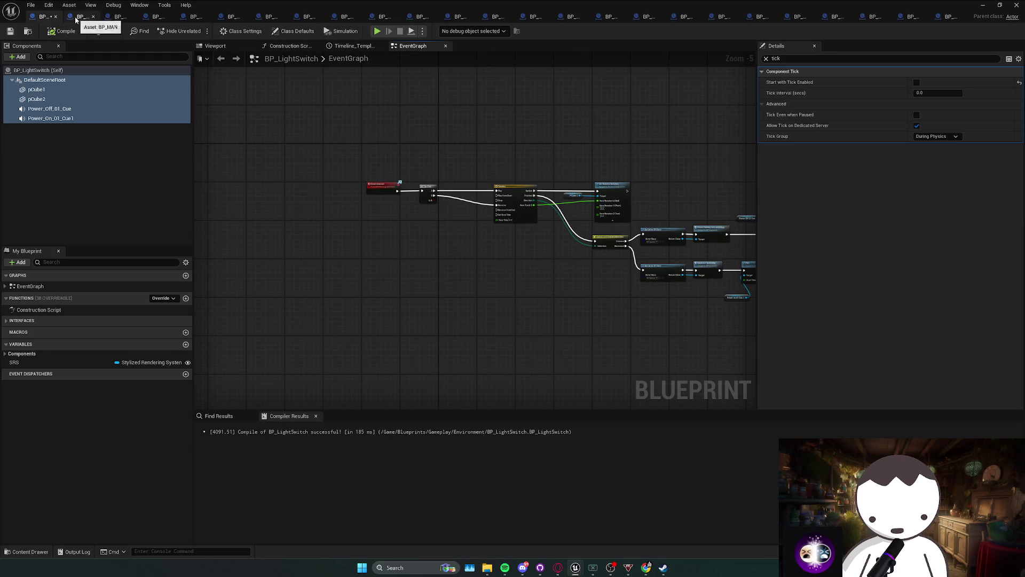
{"action": "left_click", "coordinate": [57, 17]}
{"action": "left_click", "coordinate": [44, 89]}
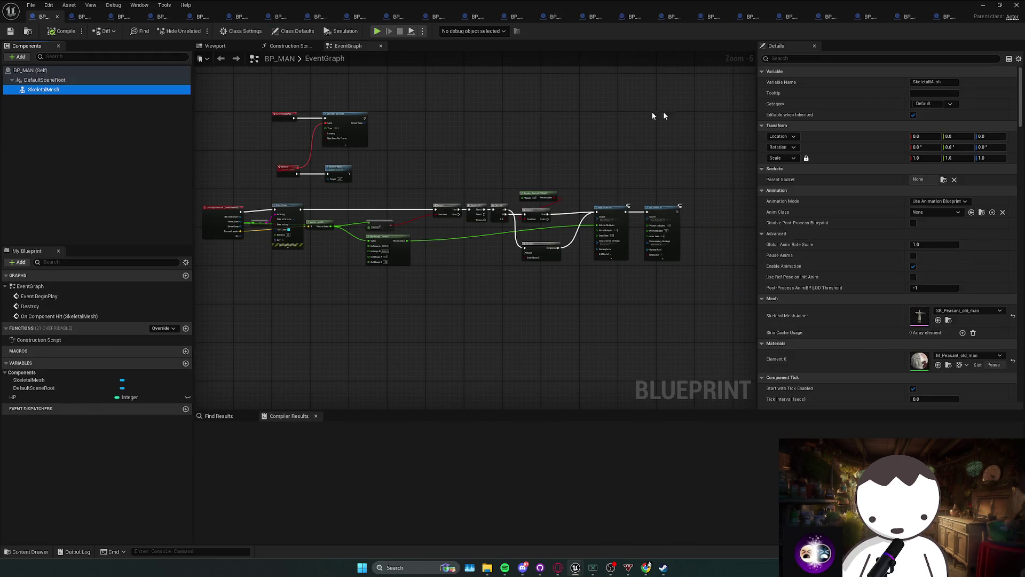
Check BP_MAN's DefaultSceneRoot, SkeletalMesh and class tick settings, then minimize the editor.
{"action": "scroll", "coordinate": [802, 155], "scroll_direction": "down", "scroll_amount": 10}
{"action": "scroll", "coordinate": [804, 160], "scroll_direction": "down", "scroll_amount": 10}
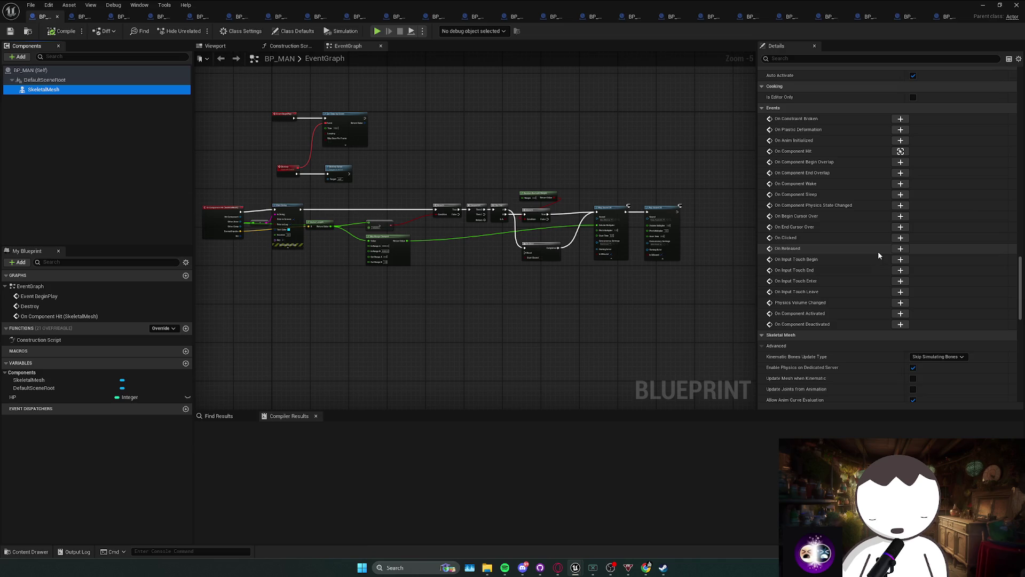
{"action": "left_click", "coordinate": [854, 59]}
{"action": "type", "text": "tick"}
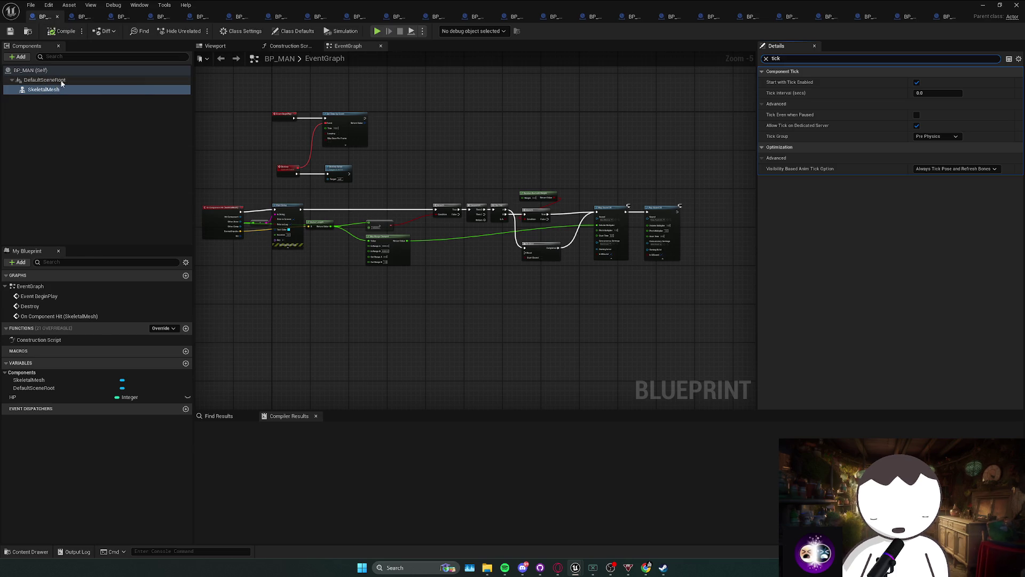
{"action": "left_click", "coordinate": [62, 82]}
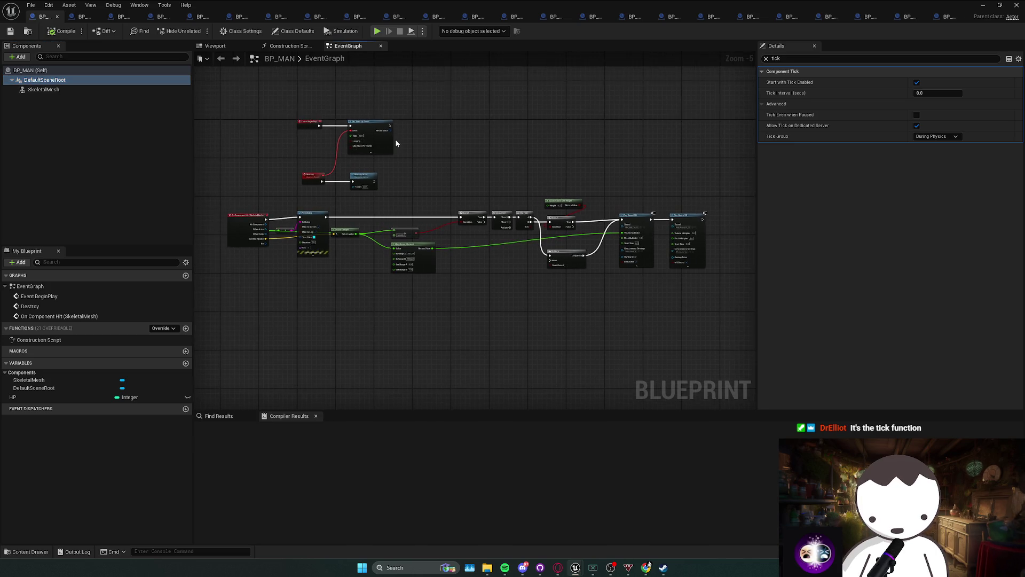
{"action": "scroll", "coordinate": [338, 107], "scroll_direction": "up", "scroll_amount": 1}
{"action": "right_click", "coordinate": [338, 107]}
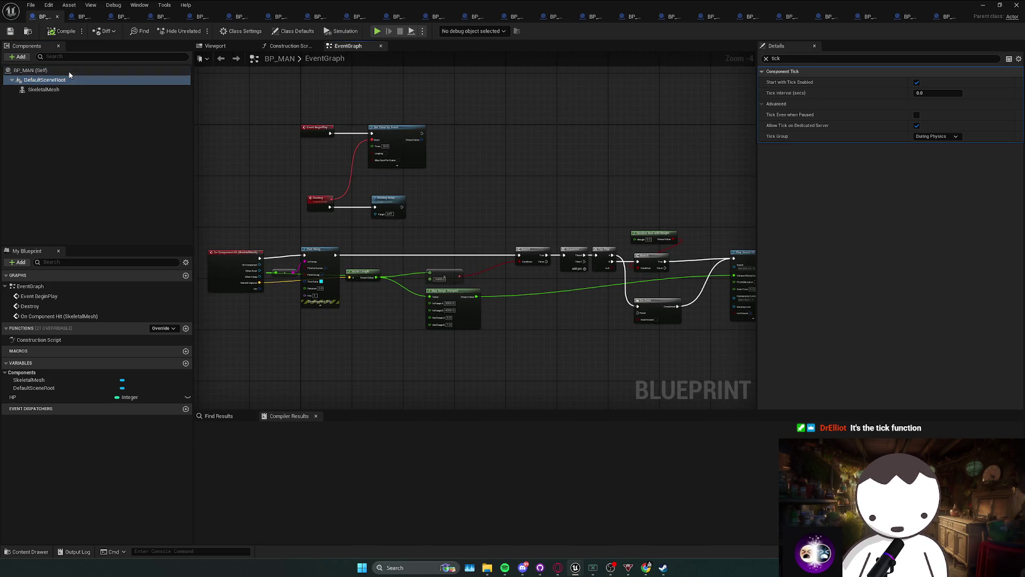
{"action": "left_click", "coordinate": [32, 70]}
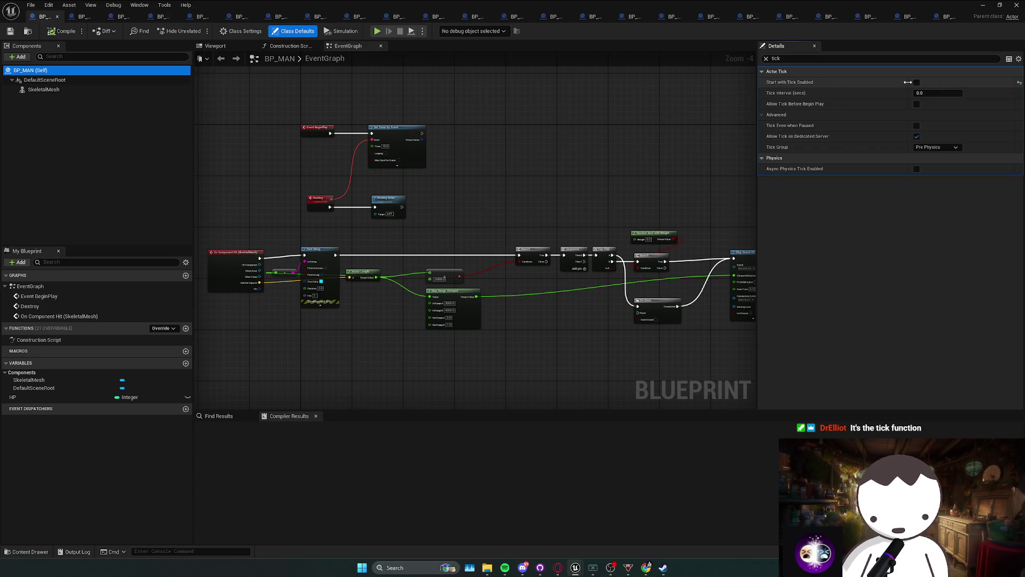
{"action": "left_click", "coordinate": [43, 80]}
{"action": "left_click", "coordinate": [40, 90], "text": "ctrl"}
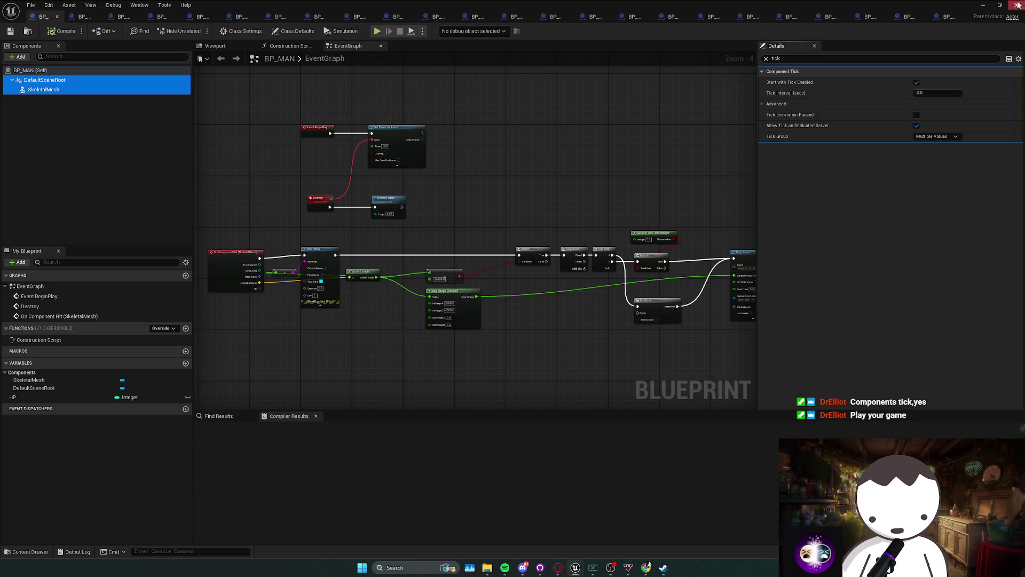
{"action": "key", "text": "super+Down"}
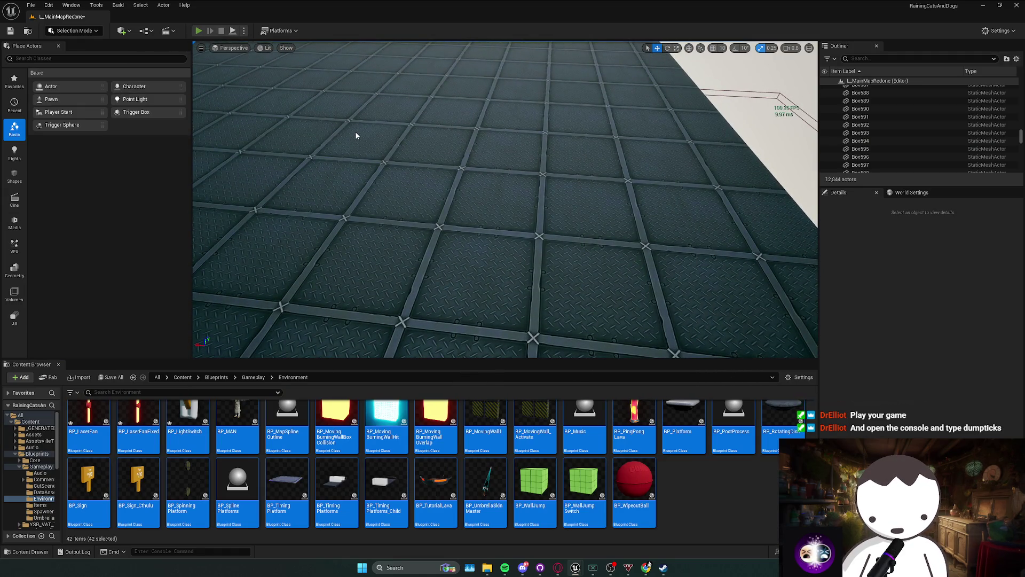
Play the level and run the dumpticks and enableall console commands.
{"action": "key", "text": "alt+p"}
{"action": "key", "text": "grave"}
{"action": "type", "text": "dumpticks"}
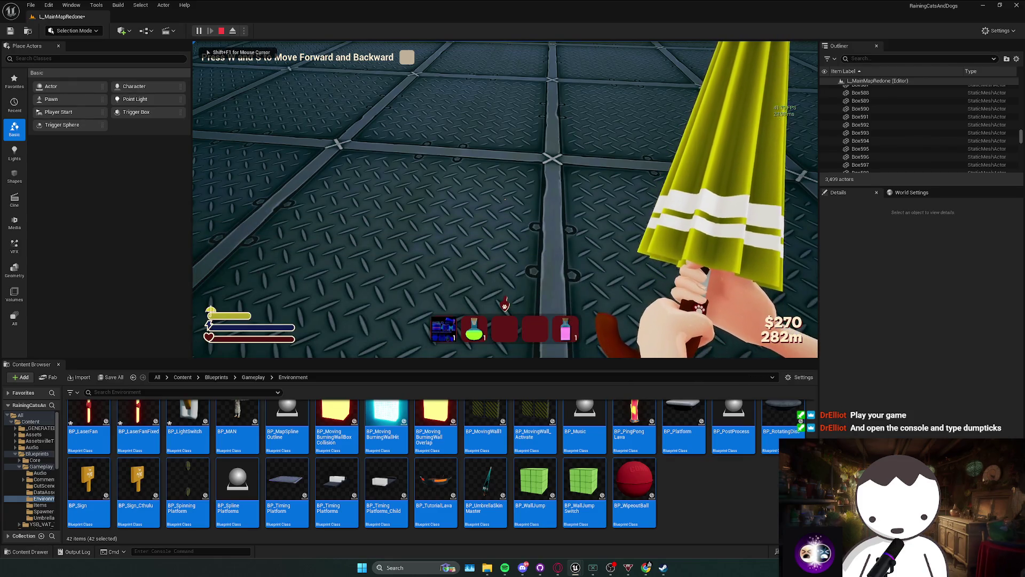
{"action": "key", "text": "Return"}
{"action": "type", "text": "enablealls"}
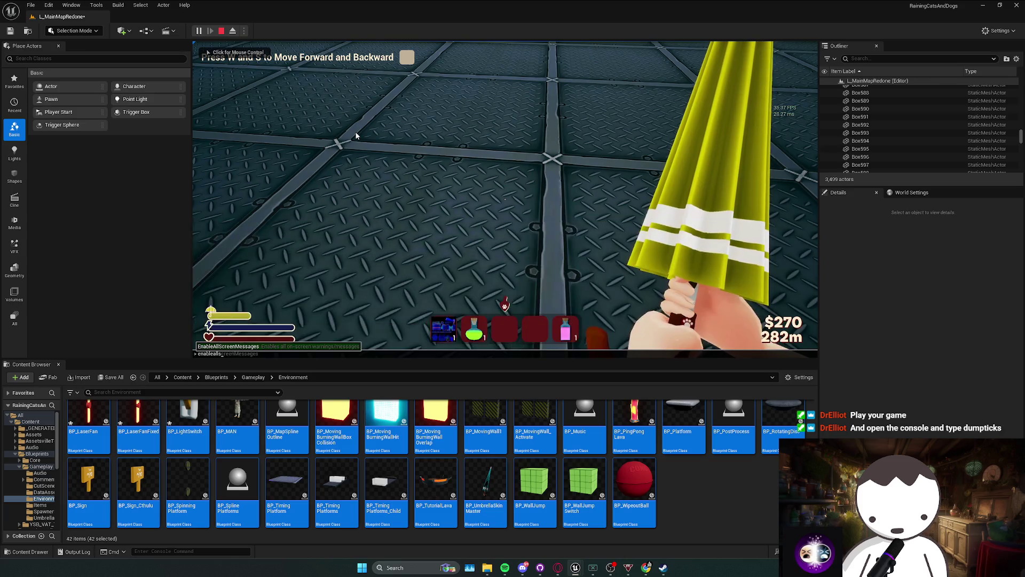
{"action": "key", "text": "Return"}
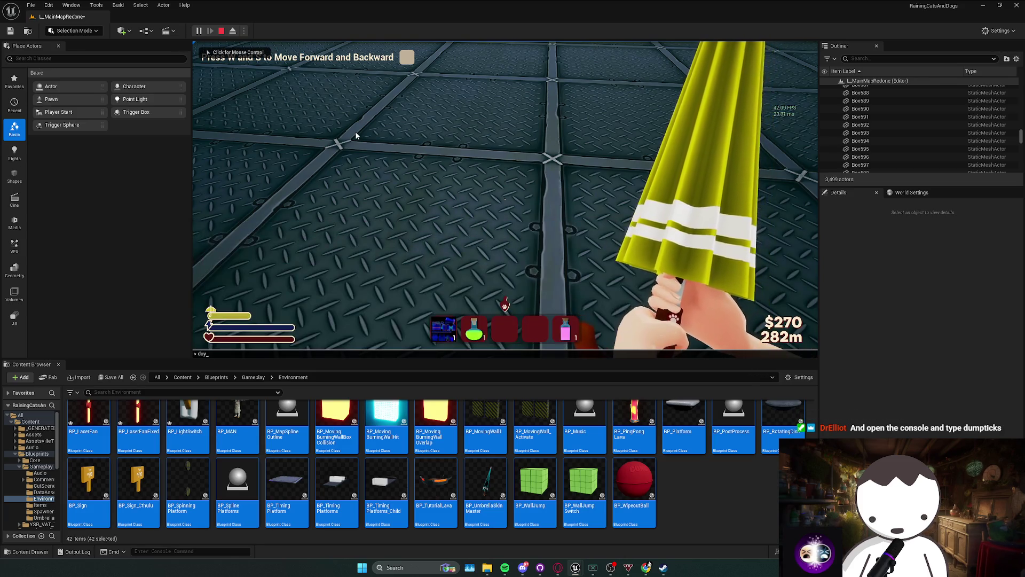
Close the console, stop the play session, and open the Output Log.
{"action": "key", "text": "grave"}
{"action": "key", "text": "grave"}
{"action": "left_click", "coordinate": [356, 136]}
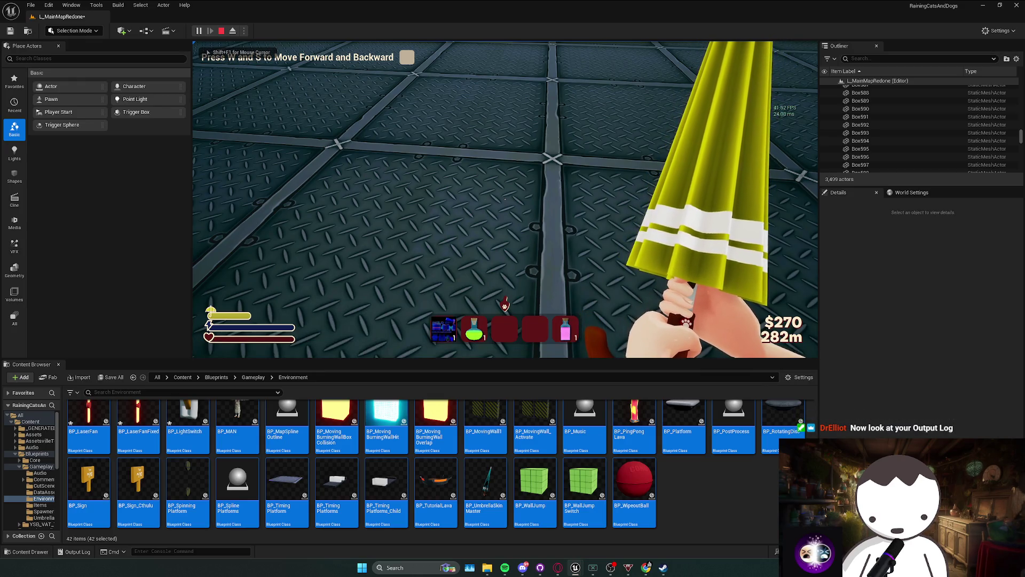
{"action": "key", "text": "Escape"}
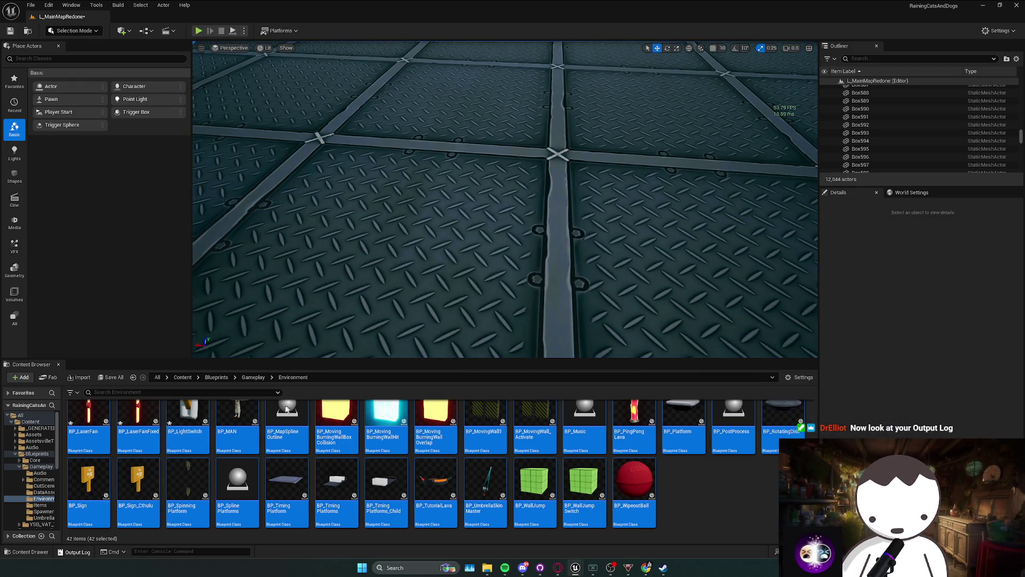
{"action": "key", "text": "grave"}
{"action": "key", "text": "grave"}
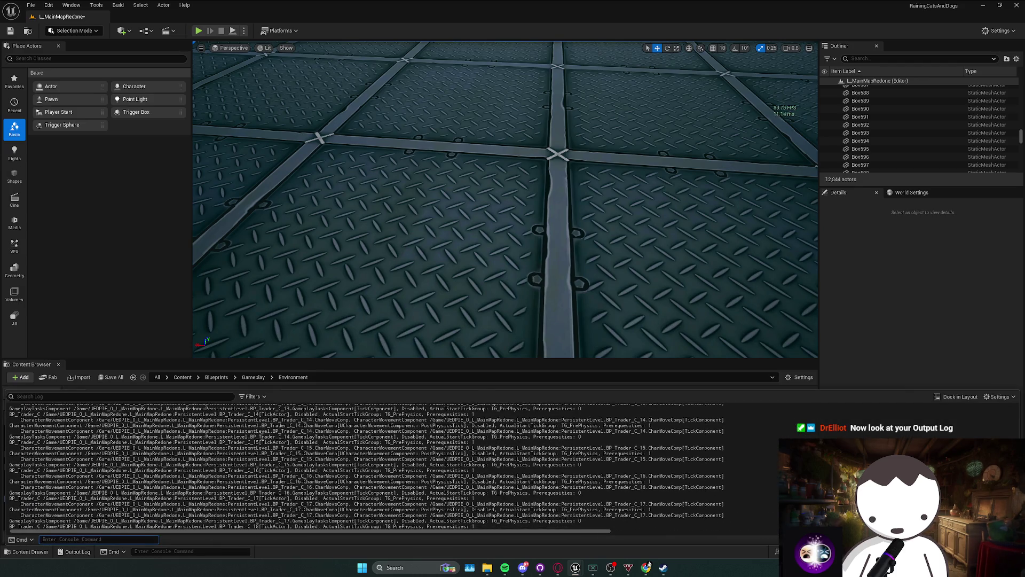
Reopen and enlarge the Output Log, then scroll through the tick dump.
{"action": "left_click", "coordinate": [364, 365]}
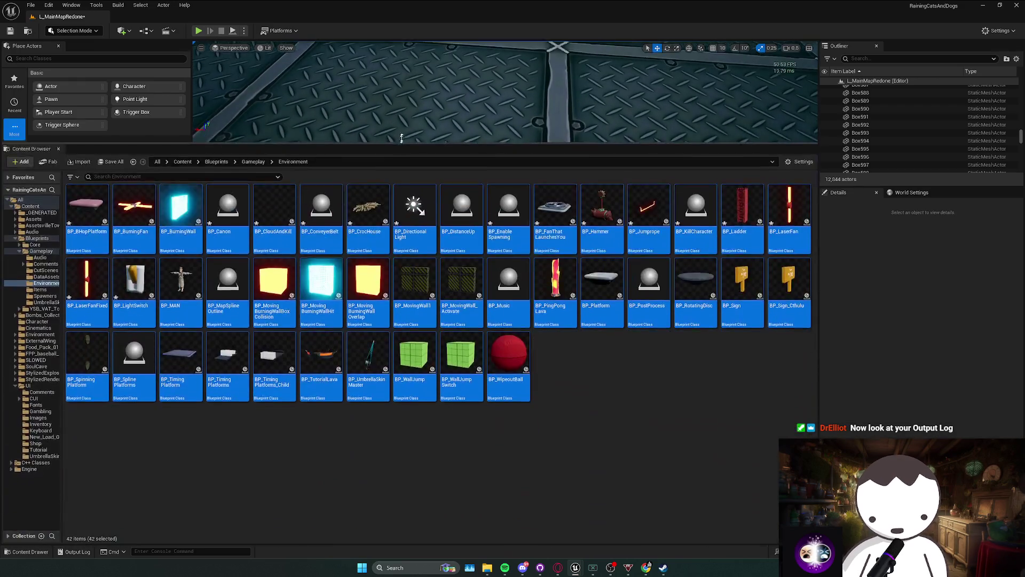
{"action": "left_click", "coordinate": [77, 552]}
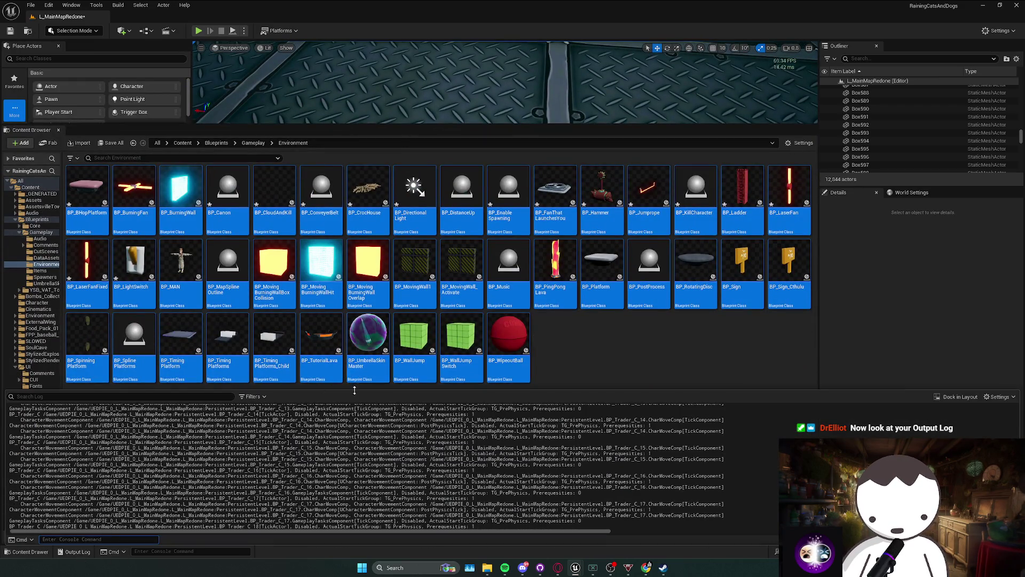
{"action": "left_click_drag", "start_coordinate": [355, 394], "coordinate": [355, 118]}
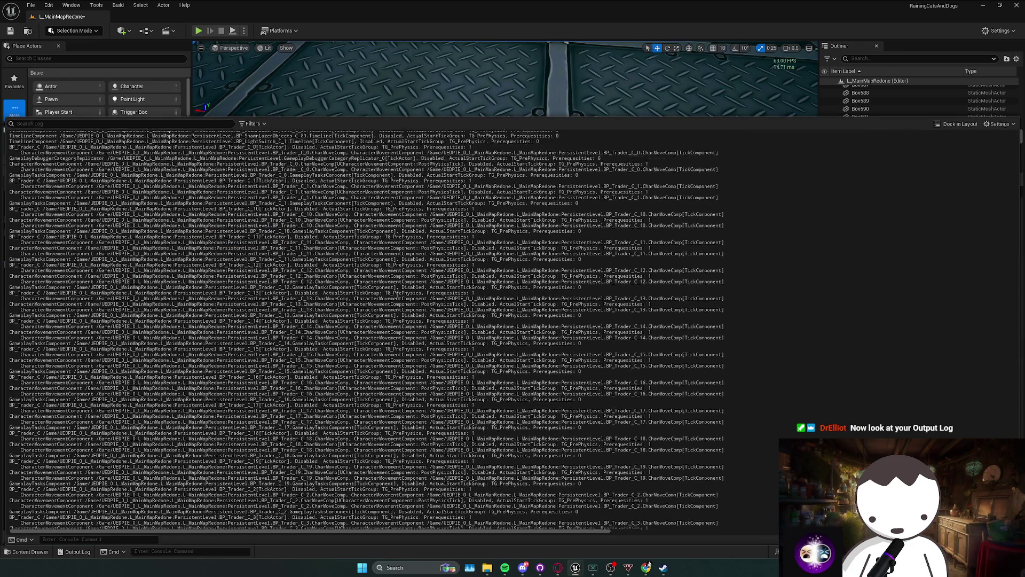
{"action": "scroll", "coordinate": [283, 328], "scroll_direction": "up", "scroll_amount": 20}
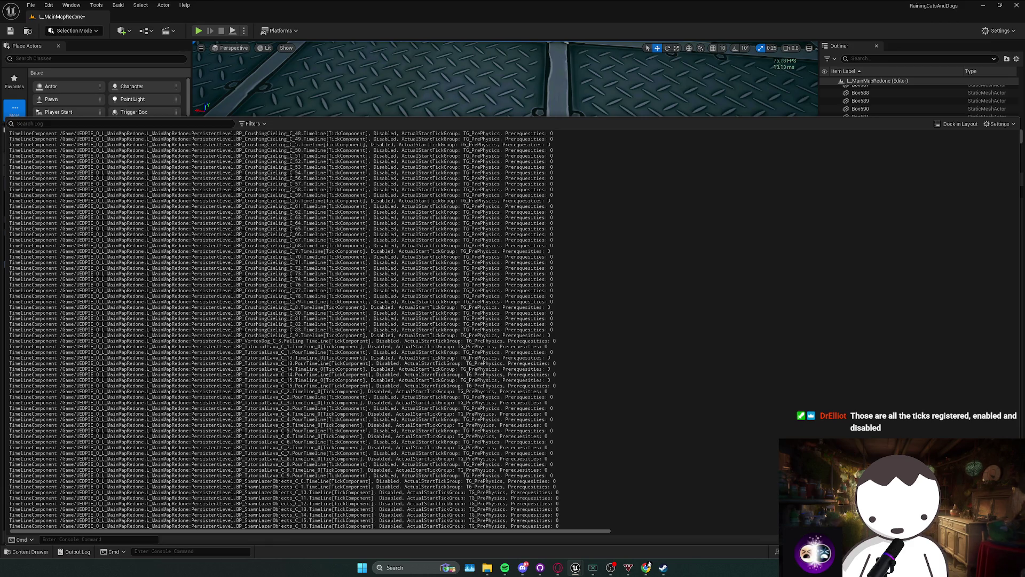
{"action": "scroll", "coordinate": [283, 328], "scroll_direction": "up", "scroll_amount": 20}
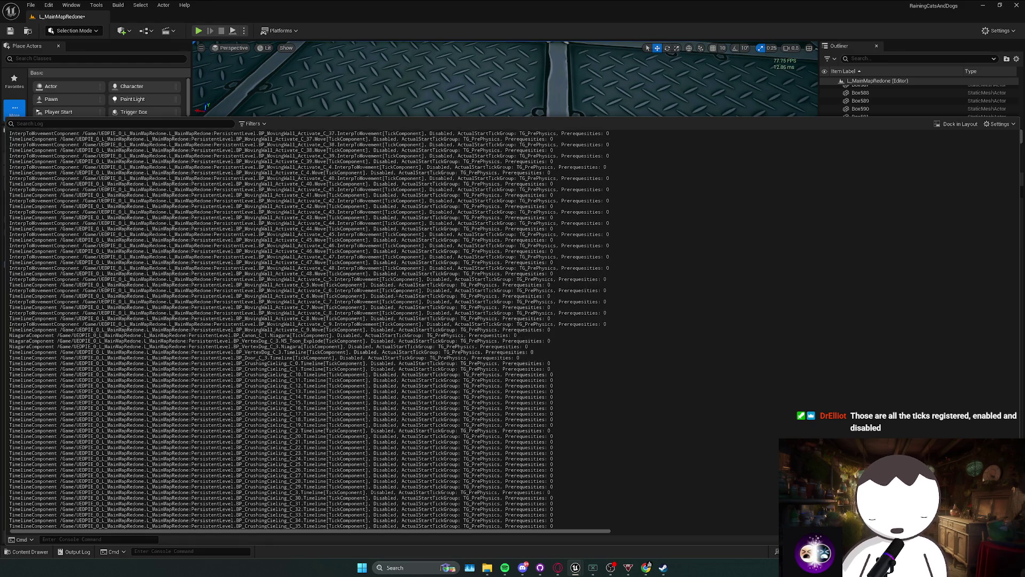
{"action": "scroll", "coordinate": [396, 295], "scroll_direction": "up", "scroll_amount": 20}
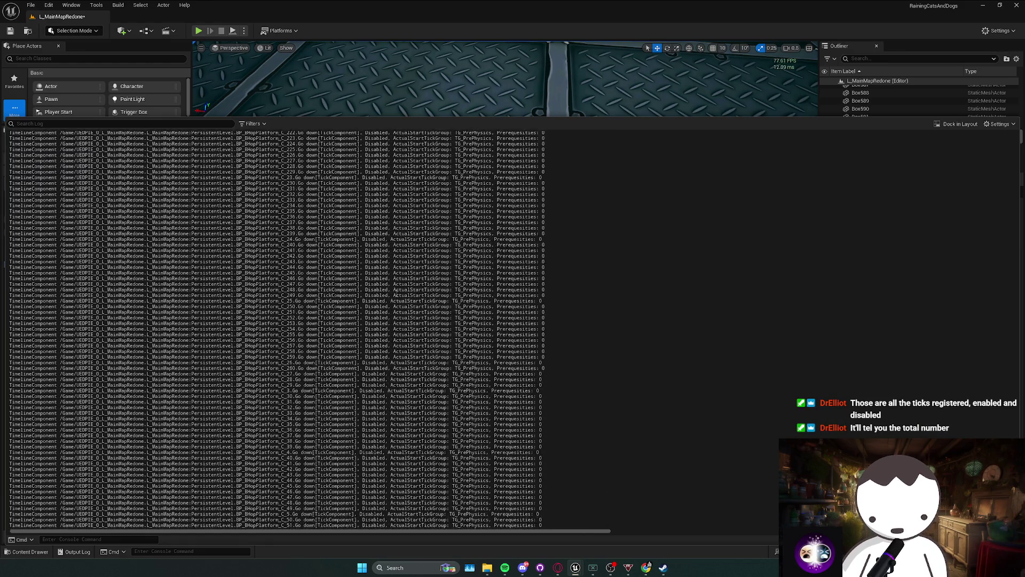
{"action": "scroll", "coordinate": [396, 296], "scroll_direction": "up", "scroll_amount": 2}
{"action": "scroll", "coordinate": [396, 293], "scroll_direction": "down", "scroll_amount": 20}
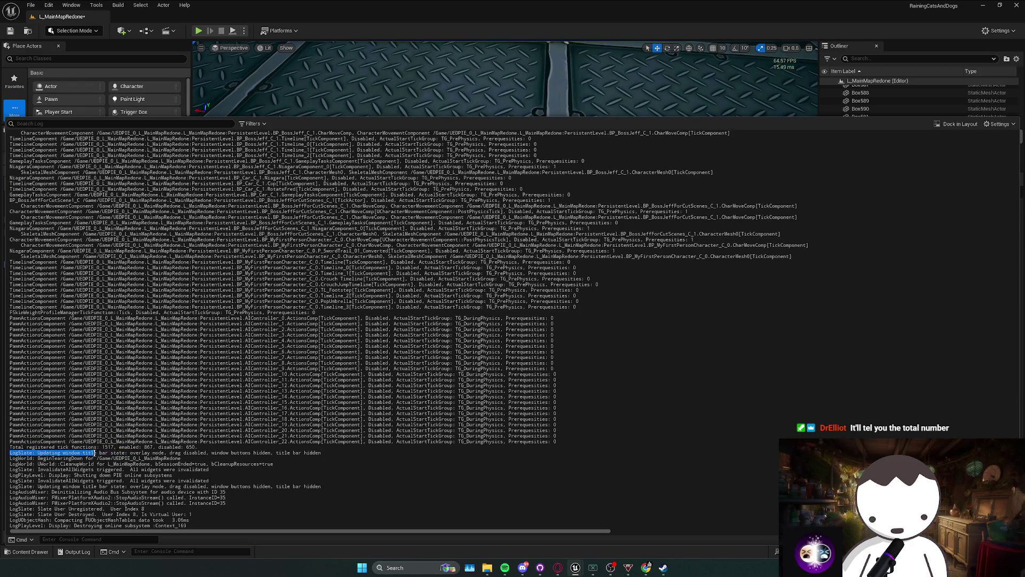
Select the totals line: 1517 tick functions, 867 enabled, 650 disabled.
{"action": "mouse_move", "coordinate": [197, 447]}
{"action": "left_mouse_down"}
{"action": "mouse_move", "coordinate": [41, 448]}
{"action": "mouse_move", "coordinate": [196, 448]}
{"action": "mouse_move", "coordinate": [101, 447]}
{"action": "left_mouse_up"}
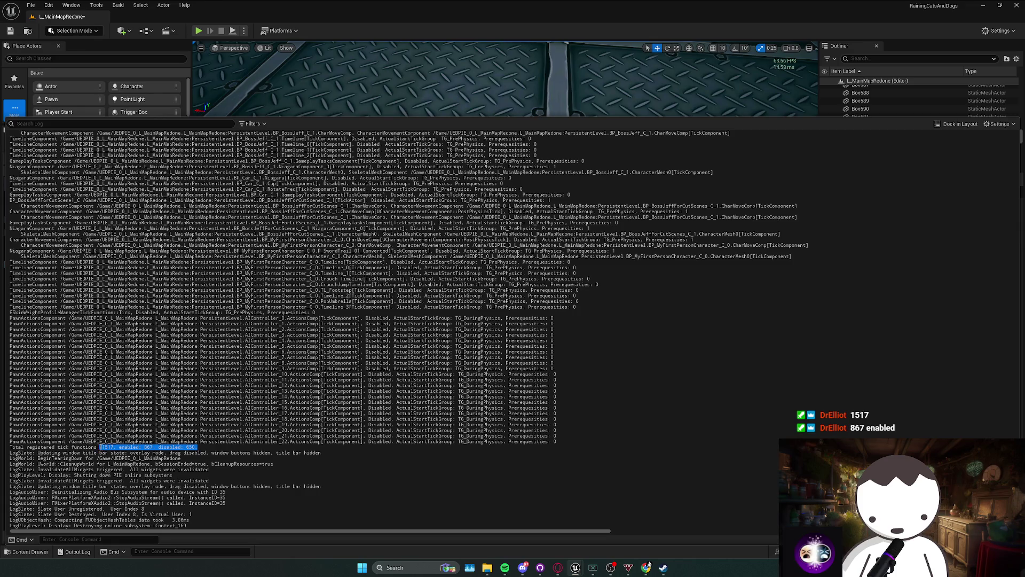
{"action": "left_click_drag", "start_coordinate": [198, 448], "coordinate": [120, 448]}
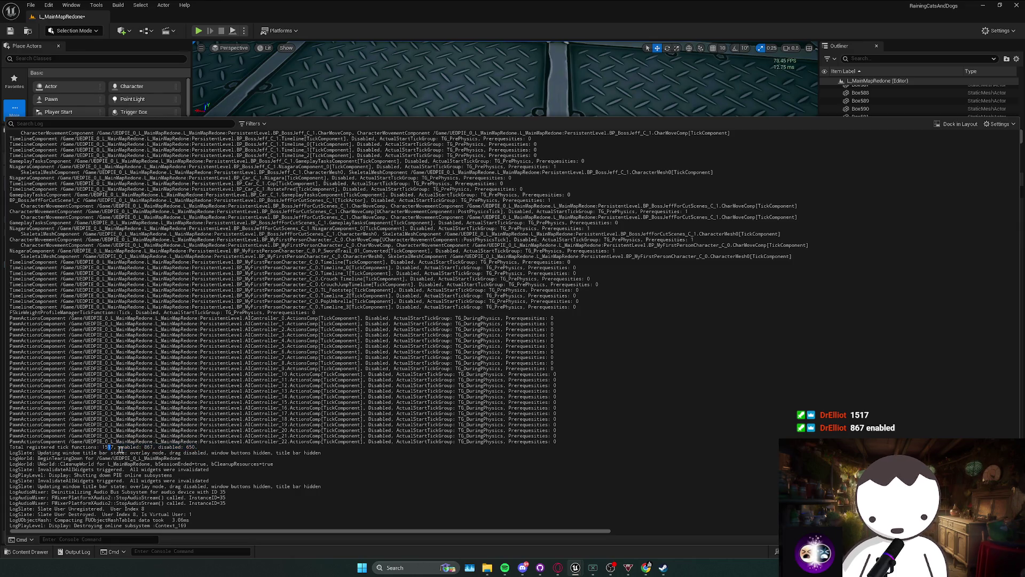
{"action": "left_click_drag", "start_coordinate": [196, 447], "coordinate": [102, 448]}
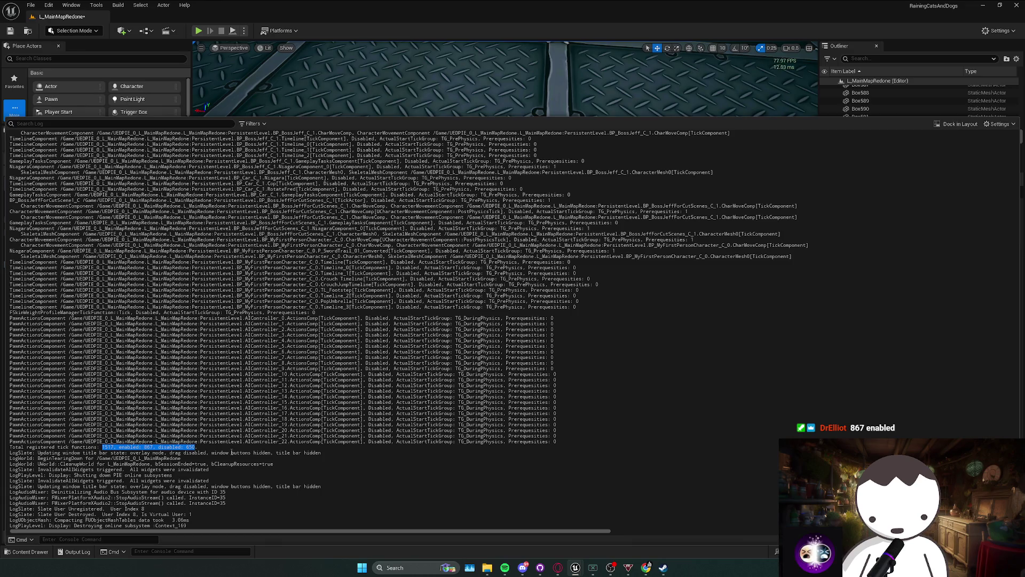
{"action": "mouse_move", "coordinate": [574, 569]}
{"action": "left_click", "coordinate": [594, 530]}
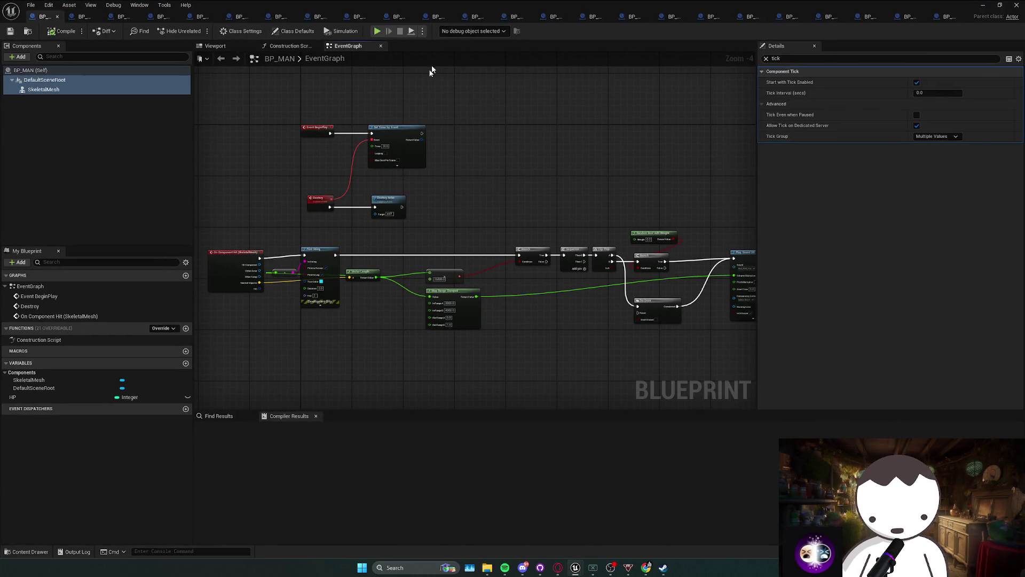
Place a BP_MAN actor into the level from the Content Browser.
{"action": "key", "text": "alt+Tab"}
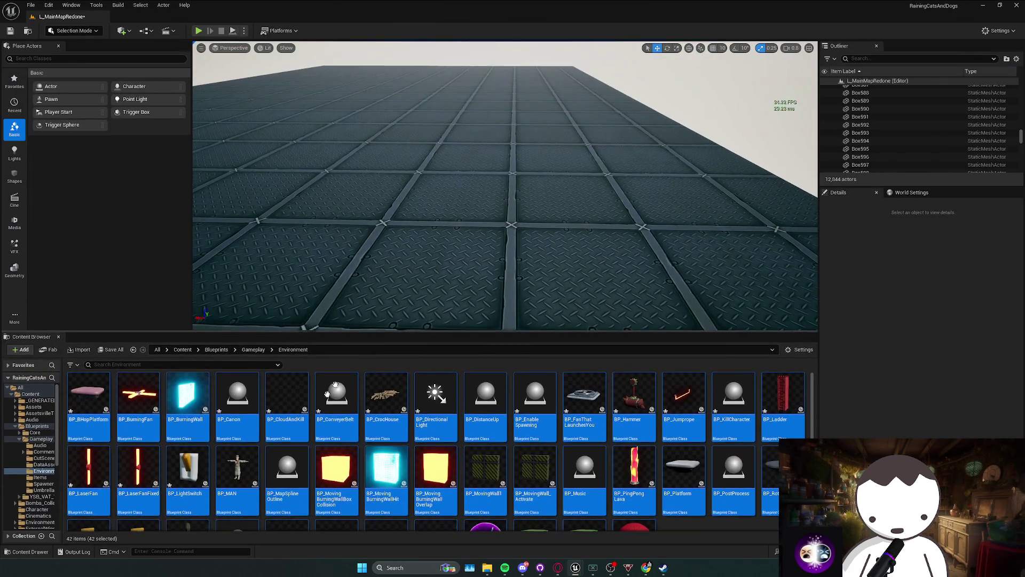
{"action": "mouse_move", "coordinate": [238, 472]}
{"action": "left_mouse_down"}
{"action": "mouse_move", "coordinate": [350, 274]}
{"action": "mouse_move", "coordinate": [367, 147]}
{"action": "mouse_move", "coordinate": [410, 202]}
{"action": "mouse_move", "coordinate": [435, 166]}
{"action": "mouse_move", "coordinate": [350, 169]}
{"action": "left_mouse_up"}
{"action": "scroll", "coordinate": [410, 202], "scroll_direction": "down", "scroll_amount": 5}
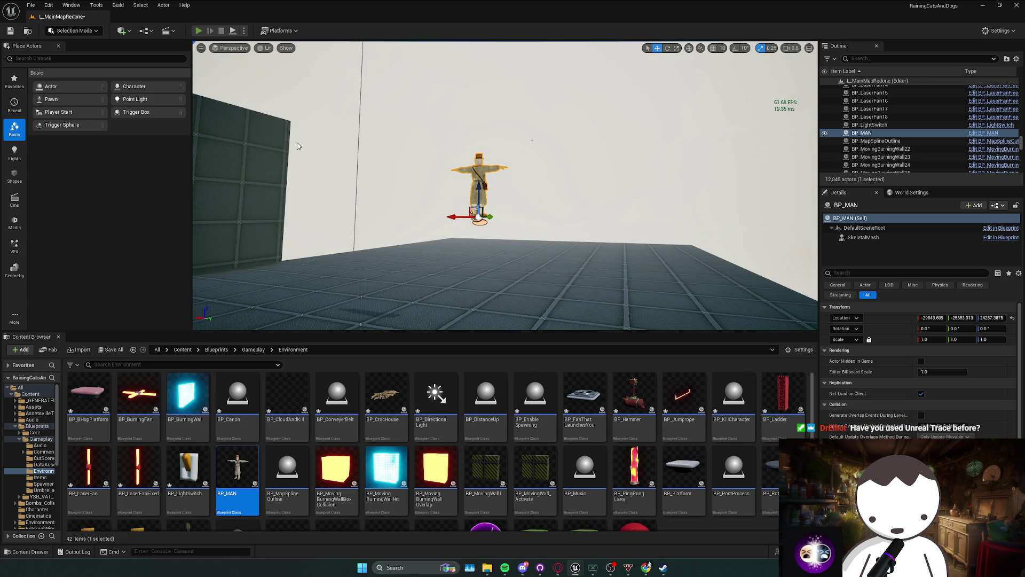
Play and stop the level twice, then open BP_MAN's Blueprint editor.
{"action": "key", "text": "alt+p"}
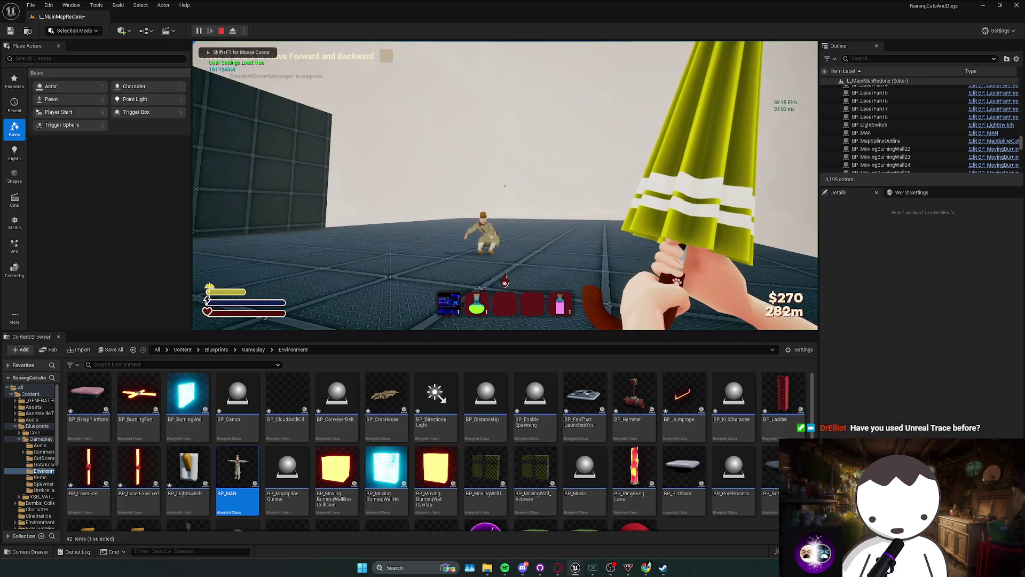
{"action": "key", "text": "Escape"}
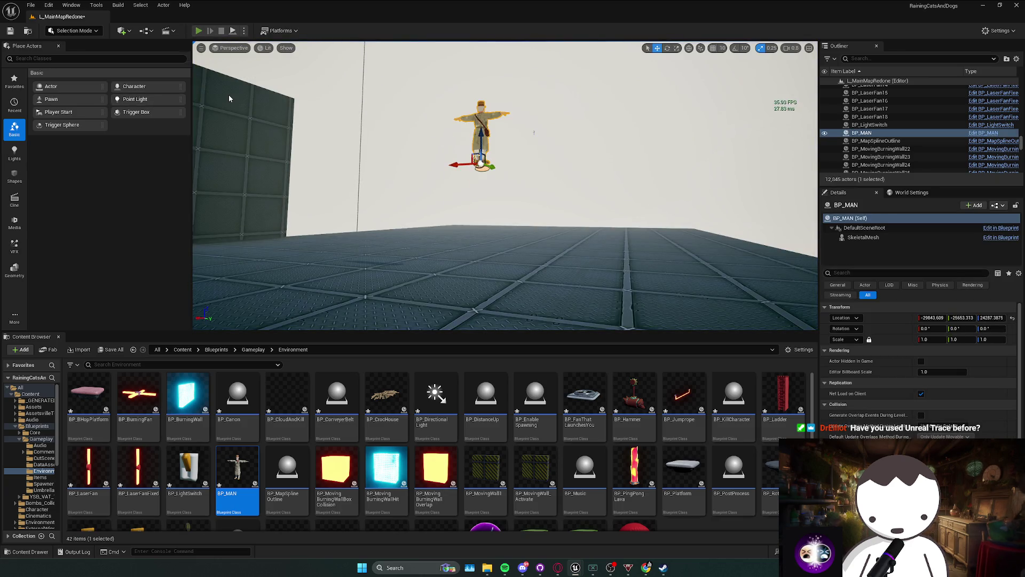
{"action": "key", "text": "alt+p"}
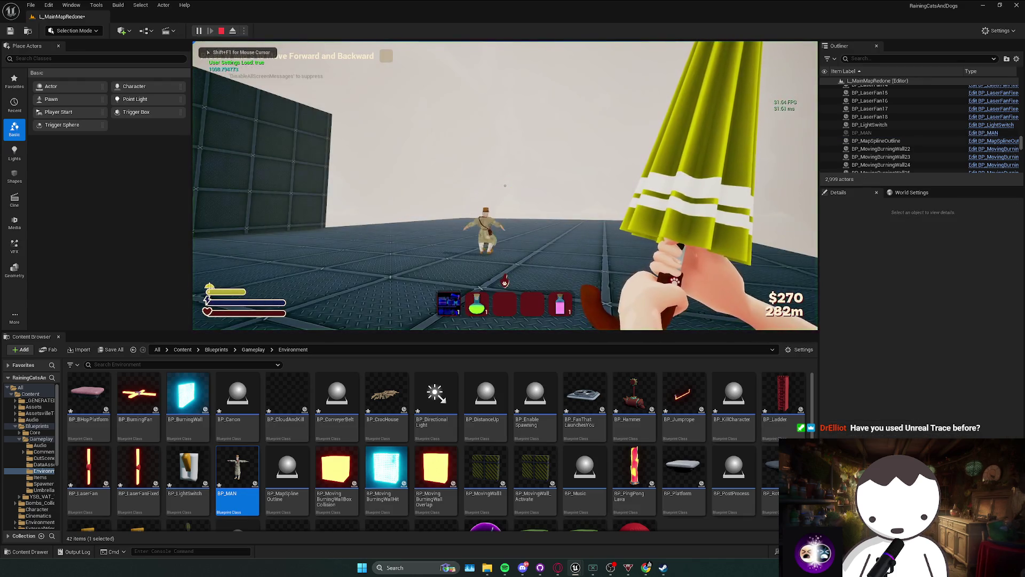
{"action": "key", "text": "Escape"}
{"action": "left_click", "coordinate": [983, 132]}
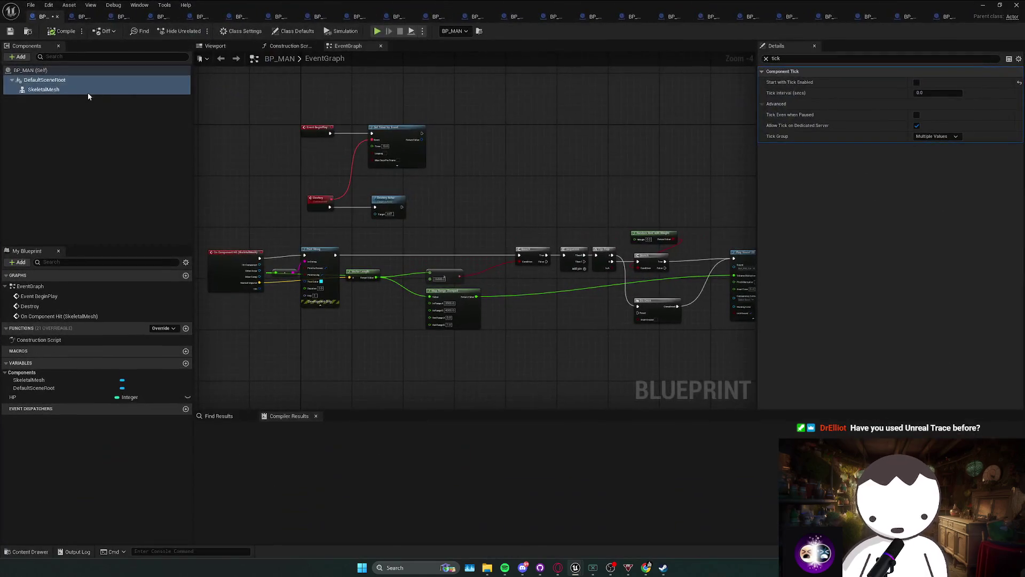
Inspect the Tick settings of the BP_MAN actor (Self), DefaultSceneRoot and SkeletalMesh in Details.
{"action": "left_click", "coordinate": [44, 80]}
{"action": "left_click", "coordinate": [30, 70]}
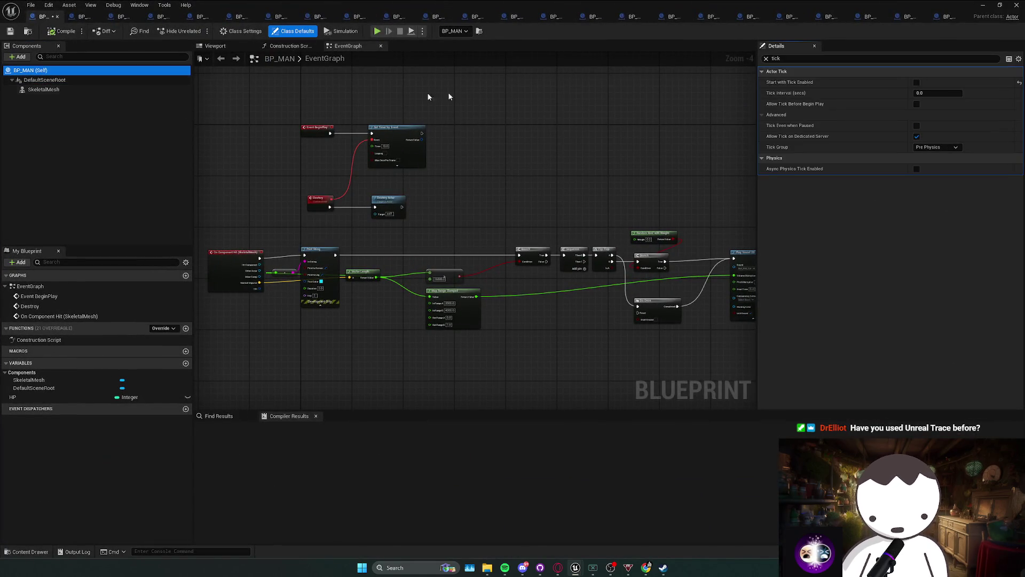
{"action": "left_click", "coordinate": [44, 89]}
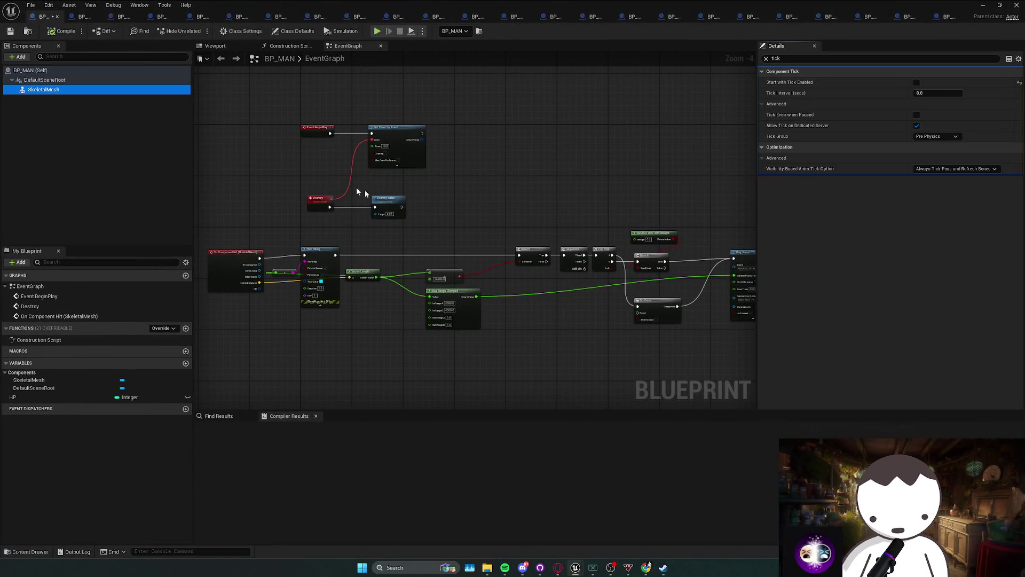
{"action": "left_click", "coordinate": [78, 80]}
{"action": "left_click", "coordinate": [74, 90]}
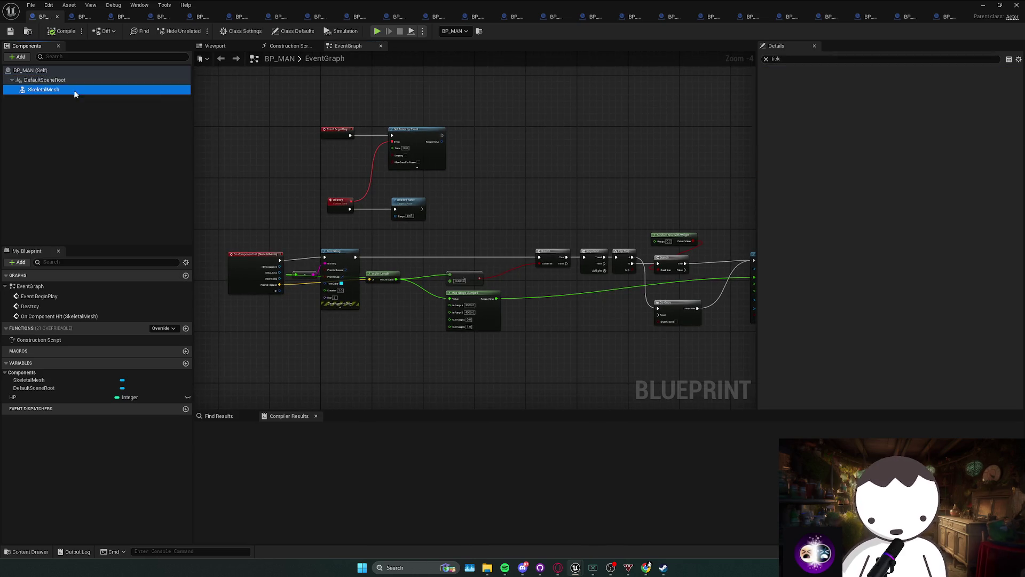
{"action": "left_click", "coordinate": [75, 80]}
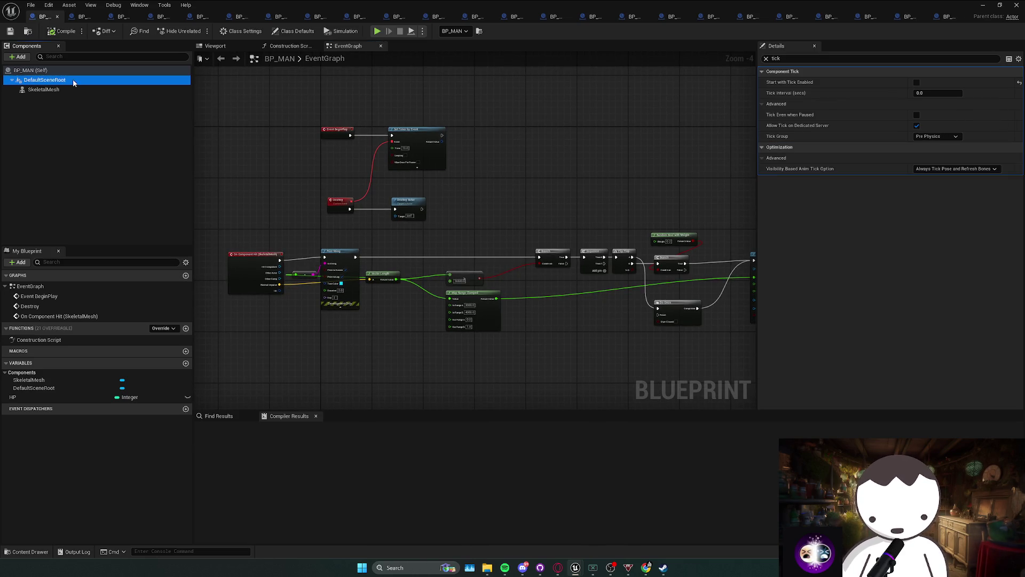
{"action": "left_click", "coordinate": [72, 89]}
{"action": "left_click_drag", "start_coordinate": [301, 154], "coordinate": [320, 138]}
{"action": "left_click", "coordinate": [322, 140]}
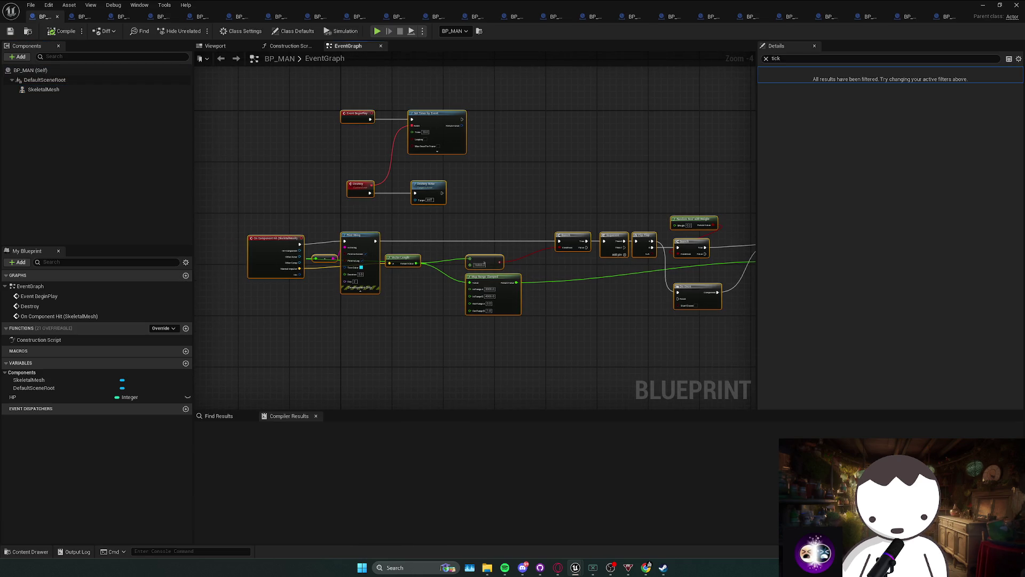
{"action": "mouse_move", "coordinate": [365, 184]}
{"action": "left_mouse_down"}
{"action": "mouse_move", "coordinate": [378, 174]}
{"action": "mouse_move", "coordinate": [459, 196]}
{"action": "mouse_move", "coordinate": [431, 159]}
{"action": "mouse_move", "coordinate": [395, 165]}
{"action": "mouse_move", "coordinate": [431, 195]}
{"action": "mouse_move", "coordinate": [308, 260]}
{"action": "left_mouse_up"}
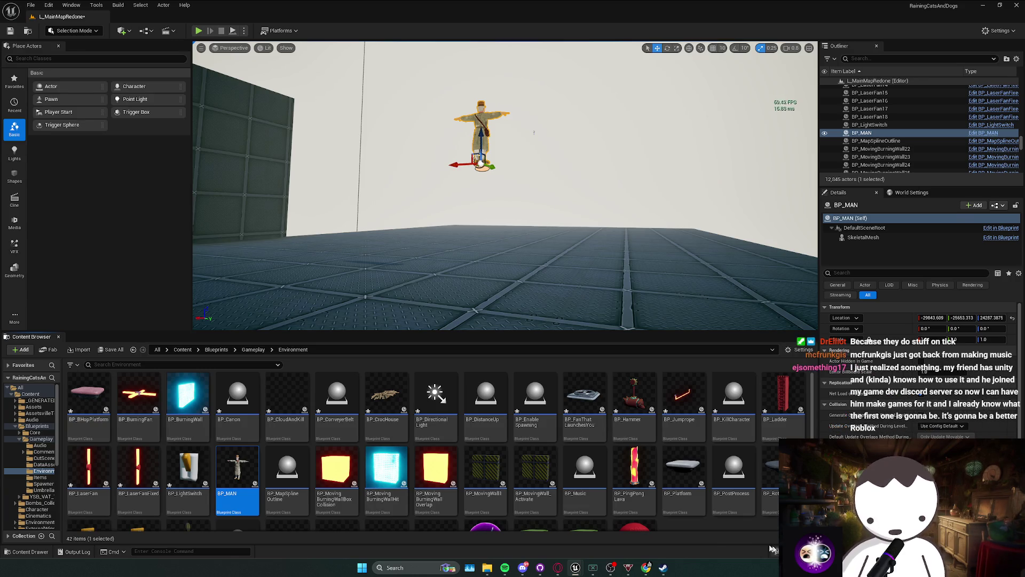
Return to BP_MAN's editor and move the Event BeginPlay node group further left.
{"action": "left_click", "coordinate": [531, 523]}
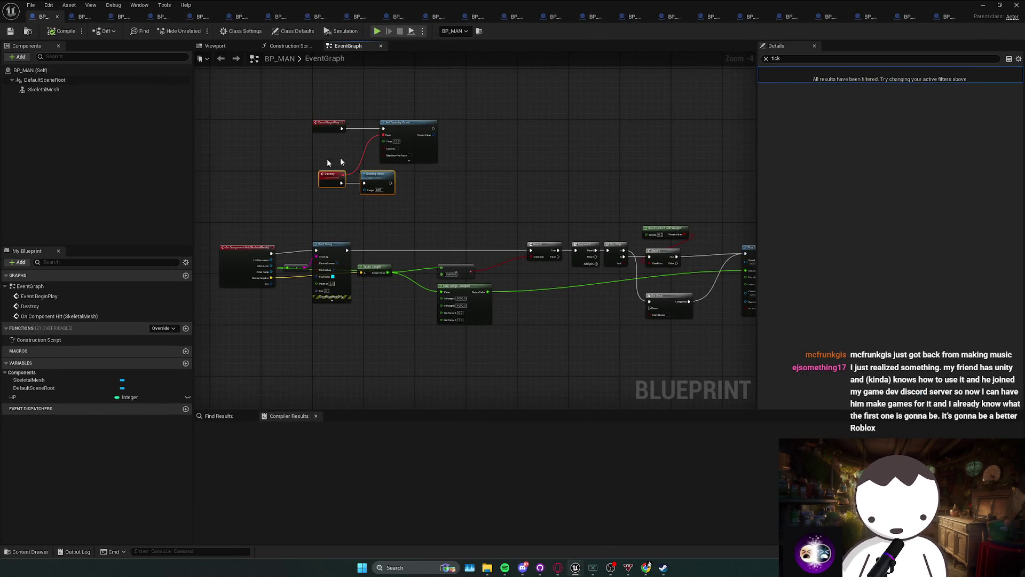
{"action": "left_click", "coordinate": [44, 80]}
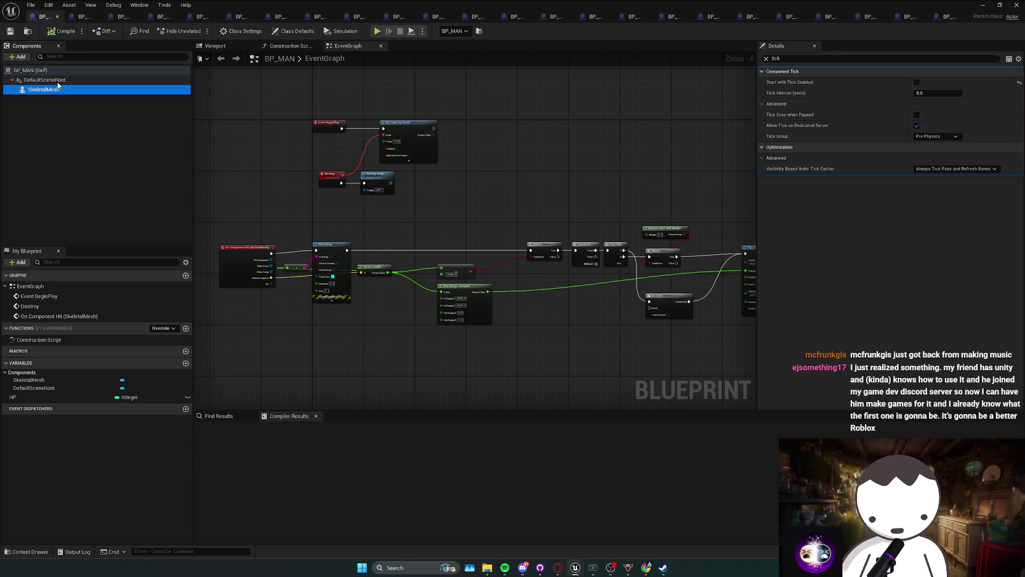
{"action": "left_click_drag", "start_coordinate": [208, 114], "coordinate": [420, 213]}
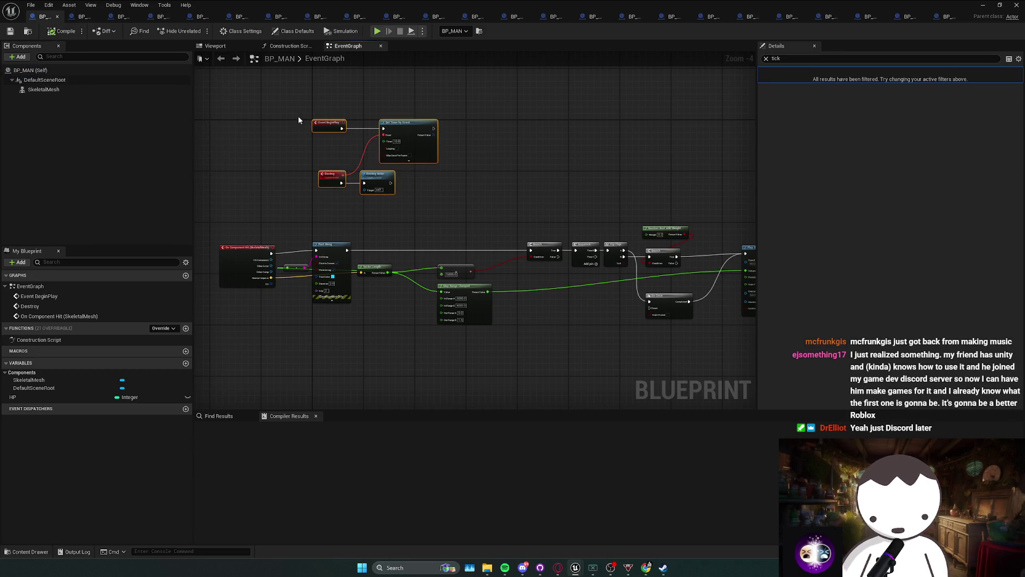
{"action": "mouse_move", "coordinate": [377, 184]}
{"action": "left_mouse_down"}
{"action": "mouse_move", "coordinate": [292, 187]}
{"action": "mouse_move", "coordinate": [307, 187]}
{"action": "left_mouse_up"}
Reselect the Destroy, BeginPlay and Set Timer nodes, then close the BP_MAN Blueprint.
{"action": "left_click", "coordinate": [292, 187]}
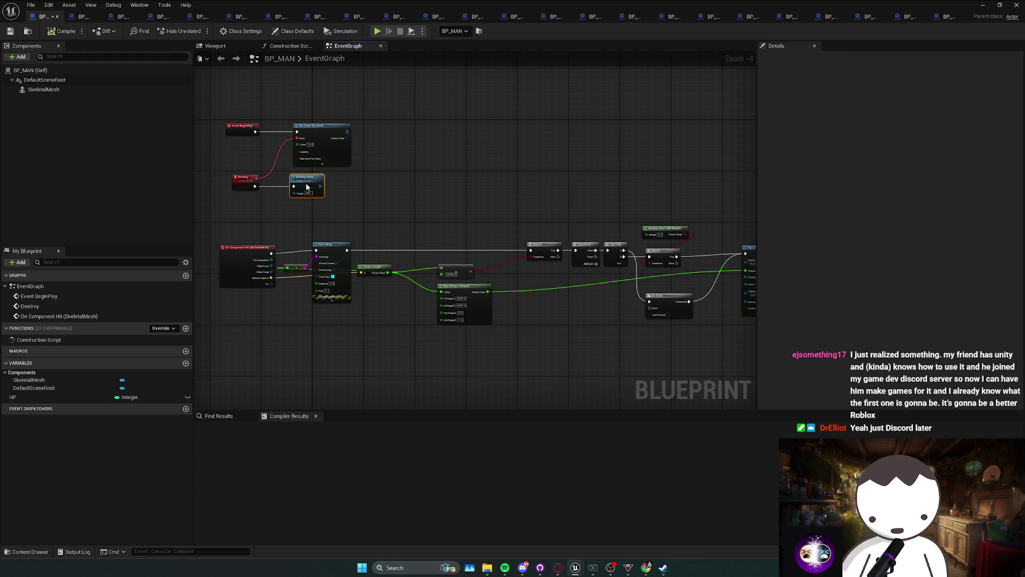
{"action": "left_click_drag", "start_coordinate": [241, 207], "coordinate": [245, 205]}
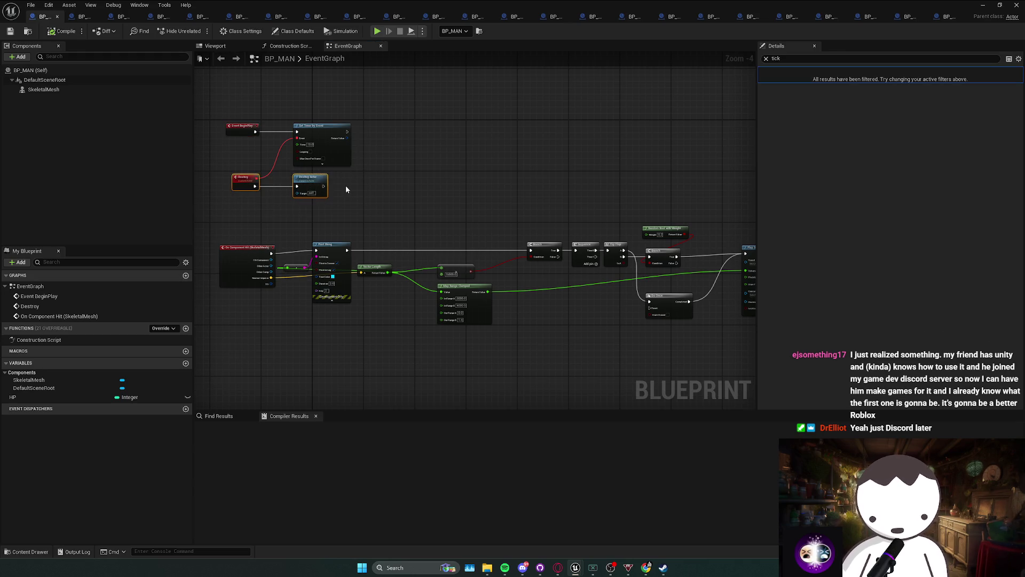
{"action": "left_click_drag", "start_coordinate": [347, 189], "coordinate": [379, 207]}
{"action": "left_click", "coordinate": [429, 171]}
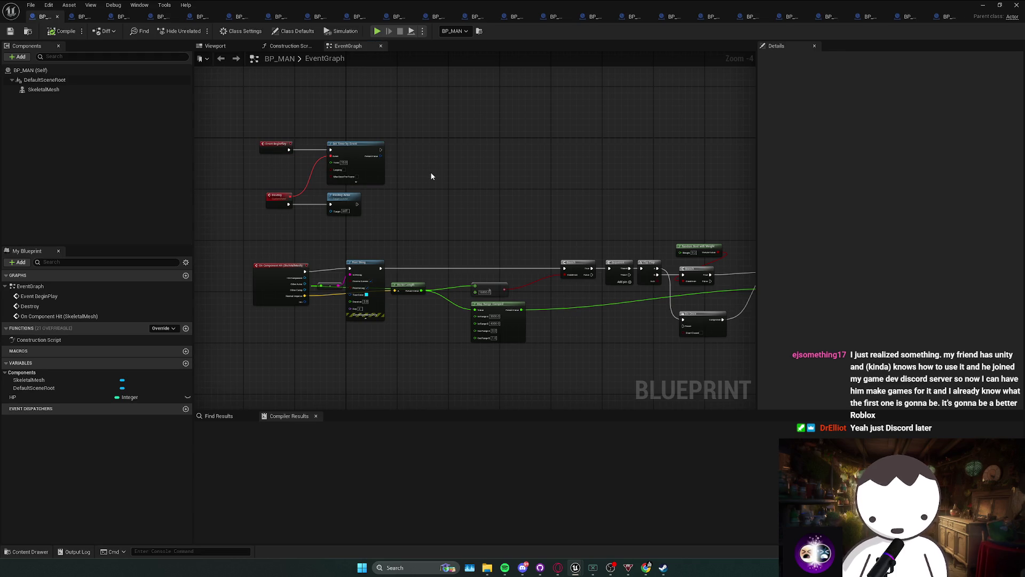
{"action": "mouse_move", "coordinate": [427, 130]}
{"action": "left_mouse_down"}
{"action": "mouse_move", "coordinate": [264, 168]}
{"action": "mouse_move", "coordinate": [256, 181]}
{"action": "left_mouse_up"}
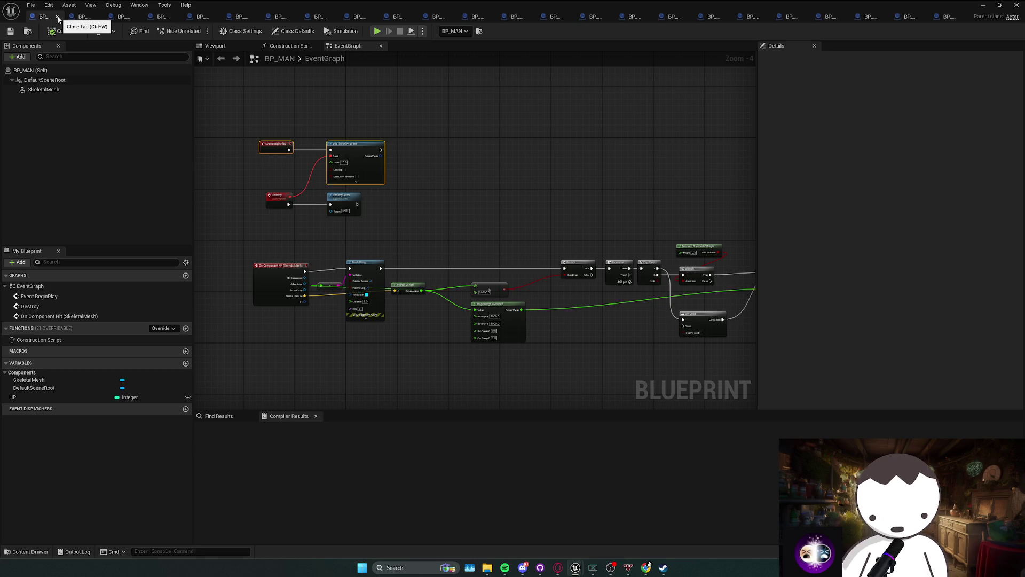
{"action": "left_click", "coordinate": [57, 17]}
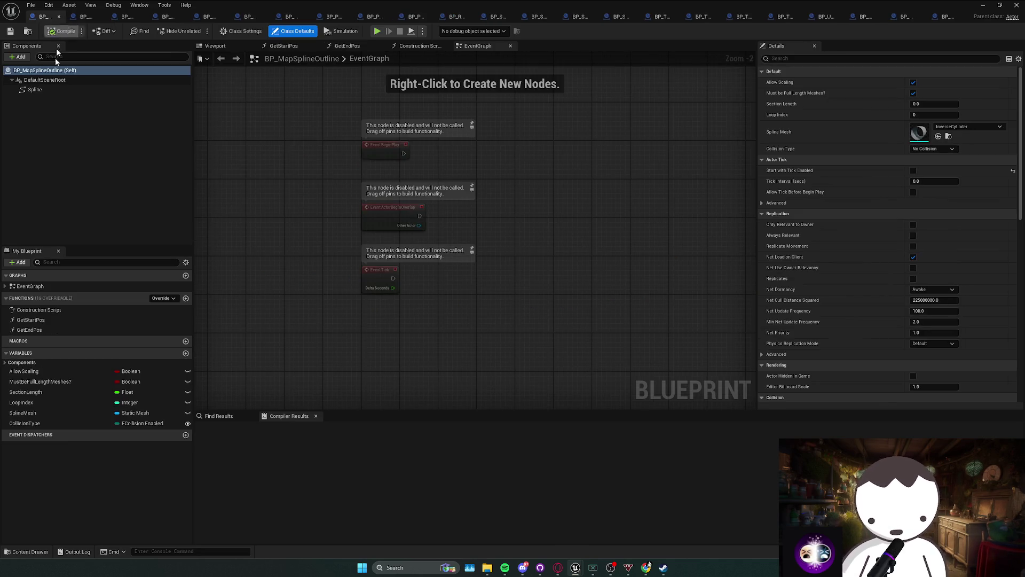
Turn off Start with Tick Enabled for DefaultSceneRoot and Spline using a 'tick' Details search.
{"action": "left_click", "coordinate": [48, 80]}
{"action": "left_click", "coordinate": [51, 90], "text": "shift"}
{"action": "left_click", "coordinate": [827, 58]}
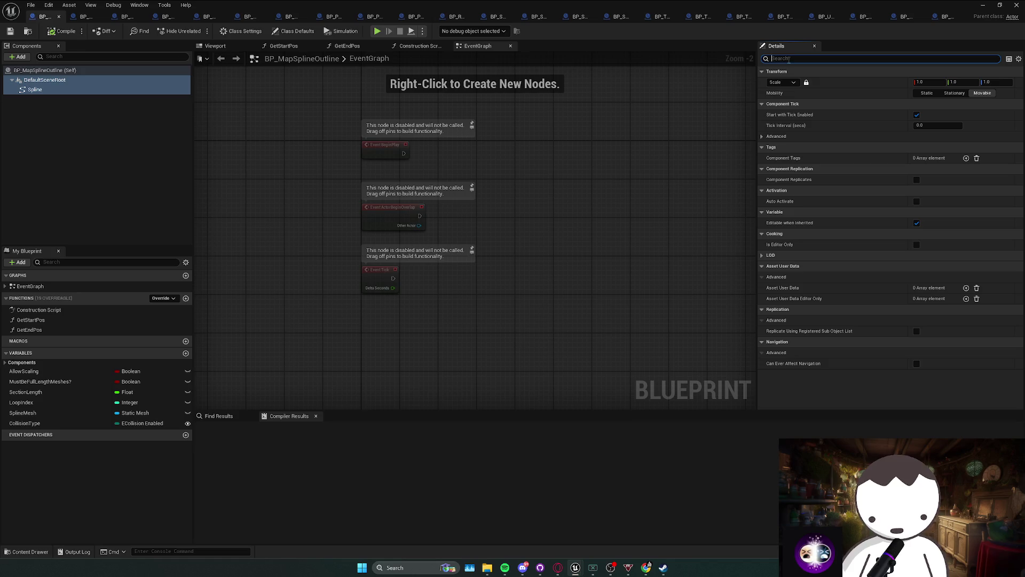
{"action": "type", "text": "tick"}
{"action": "left_click", "coordinate": [917, 82]}
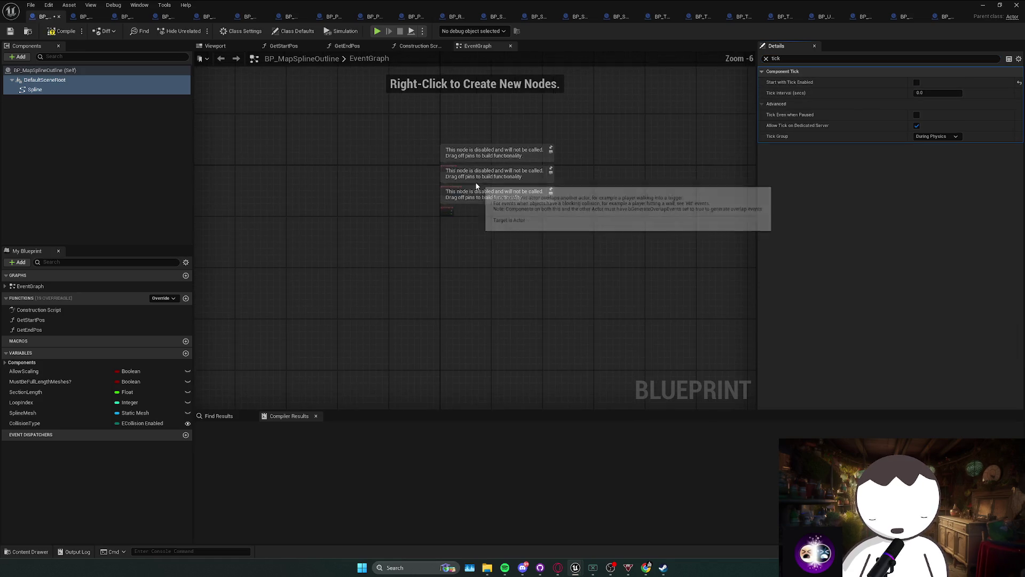
{"action": "scroll", "coordinate": [397, 139], "scroll_direction": "down", "scroll_amount": 1}
Review the construction script, compile and save, then select BP_MovingBurningWallBoxCollision's root component.
{"action": "left_click", "coordinate": [414, 47]}
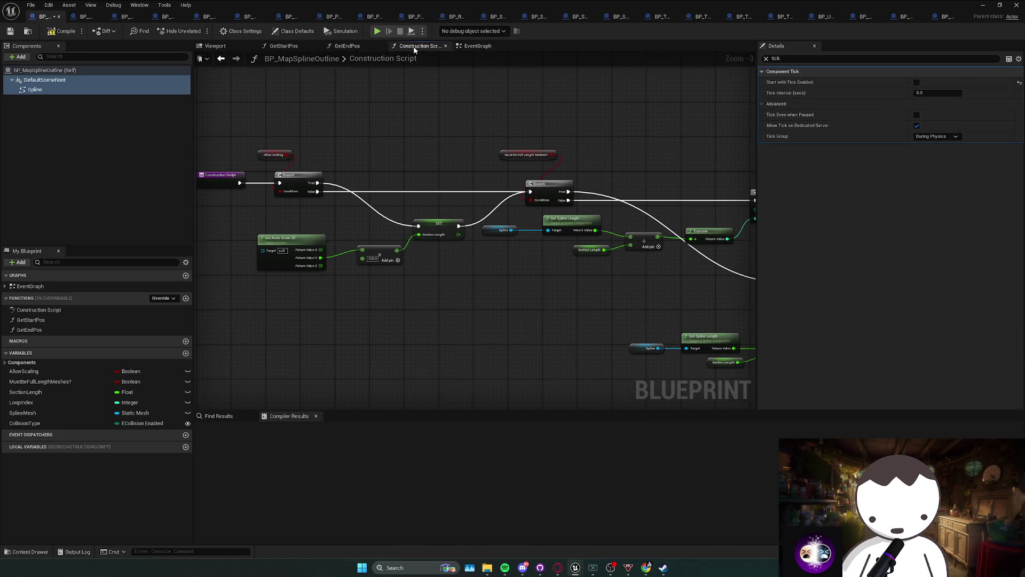
{"action": "left_click_drag", "start_coordinate": [454, 147], "coordinate": [211, 149]}
{"action": "scroll", "coordinate": [210, 148], "scroll_direction": "down", "scroll_amount": 1}
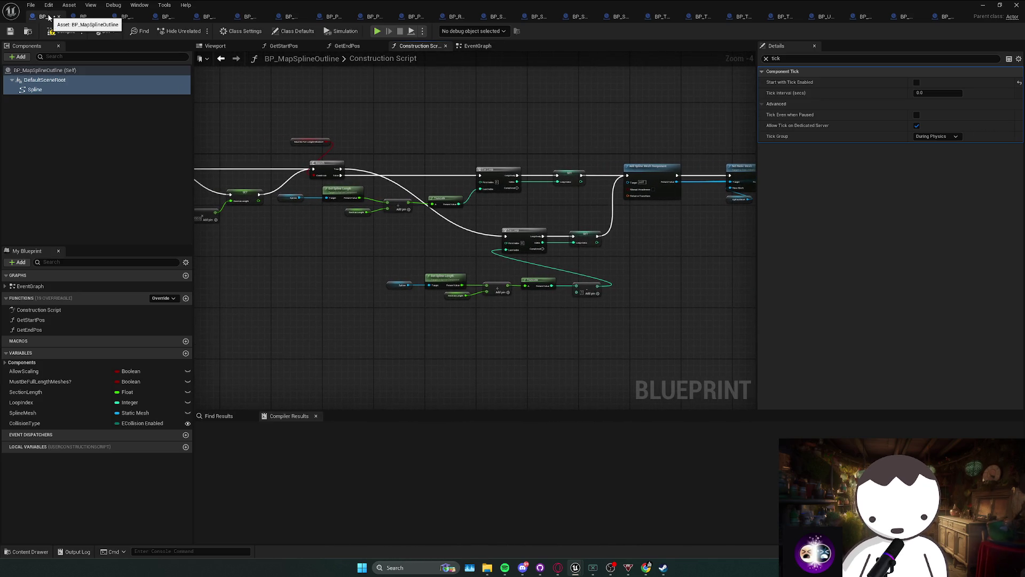
{"action": "key", "text": "ctrl+s"}
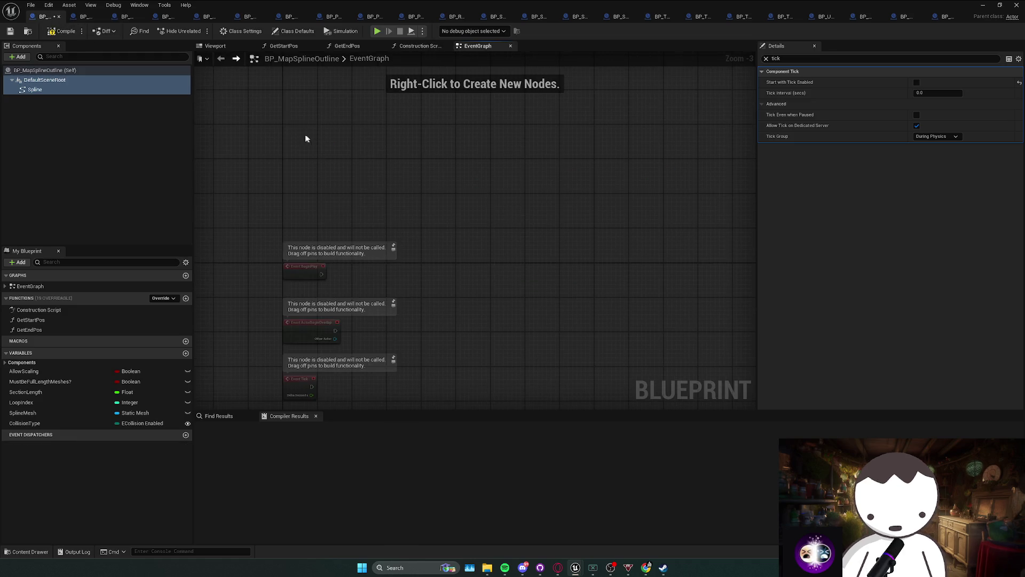
{"action": "left_click", "coordinate": [87, 17]}
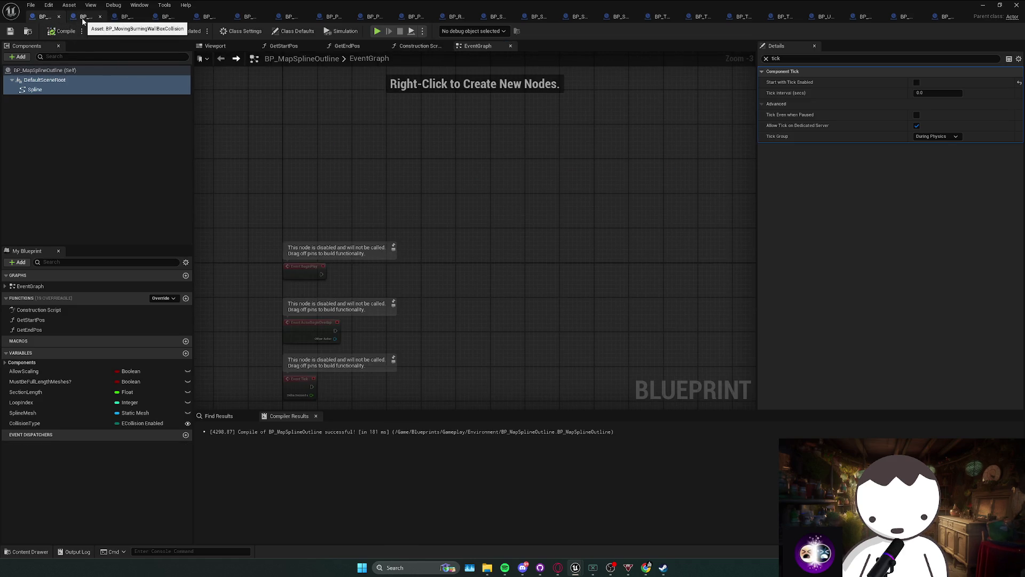
{"action": "left_click", "coordinate": [96, 80]}
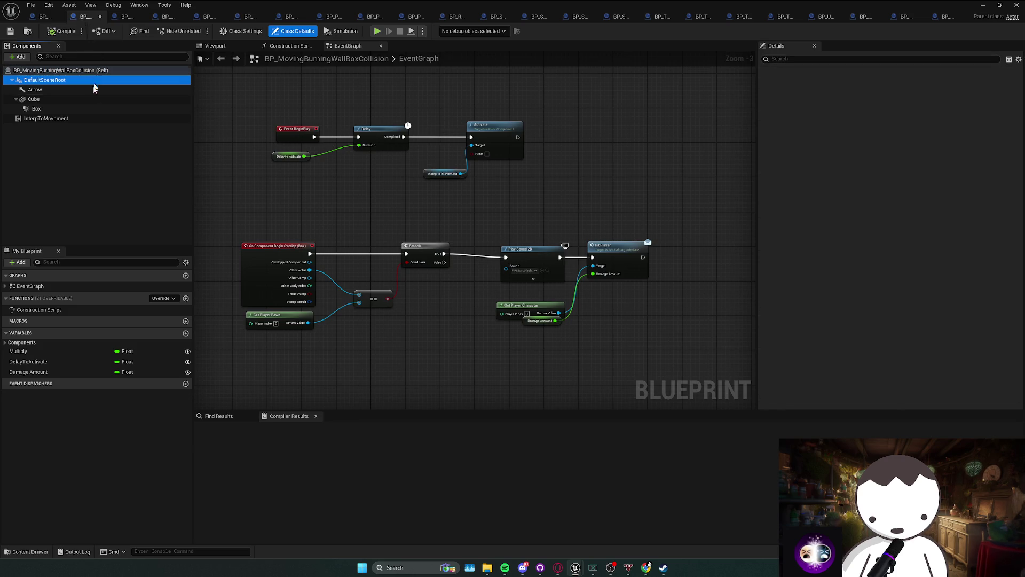
Disable tick start on BP_MovingBurningWallBoxCollision's components and compile, then select BP_MovingBurningWallHit's components.
{"action": "left_click", "coordinate": [100, 118], "text": "shift"}
{"action": "left_click", "coordinate": [916, 82]}
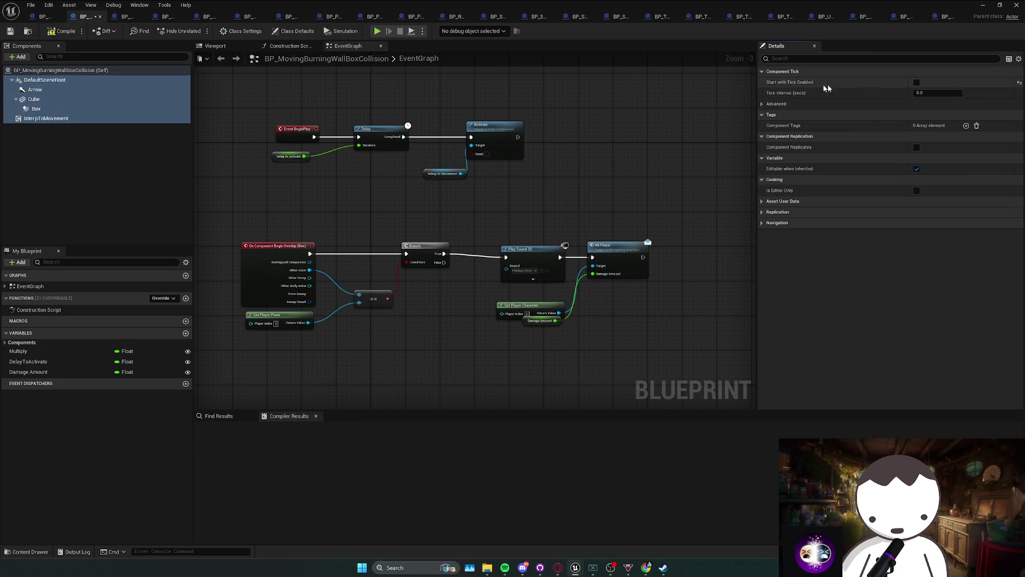
{"action": "left_click", "coordinate": [63, 31]}
{"action": "left_click", "coordinate": [128, 18]}
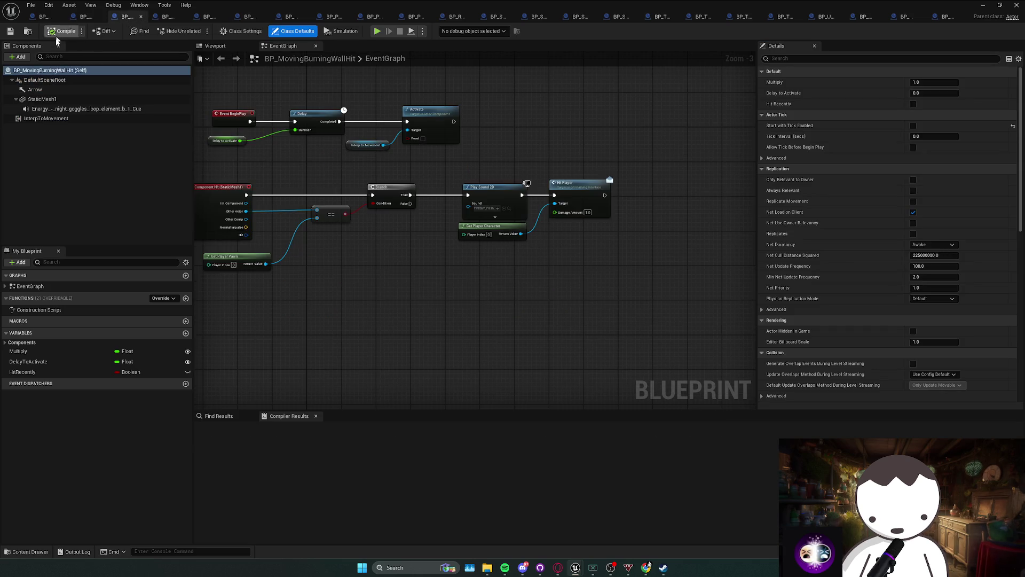
{"action": "left_click", "coordinate": [53, 81]}
{"action": "left_click", "coordinate": [48, 118], "text": "shift"}
{"action": "left_click_drag", "start_coordinate": [251, 138], "coordinate": [356, 155]}
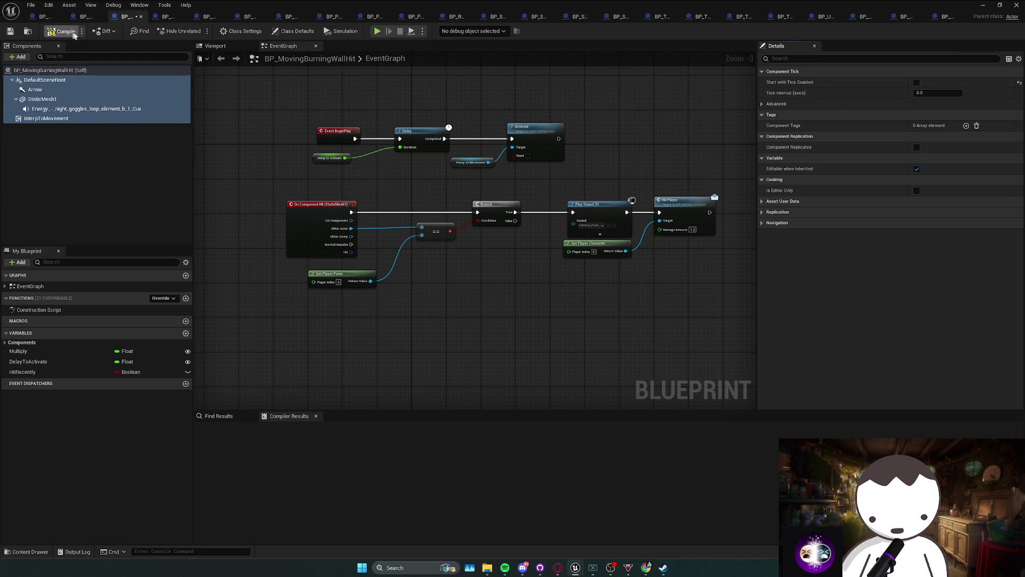
Compile BP_Sign_Cthulu with F7 and close it.
{"action": "left_click", "coordinate": [156, 20]}
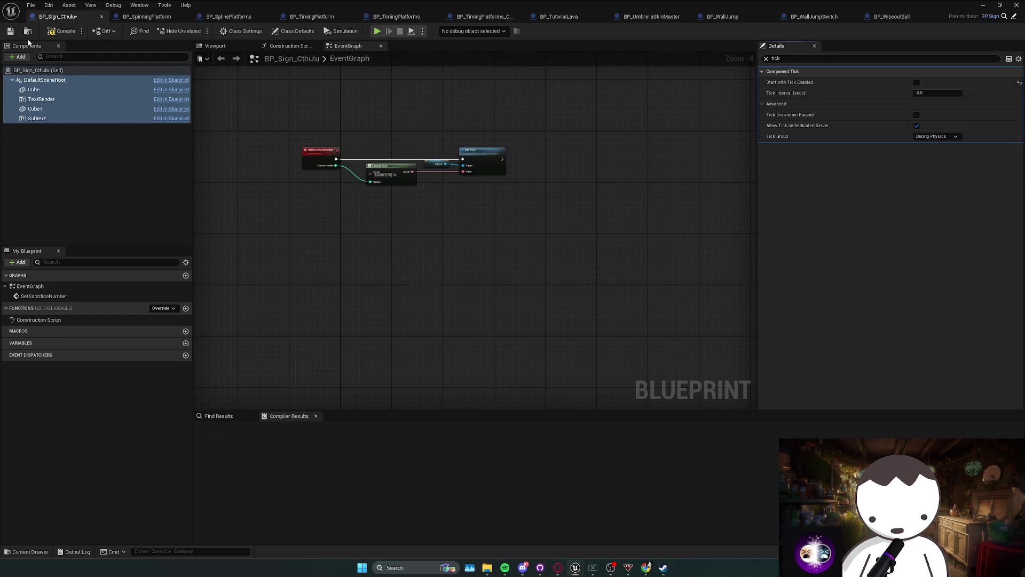
{"action": "key", "text": "F7"}
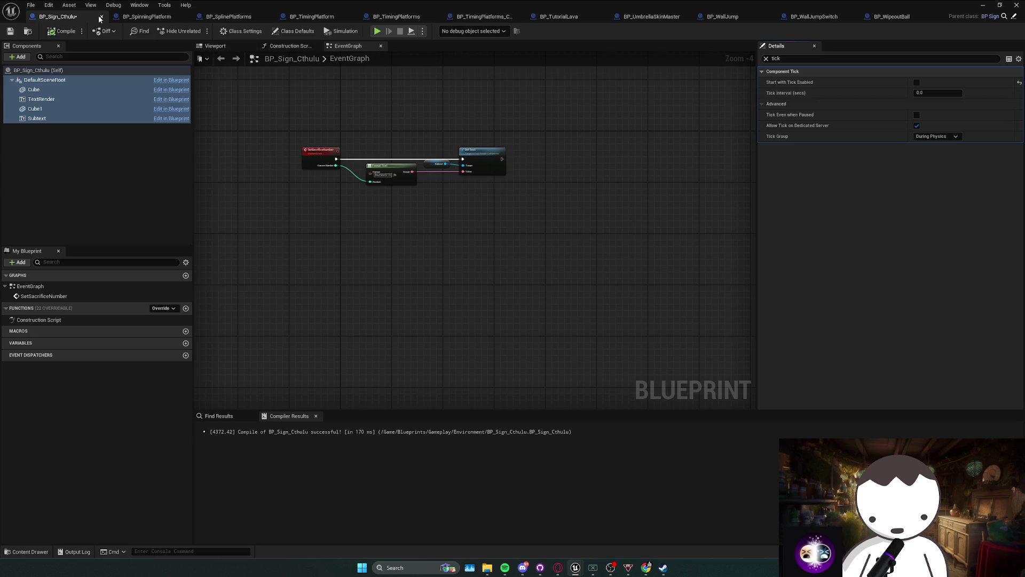
{"action": "left_click", "coordinate": [102, 17]}
Uncheck Start with Tick Enabled on all BP_SpinningPlatform components through RotatingMovement, compile and close it.
{"action": "left_click", "coordinate": [44, 79]}
{"action": "left_click", "coordinate": [39, 108], "text": "shift"}
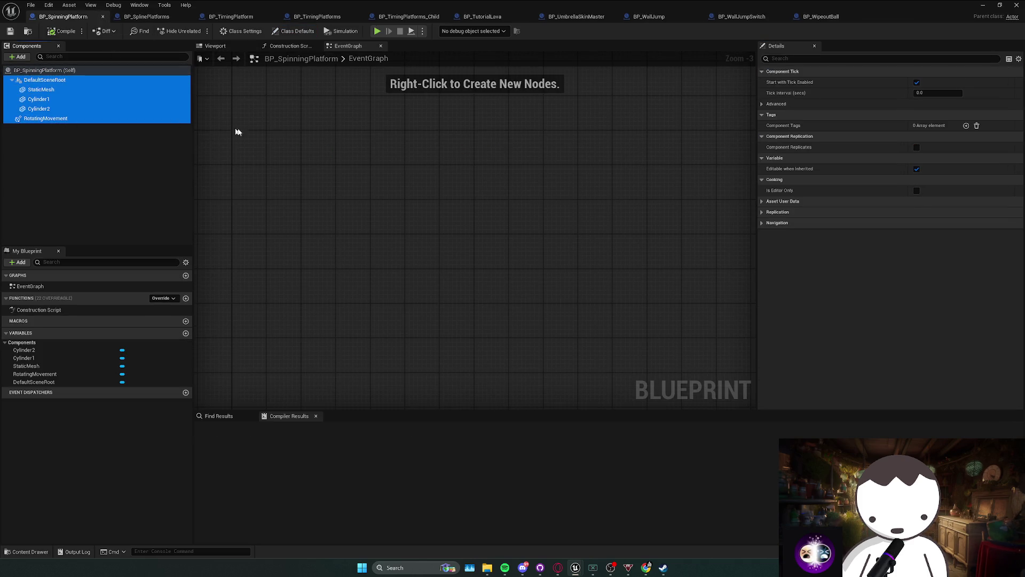
{"action": "scroll", "coordinate": [347, 165], "scroll_direction": "up", "scroll_amount": 6}
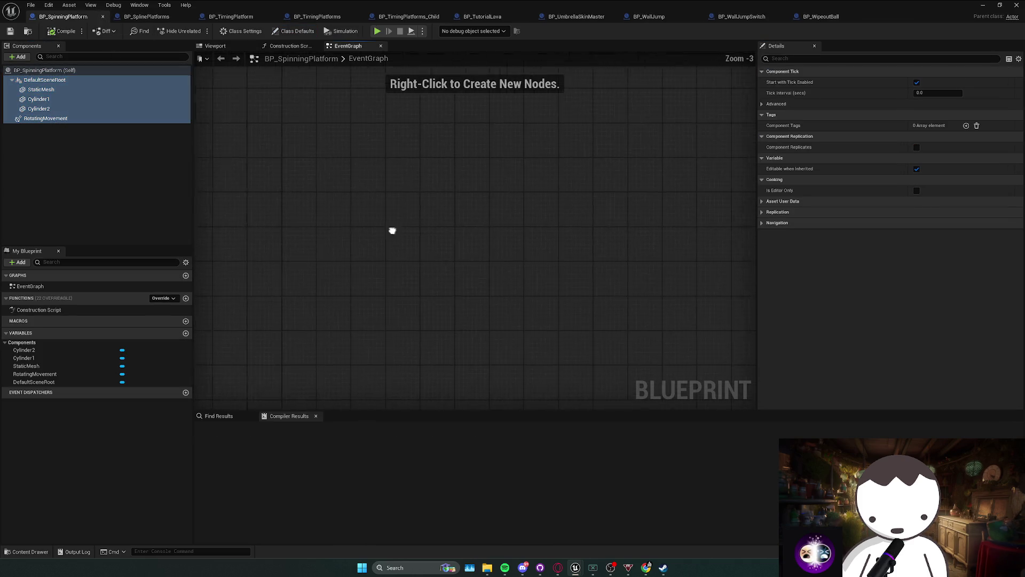
{"action": "type", "text": "tick"}
{"action": "left_click", "coordinate": [916, 83]}
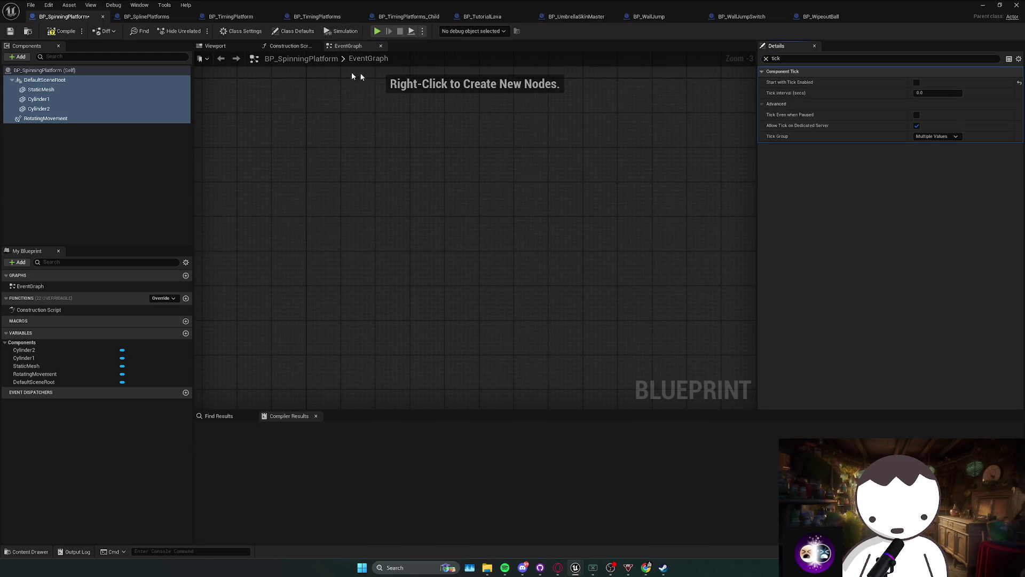
{"action": "left_click", "coordinate": [66, 32]}
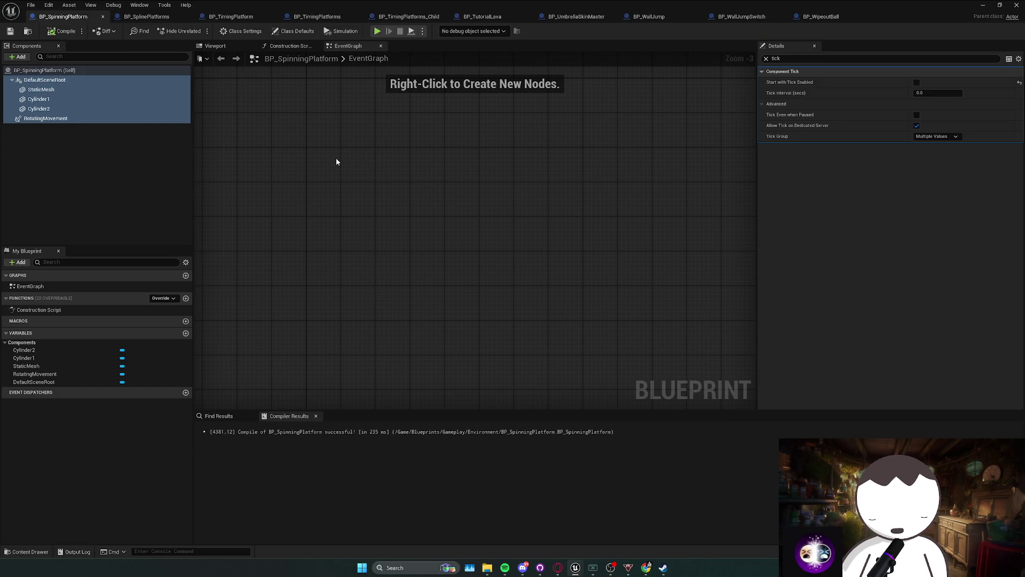
{"action": "left_click", "coordinate": [103, 17]}
Select BP_SplinePlatforms' root and Spline components and focus the Details search.
{"action": "left_click", "coordinate": [79, 90]}
{"action": "left_click", "coordinate": [69, 80], "text": "shift"}
{"action": "left_click", "coordinate": [881, 58]}
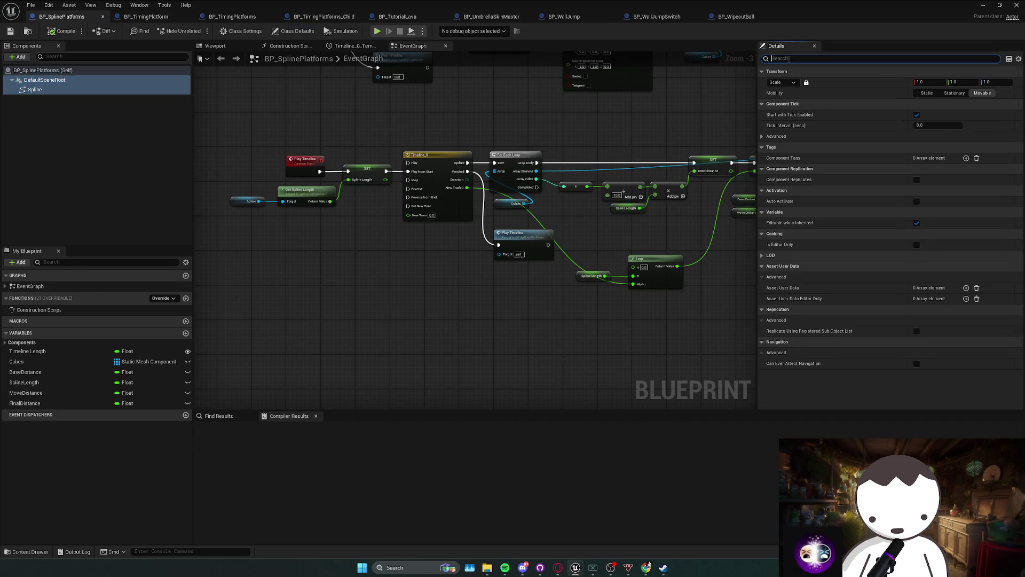
Disable tick start on BP_SplinePlatforms' components with a 'tick' filter, compile and close it.
{"action": "type", "text": "tick"}
{"action": "left_click", "coordinate": [917, 82]}
{"action": "left_click", "coordinate": [80, 70]}
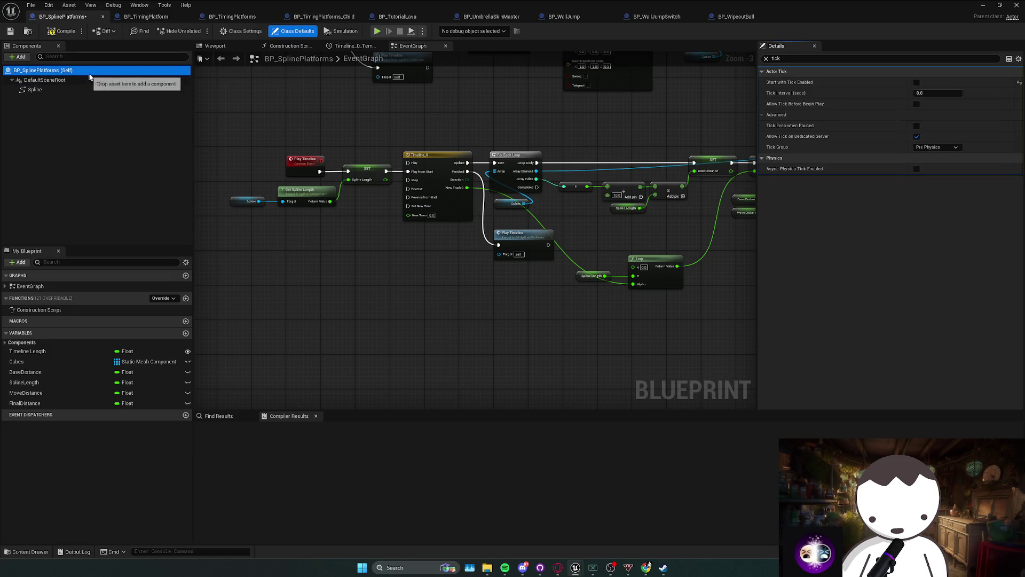
{"action": "left_click", "coordinate": [64, 31]}
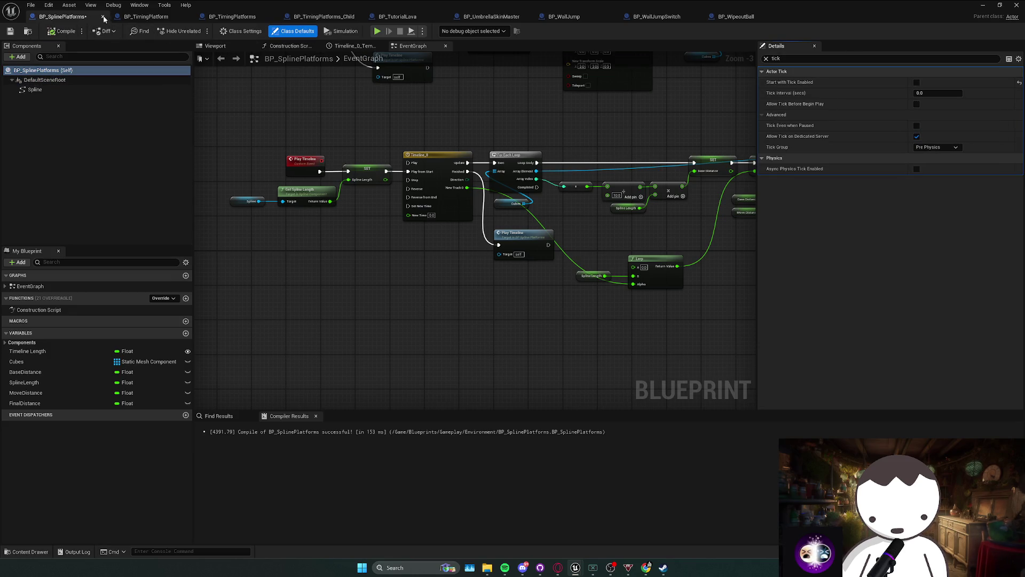
{"action": "left_click", "coordinate": [103, 17]}
Filter BP_TimingPlatform's root and StaticMesh2 details by 'tick', compile and close it.
{"action": "left_click", "coordinate": [44, 79]}
{"action": "left_click", "coordinate": [42, 89], "text": "shift"}
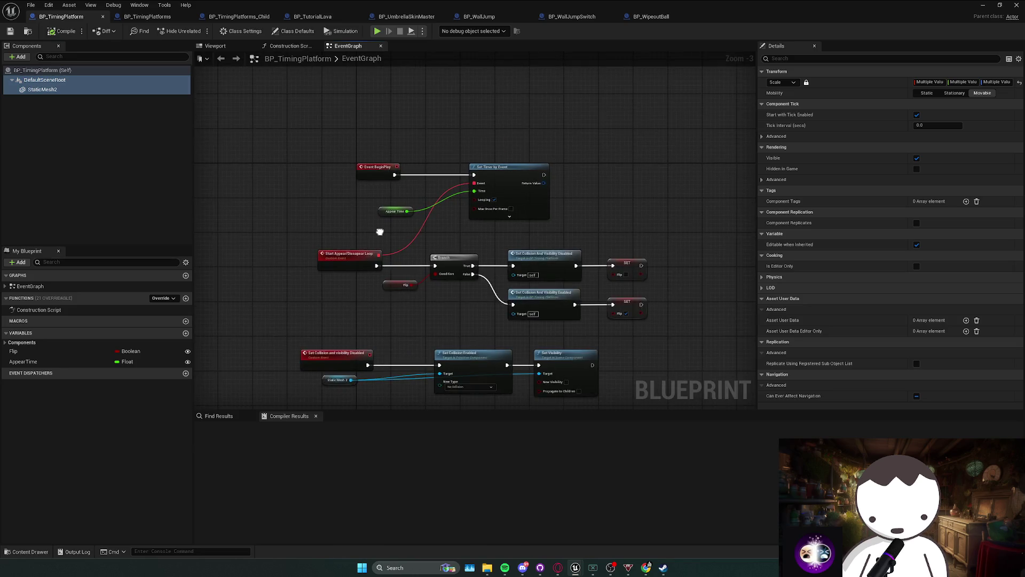
{"action": "left_click", "coordinate": [828, 58]}
{"action": "type", "text": "tick"}
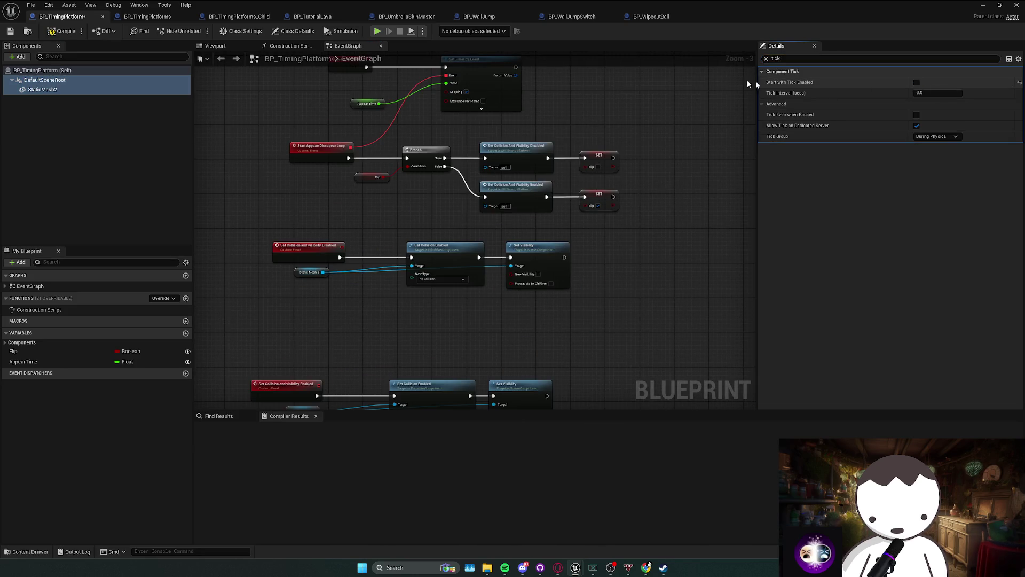
{"action": "left_click", "coordinate": [64, 31]}
{"action": "left_click", "coordinate": [103, 16]}
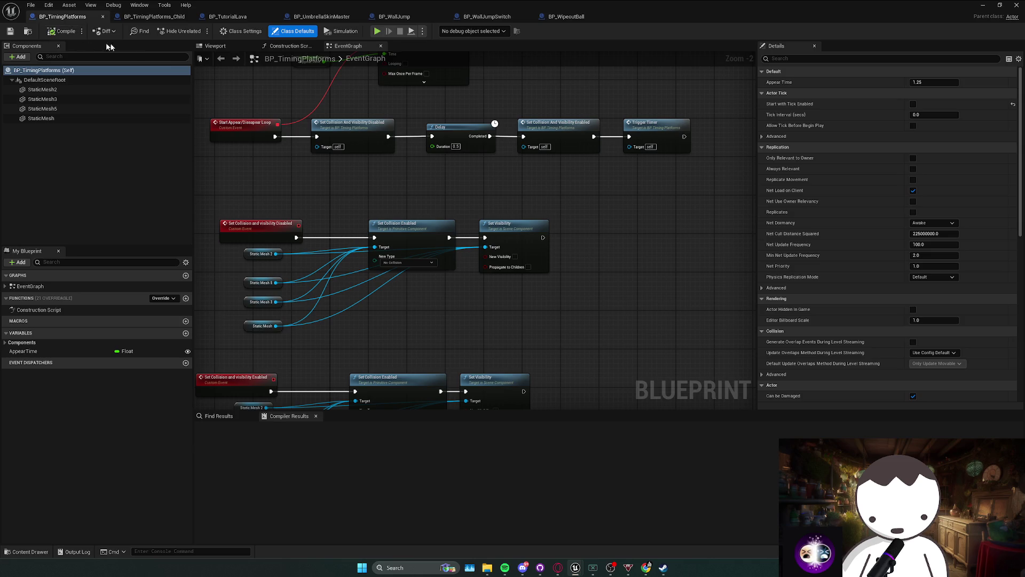
Turn off tick start on all BP_TimingPlatforms components, and close BP_TimingPlatforms_Child.
{"action": "left_click", "coordinate": [45, 80]}
{"action": "left_click", "coordinate": [41, 118], "text": "shift"}
{"action": "left_click", "coordinate": [844, 58]}
{"action": "type", "text": "tick"}
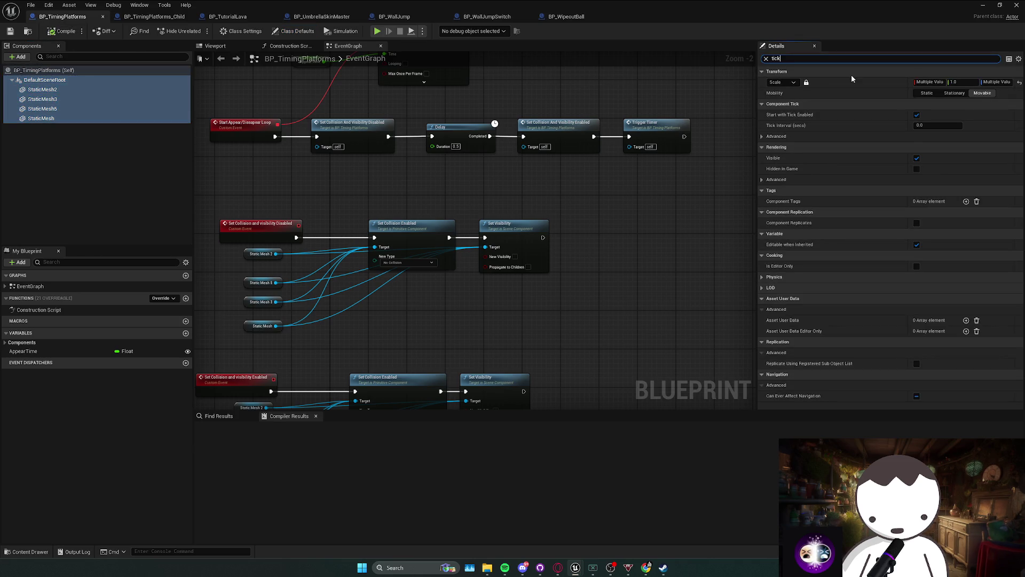
{"action": "left_click", "coordinate": [917, 82]}
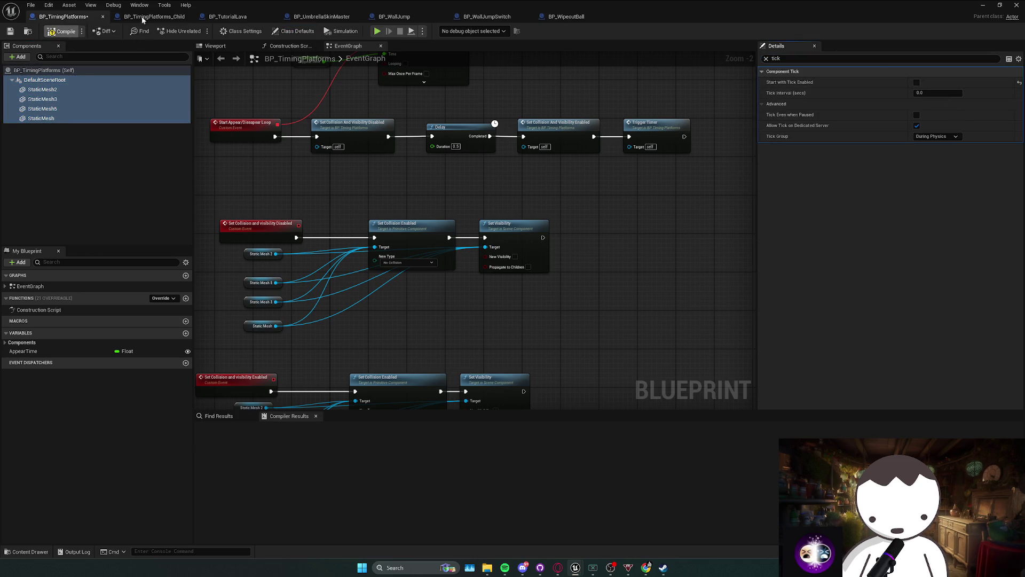
{"action": "left_click", "coordinate": [144, 18]}
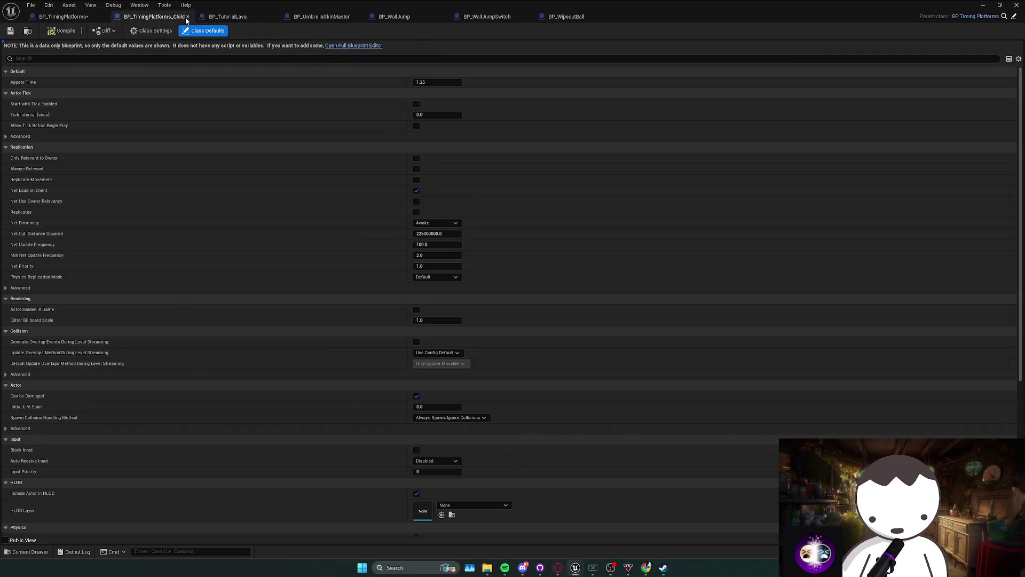
{"action": "left_click", "coordinate": [187, 17]}
Disable tick start on BP_TutorialLava's components through Box, compile and close it, then close BP_TimingPlatforms.
{"action": "left_click", "coordinate": [45, 79]}
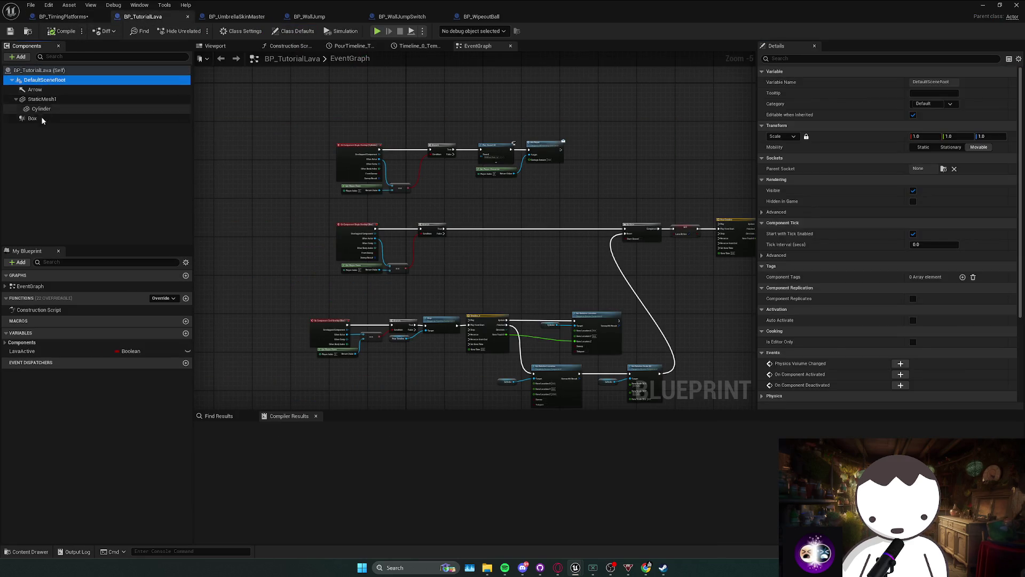
{"action": "left_click", "coordinate": [32, 118], "text": "shift"}
{"action": "left_click", "coordinate": [789, 60]}
{"action": "type", "text": "tick"}
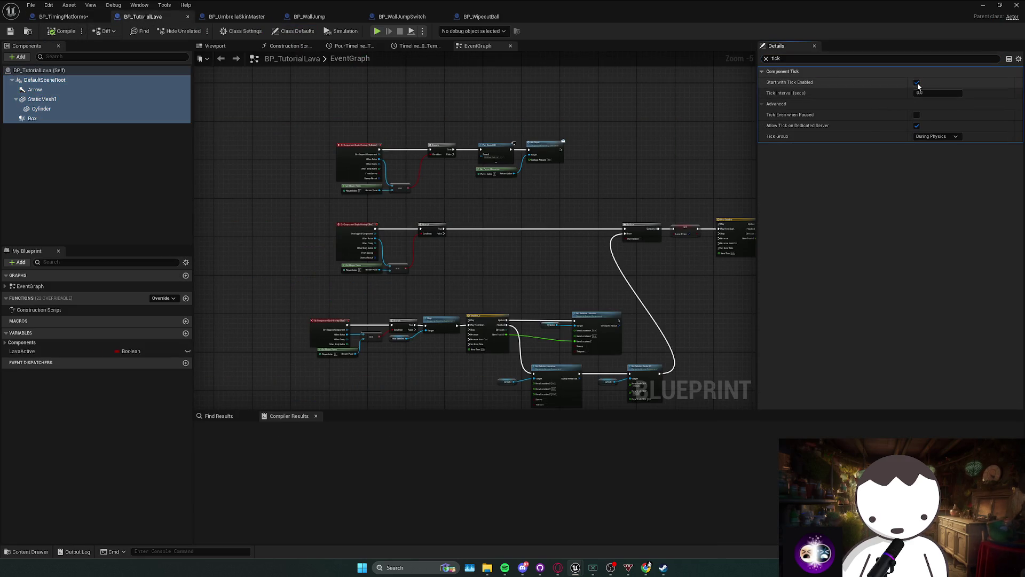
{"action": "left_click", "coordinate": [917, 82]}
{"action": "key", "text": "F7"}
{"action": "left_click", "coordinate": [188, 17]}
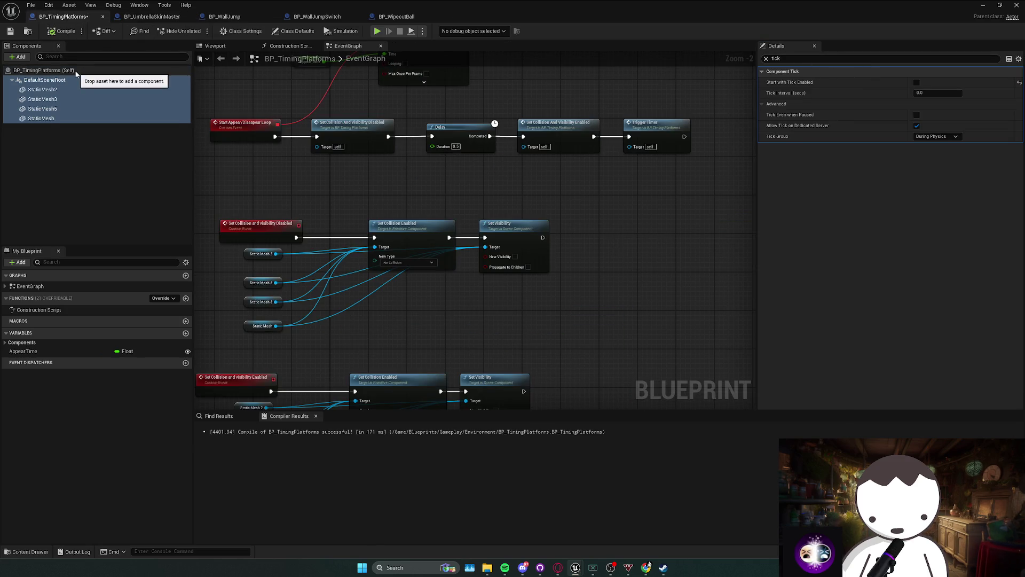
{"action": "left_click", "coordinate": [75, 70]}
{"action": "left_click", "coordinate": [102, 17]}
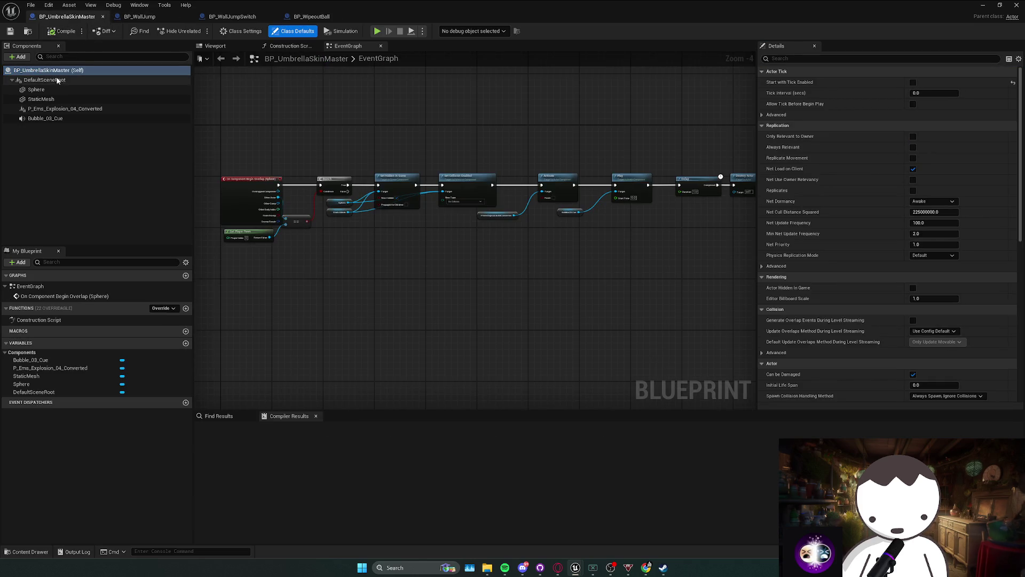
Disable tick start on all BP_UmbrellaSkinMaster components through Bubble_03_Cue, compile and close it.
{"action": "left_click", "coordinate": [100, 120], "text": "shift"}
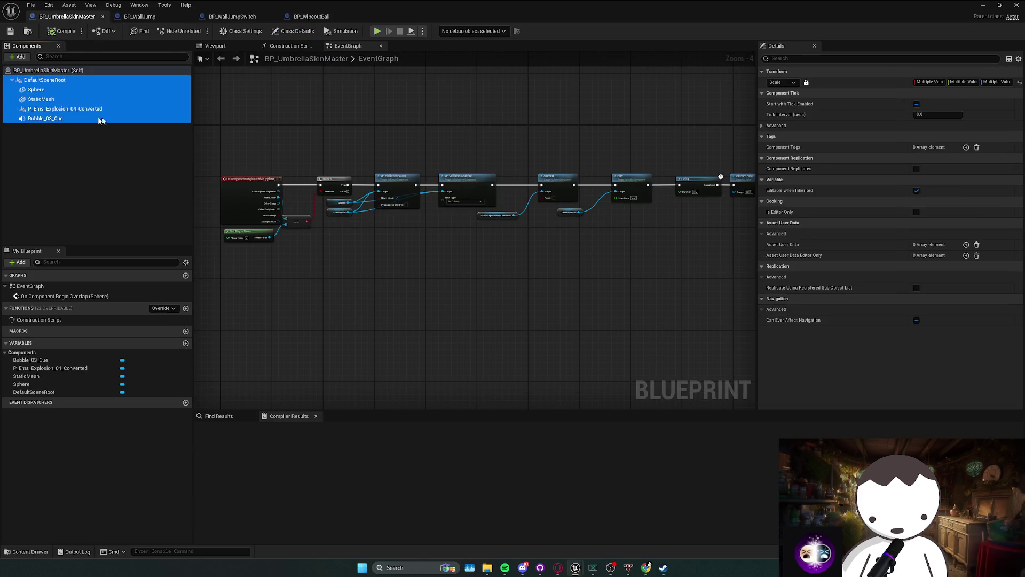
{"action": "left_click", "coordinate": [869, 58]}
{"action": "type", "text": "tick"}
{"action": "left_click", "coordinate": [917, 82]}
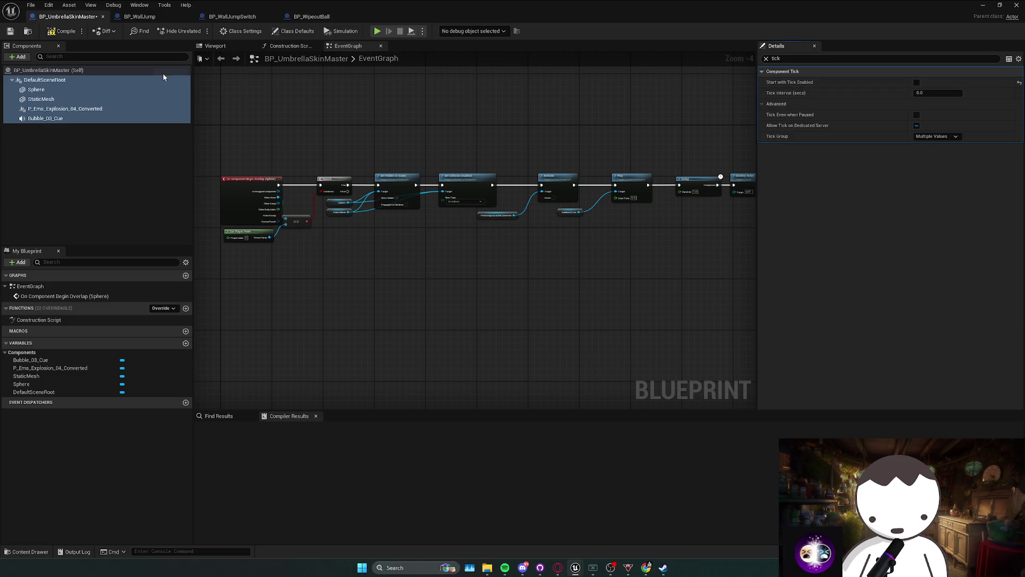
{"action": "left_click", "coordinate": [65, 33]}
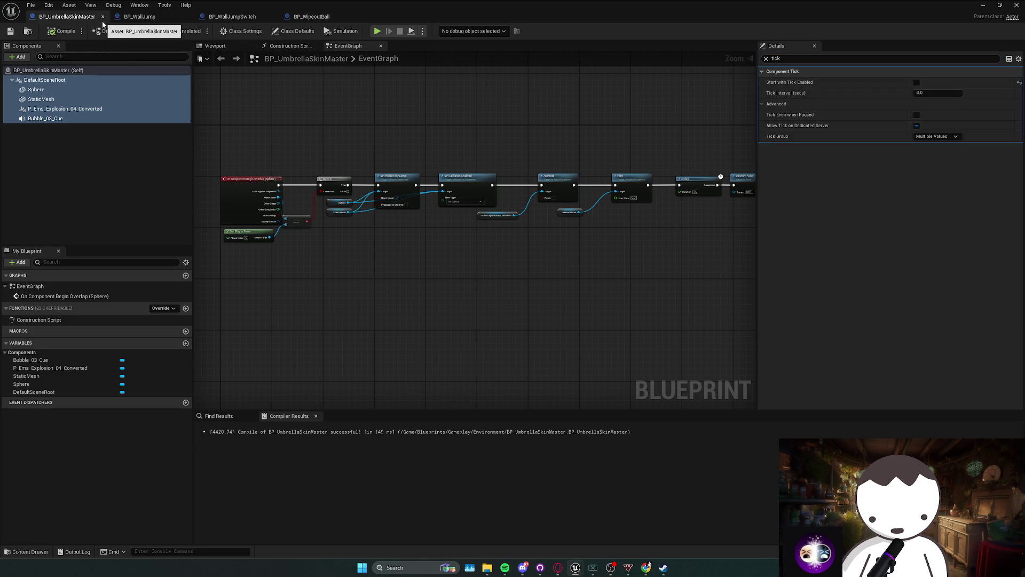
{"action": "left_click", "coordinate": [102, 16]}
Uncheck Start with Tick Enabled on BP_WallJump's components through Box and close it.
{"action": "left_click", "coordinate": [45, 80]}
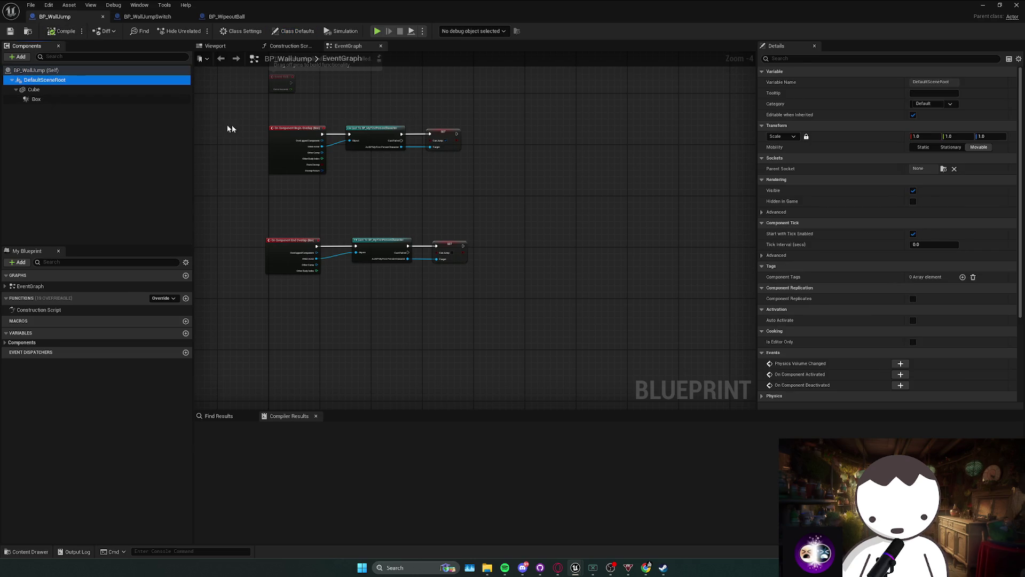
{"action": "left_click", "coordinate": [36, 100], "text": "shift"}
{"action": "left_click", "coordinate": [797, 59]}
{"action": "type", "text": "tick"}
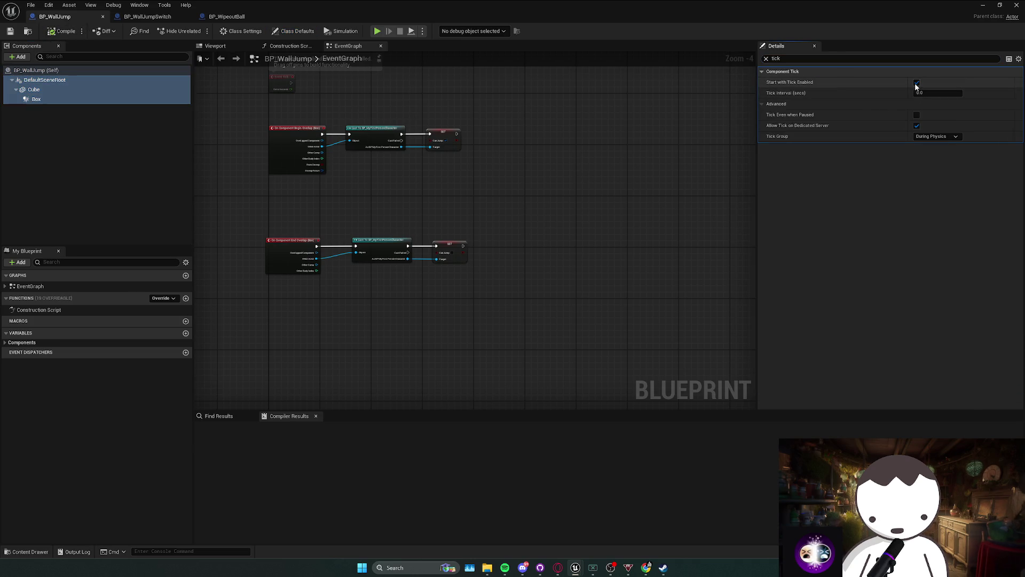
{"action": "left_click", "coordinate": [916, 83]}
{"action": "left_click", "coordinate": [103, 17]}
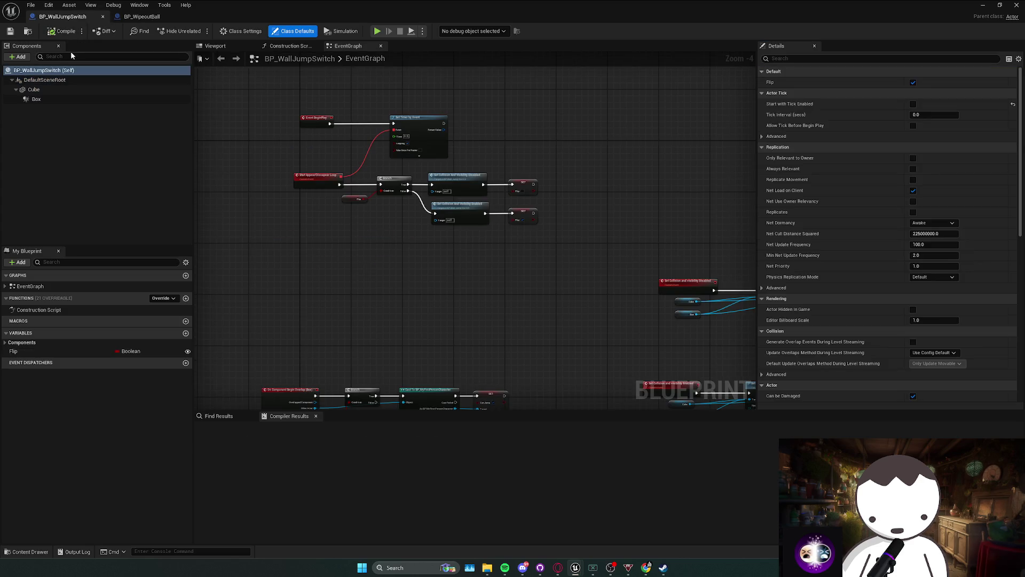
Filter BP_WallJumpSwitch's components by 'tick', compile and close the Blueprint.
{"action": "left_click", "coordinate": [53, 80]}
{"action": "left_click", "coordinate": [47, 97], "text": "shift"}
{"action": "left_click", "coordinate": [812, 59]}
{"action": "type", "text": "tick"}
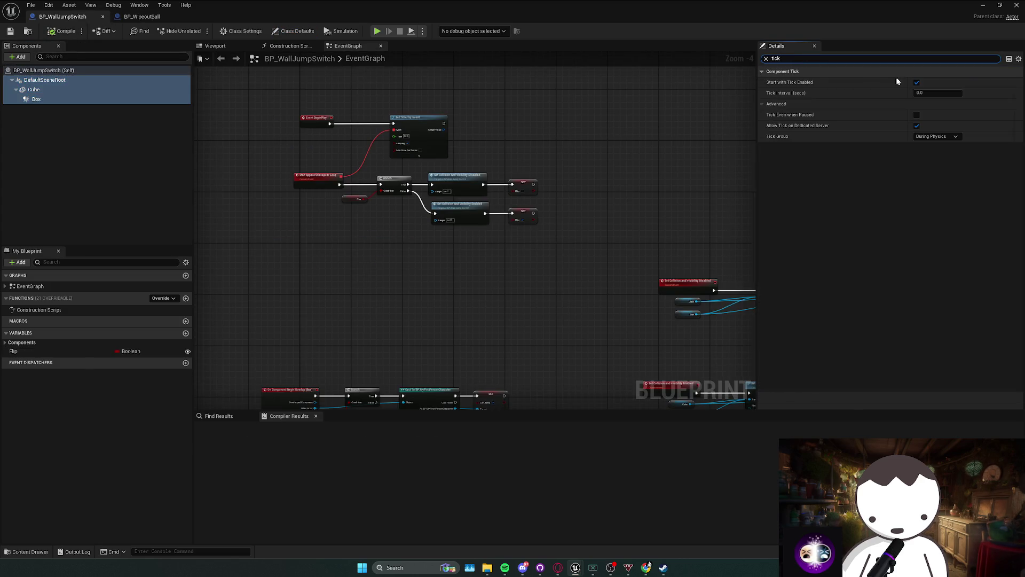
{"action": "left_click", "coordinate": [55, 33]}
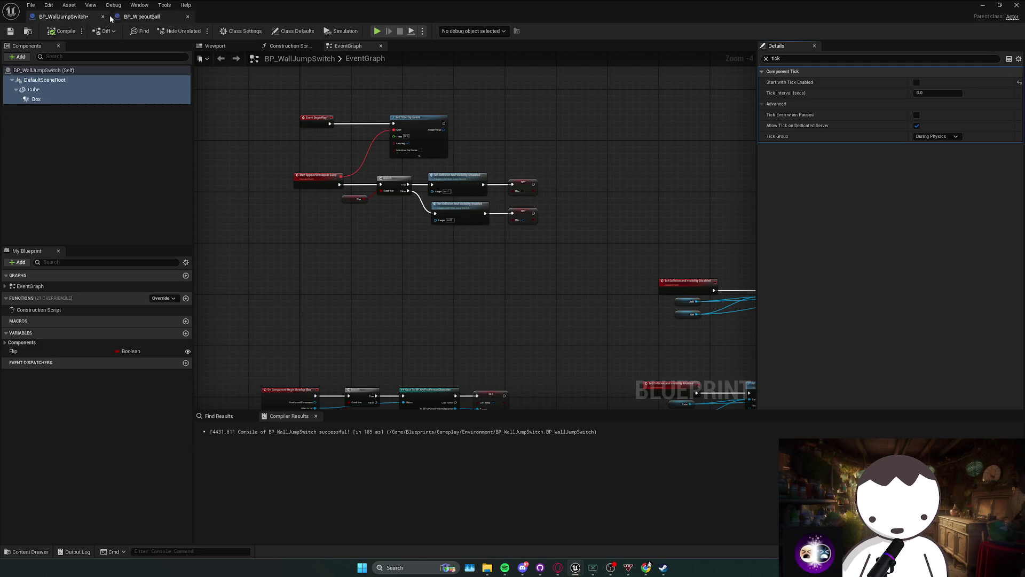
{"action": "left_click", "coordinate": [102, 16]}
Turn off tick start on BP_WipeoutBall's components through Box and close its editor window.
{"action": "left_click", "coordinate": [53, 79]}
{"action": "left_click", "coordinate": [37, 99], "text": "shift"}
{"action": "left_click", "coordinate": [827, 59]}
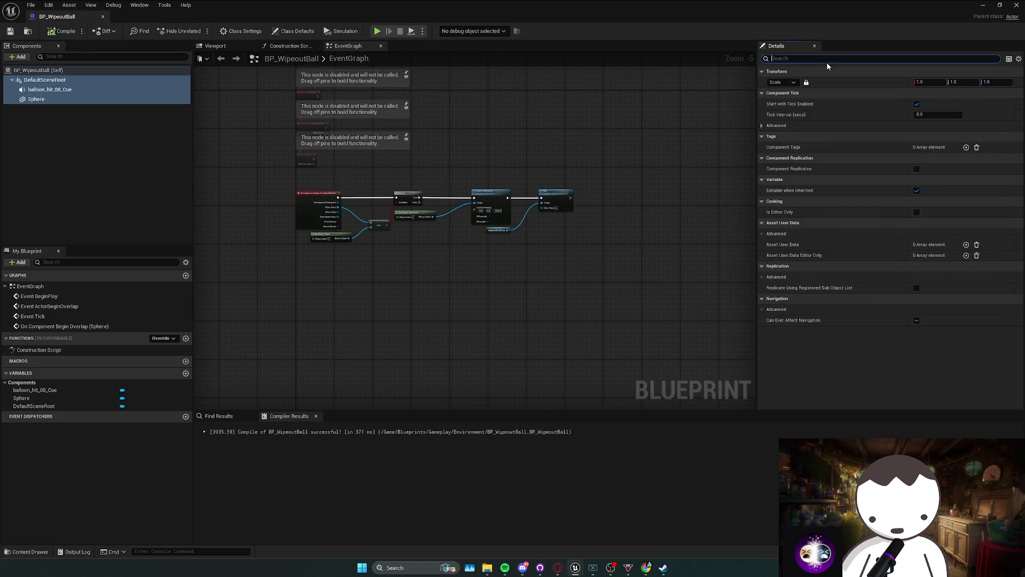
{"action": "left_click", "coordinate": [917, 84]}
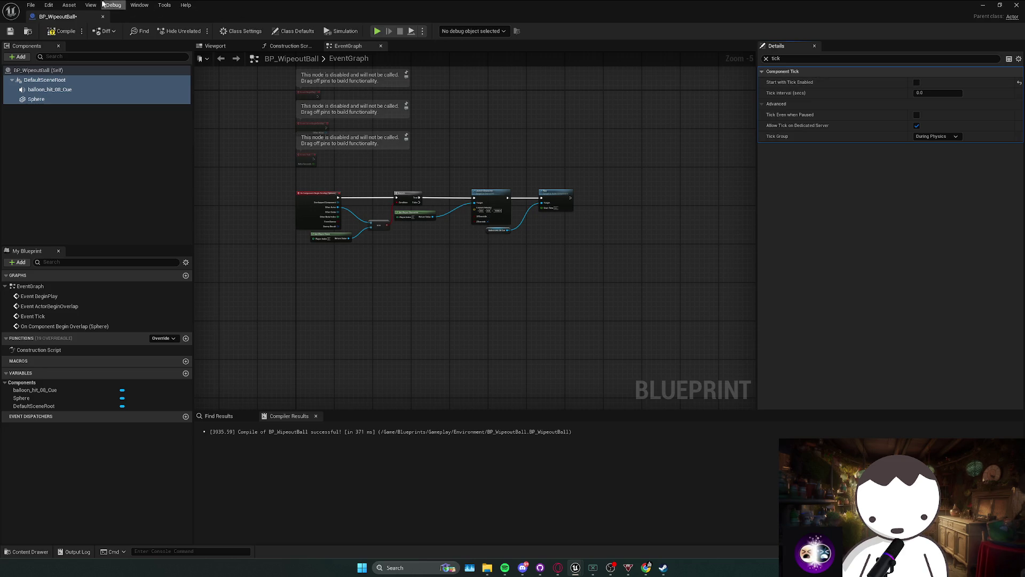
{"action": "left_click", "coordinate": [1017, 5]}
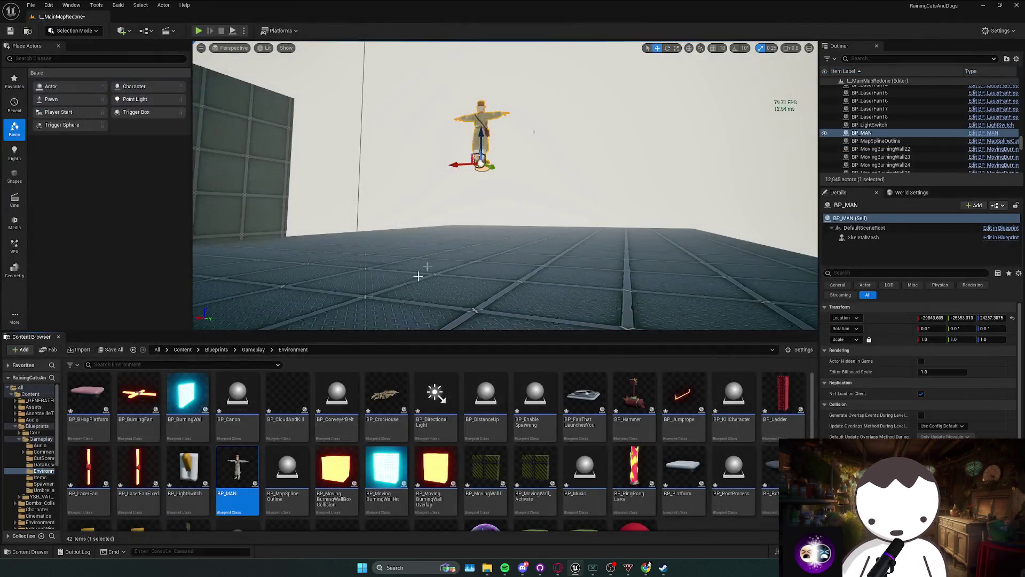
Play the level in editor, run dumpticks from the console, stop play and reopen the Output Log.
{"action": "left_click", "coordinate": [73, 558]}
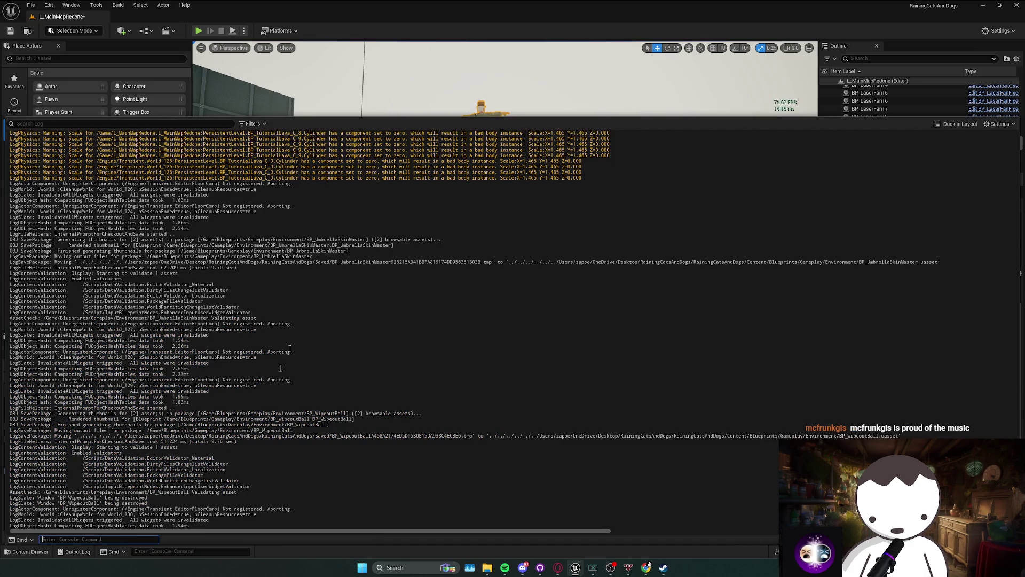
{"action": "left_click", "coordinate": [193, 26]}
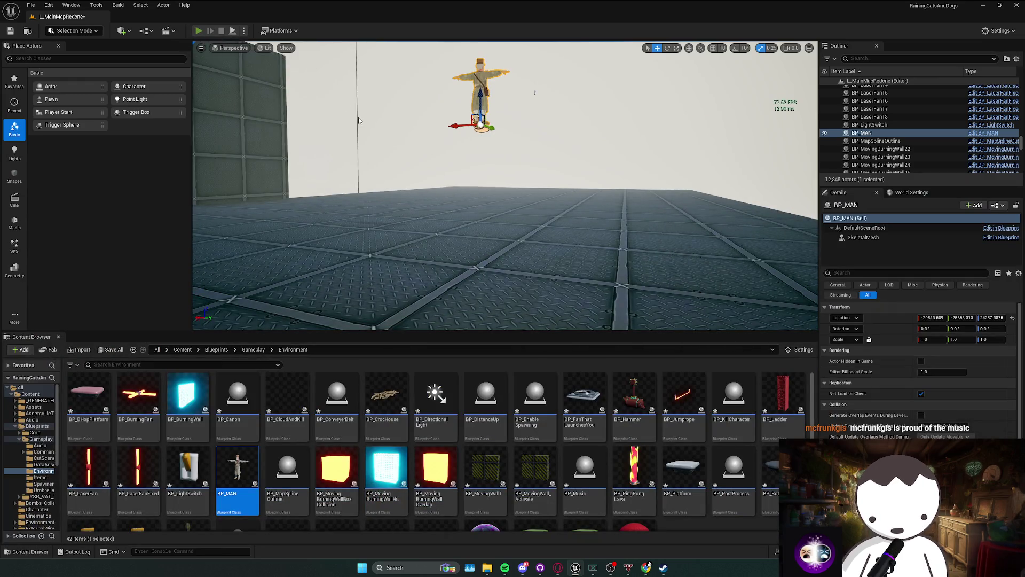
{"action": "key", "text": "alt+p"}
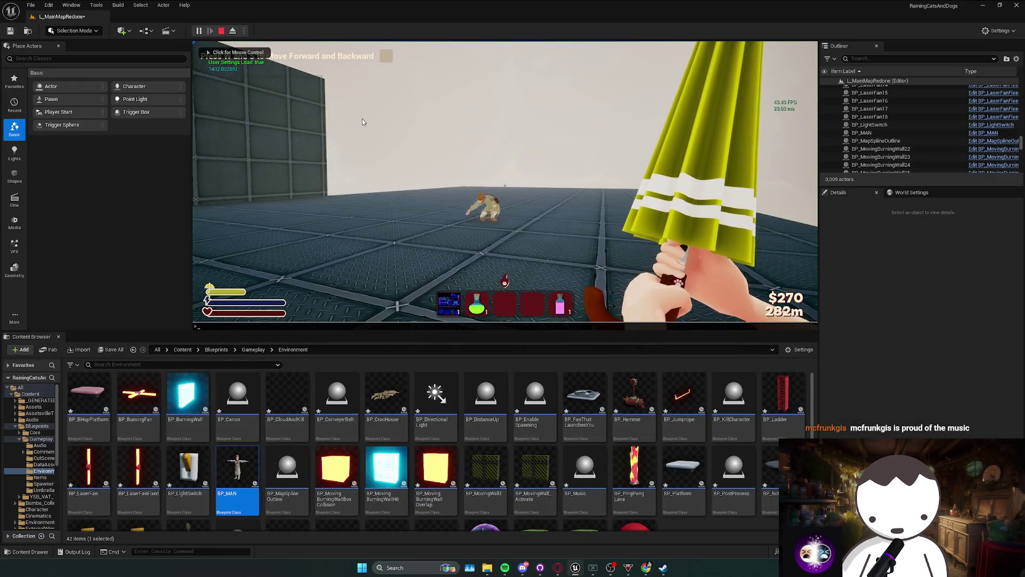
{"action": "key", "text": "Tab"}
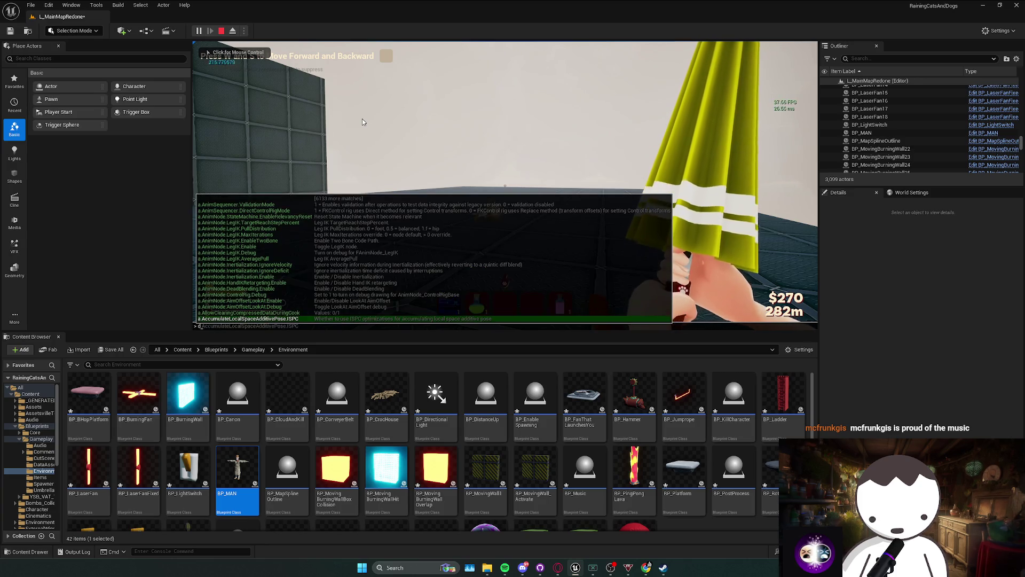
{"action": "key", "text": "Escape"}
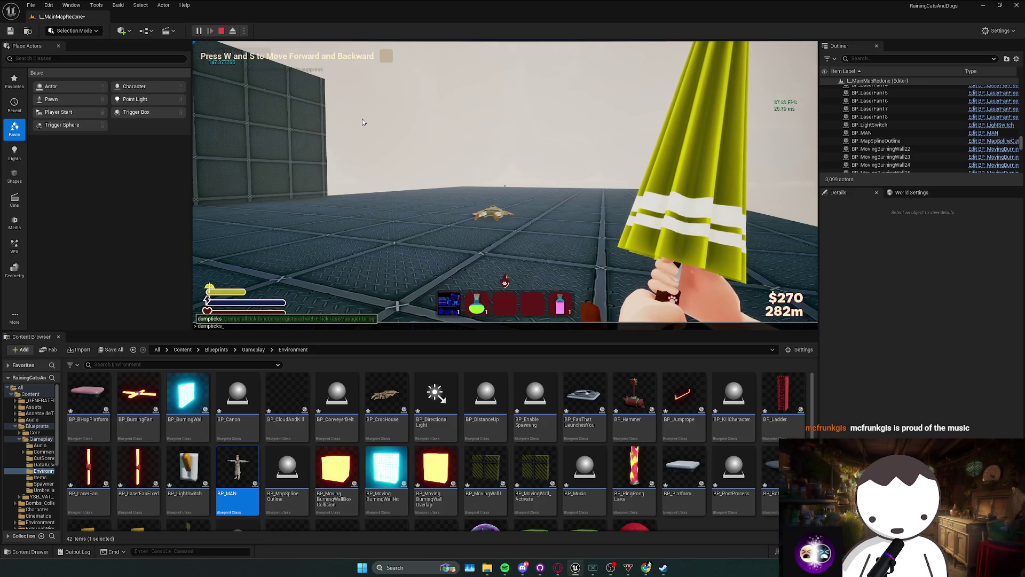
{"action": "left_click", "coordinate": [362, 121]}
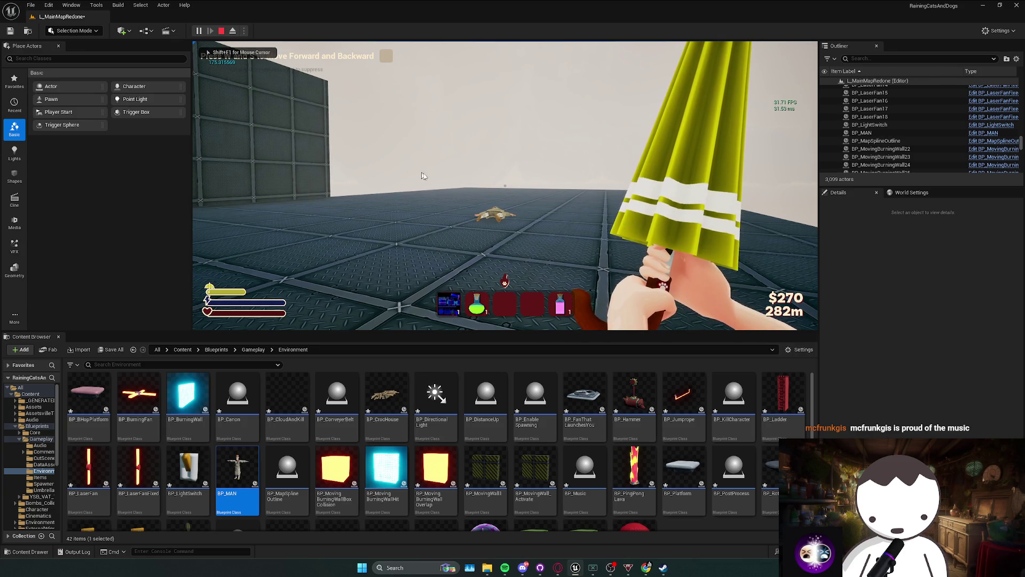
{"action": "key", "text": "Escape"}
{"action": "left_click", "coordinate": [77, 552]}
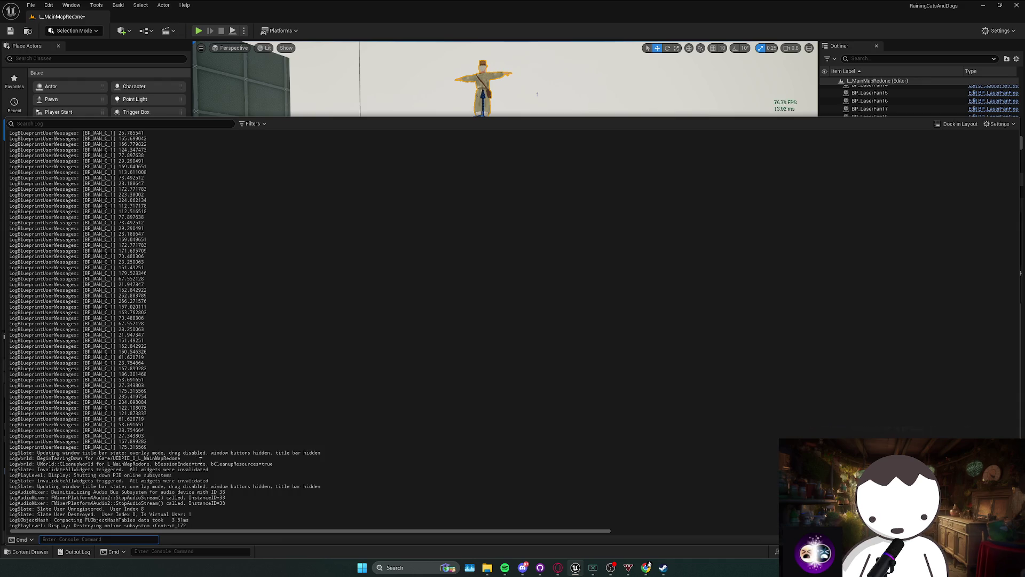
Scroll the Output Log to the tick totals and select the 869 enabled / 650 disabled counts.
{"action": "scroll", "coordinate": [212, 498], "scroll_direction": "up", "scroll_amount": 15}
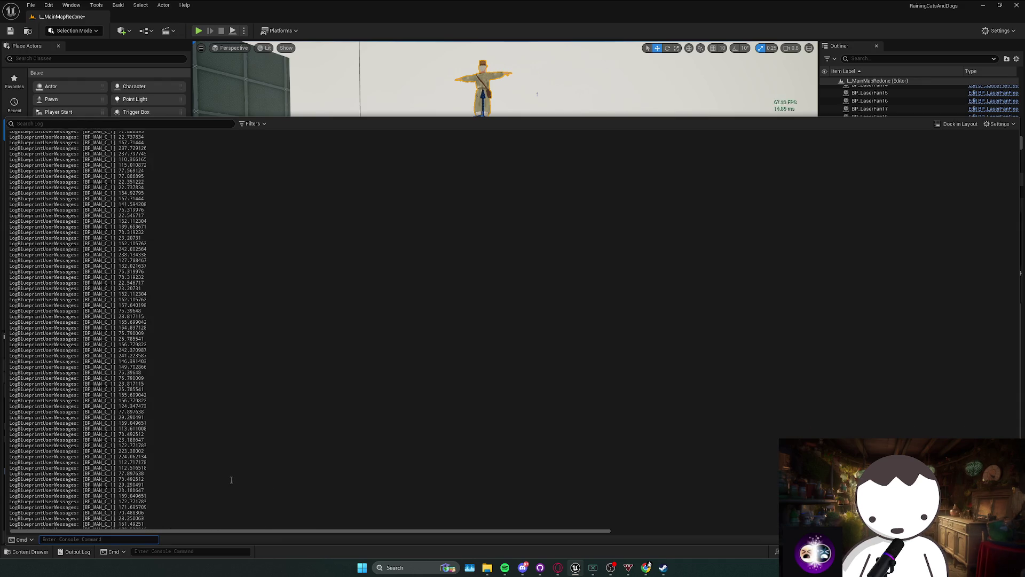
{"action": "scroll", "coordinate": [225, 447], "scroll_direction": "up", "scroll_amount": 10}
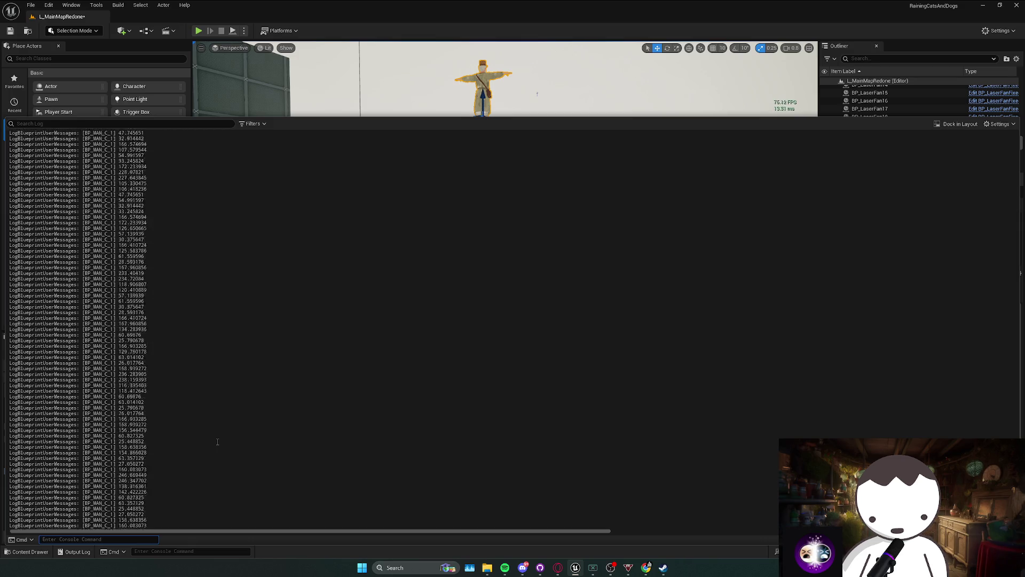
{"action": "scroll", "coordinate": [217, 441], "scroll_direction": "up", "scroll_amount": 15}
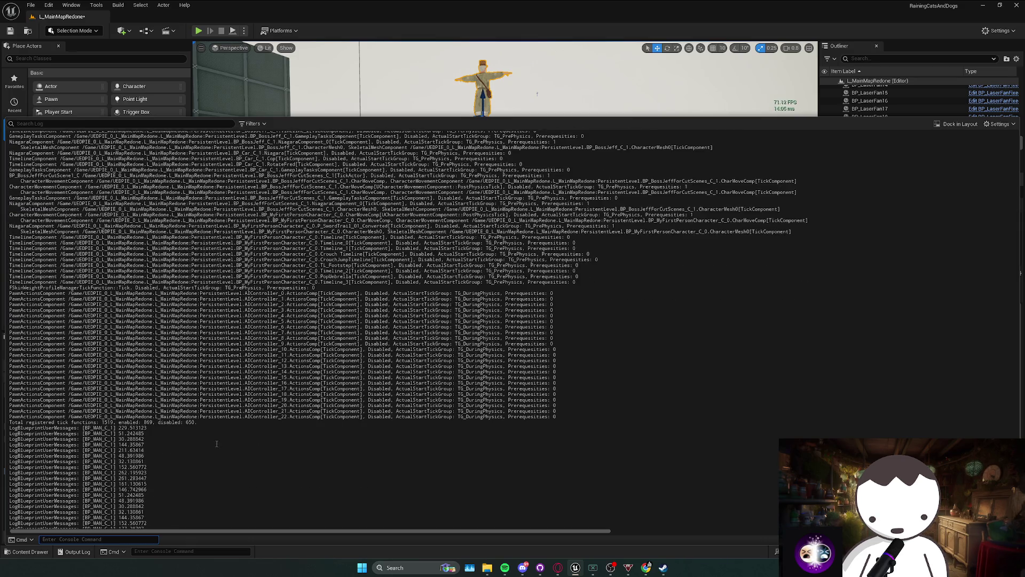
{"action": "left_click_drag", "start_coordinate": [198, 423], "coordinate": [183, 422]}
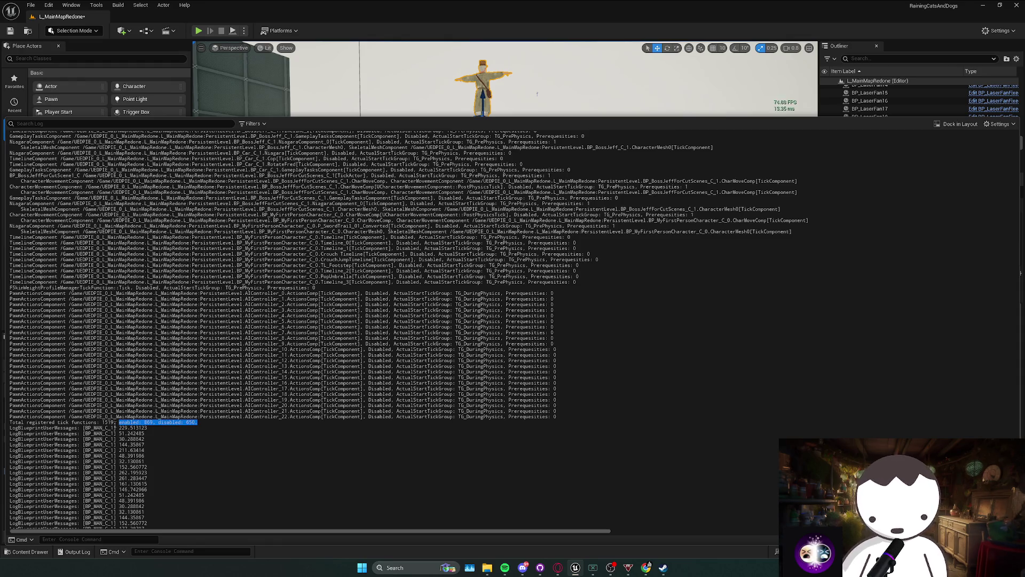
Close the log and delete the BP_MAN character from the level.
{"action": "left_click", "coordinate": [96, 423]}
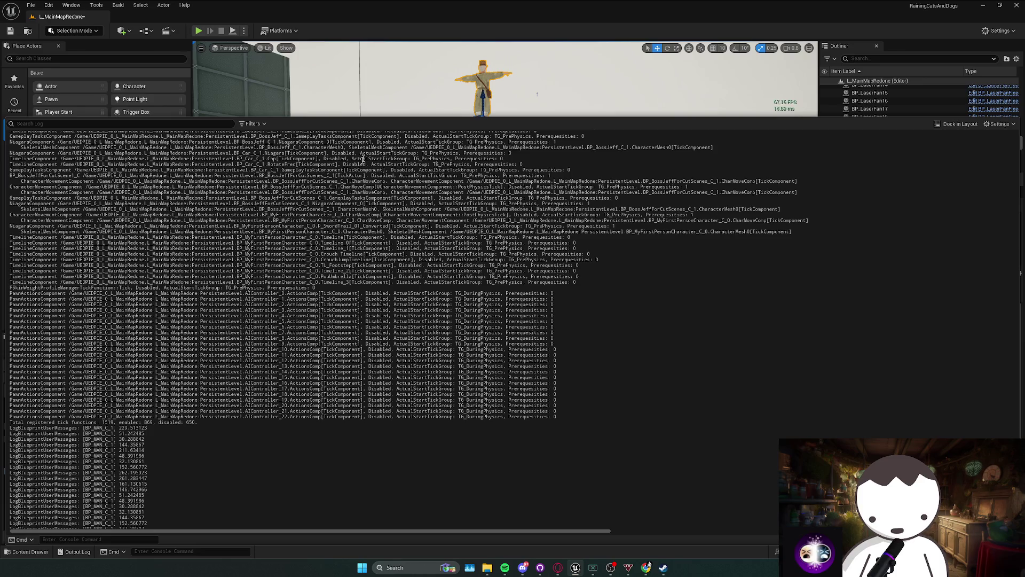
{"action": "left_click", "coordinate": [542, 98]}
{"action": "key", "text": "Delete"}
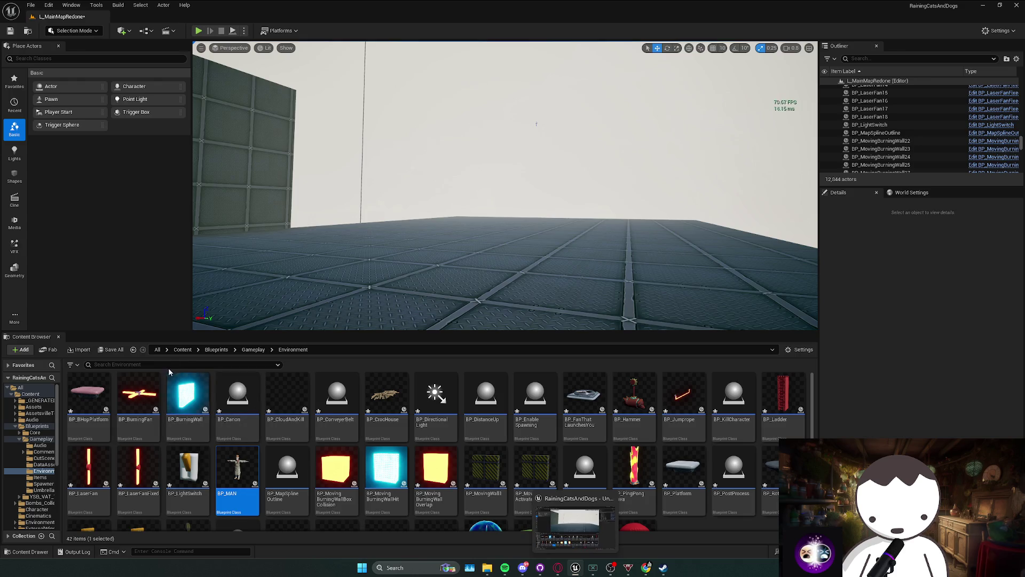
Select and frame BP_LightSwitch, then browse to its asset in the Content Browser.
{"action": "left_click", "coordinate": [182, 350]}
{"action": "scroll", "coordinate": [648, 258], "scroll_direction": "up", "scroll_amount": 5}
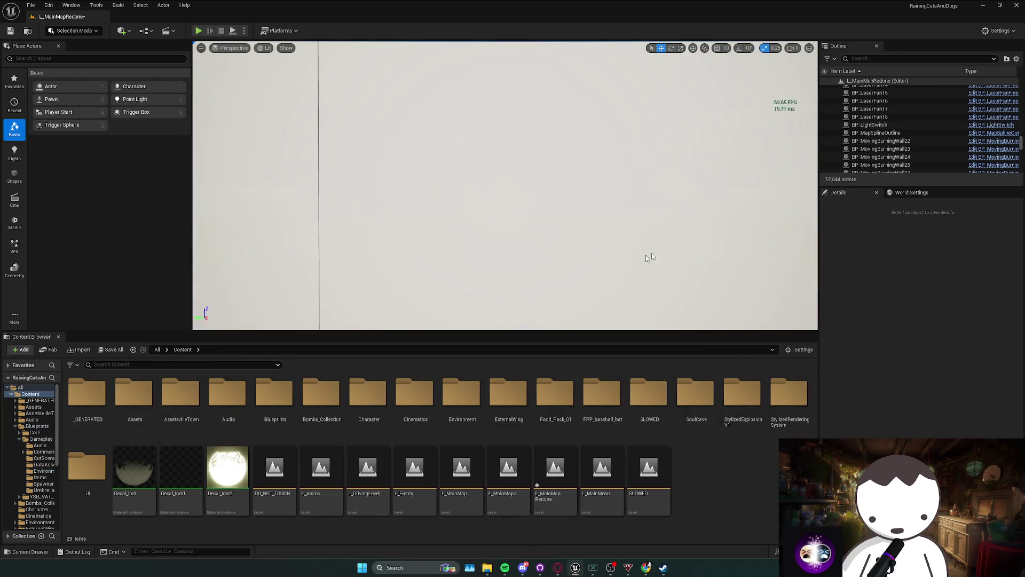
{"action": "left_click", "coordinate": [869, 125]}
{"action": "key", "text": "f"}
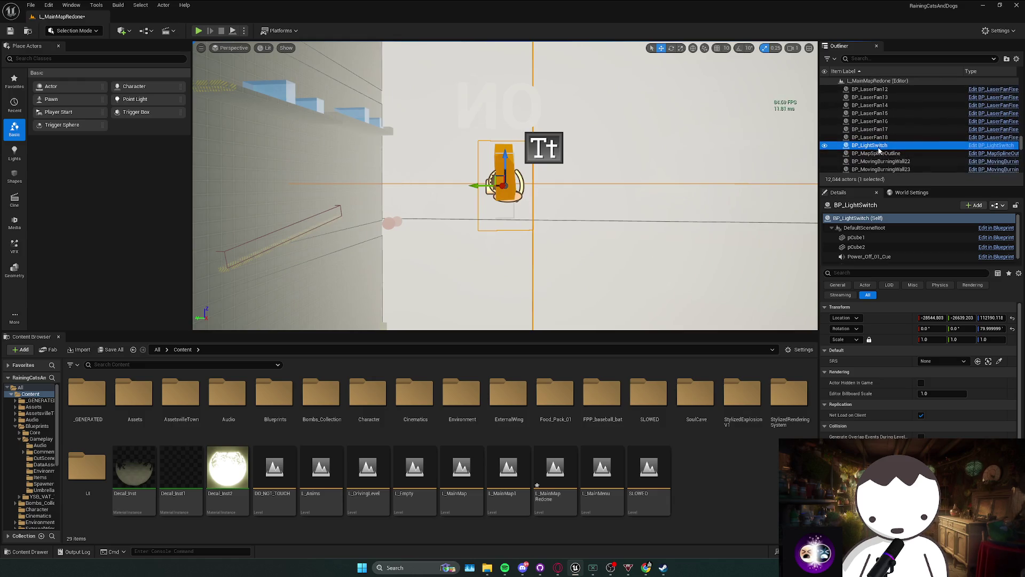
{"action": "right_click", "coordinate": [886, 151]}
{"action": "left_click", "coordinate": [917, 172]}
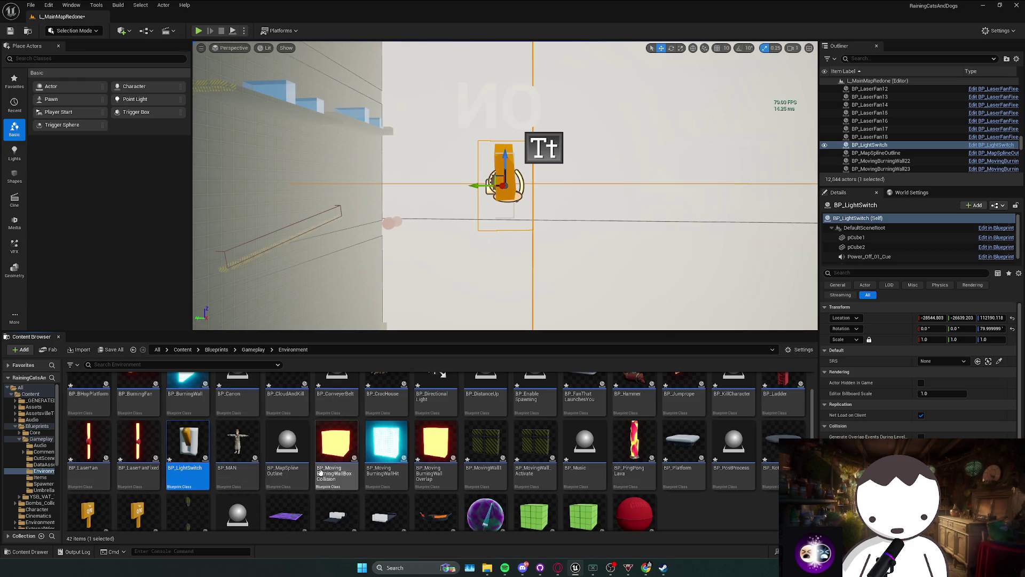
Go up to the Gameplay folder, enter Spawners, and open BP_CheckPoint.
{"action": "scroll", "coordinate": [337, 470], "scroll_direction": "up", "scroll_amount": 1}
{"action": "left_click", "coordinate": [254, 350]}
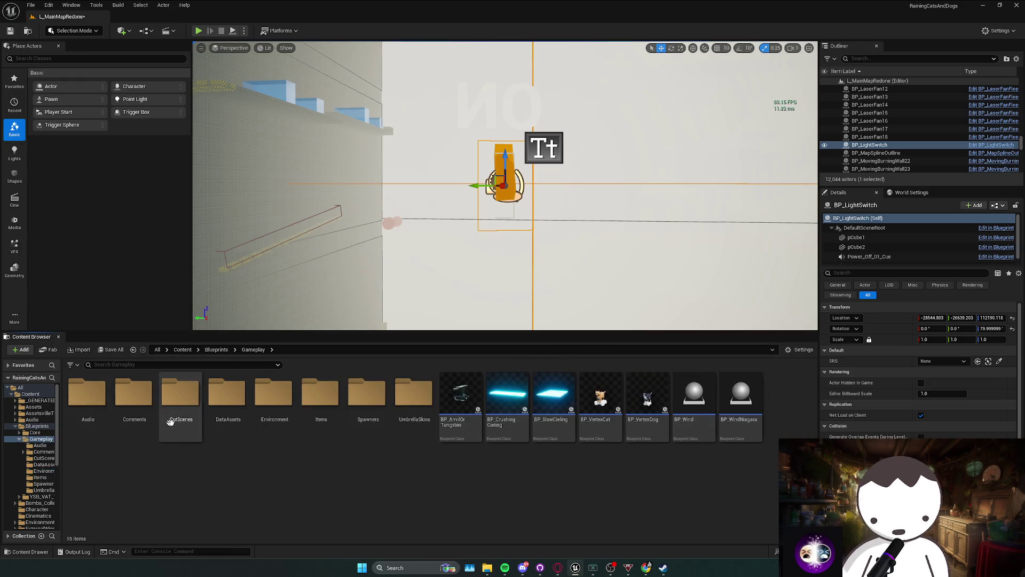
{"action": "double_click", "coordinate": [332, 418]}
{"action": "left_click", "coordinate": [253, 349]}
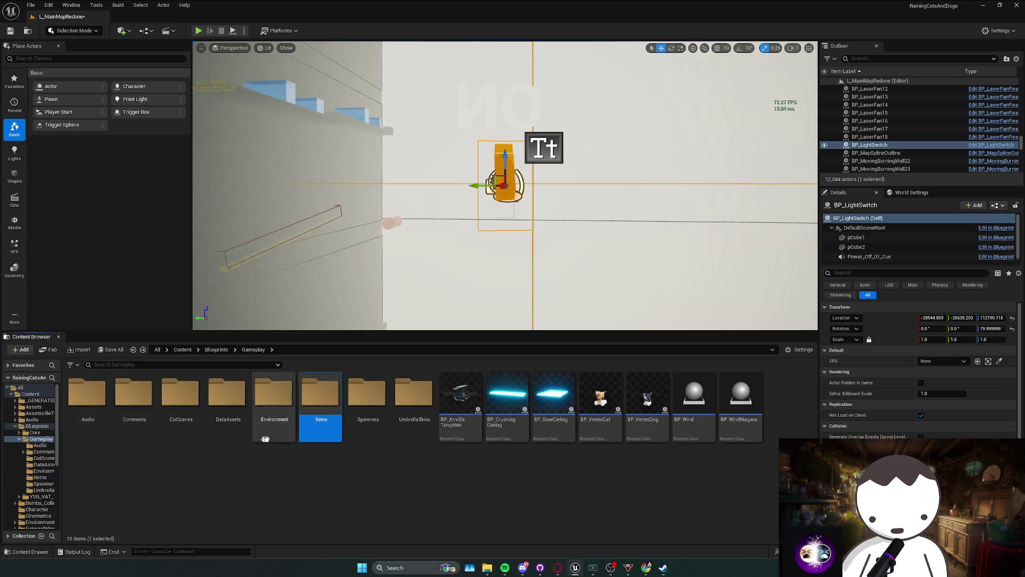
{"action": "left_click", "coordinate": [368, 397]}
{"action": "double_click", "coordinate": [368, 398]}
{"action": "double_click", "coordinate": [87, 401]}
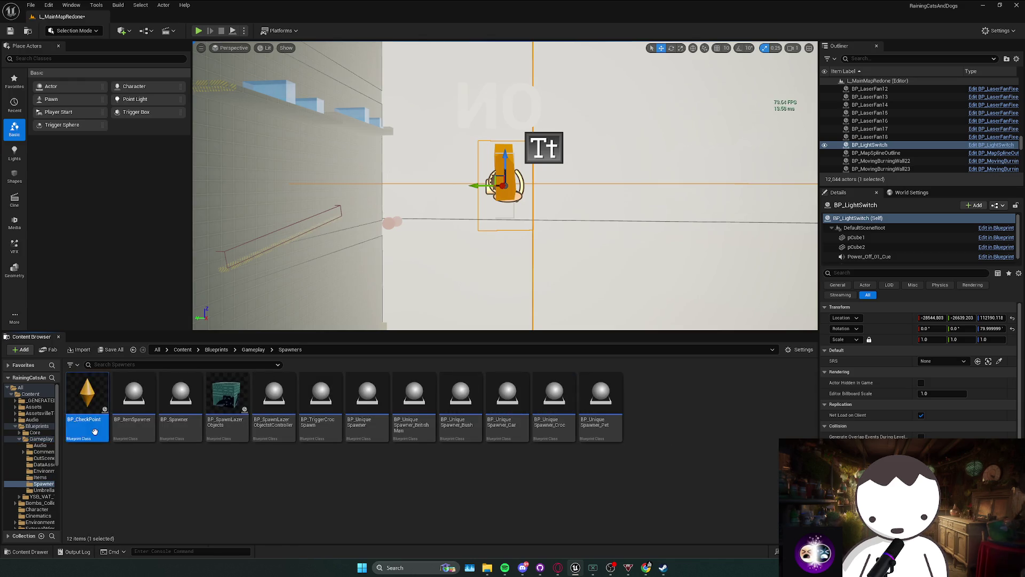
Uncheck Start with Tick Enabled on all BP_CheckPoint components via a 'tick' filter, then compile.
{"action": "left_click", "coordinate": [45, 79]}
{"action": "left_click", "coordinate": [46, 137], "text": "shift"}
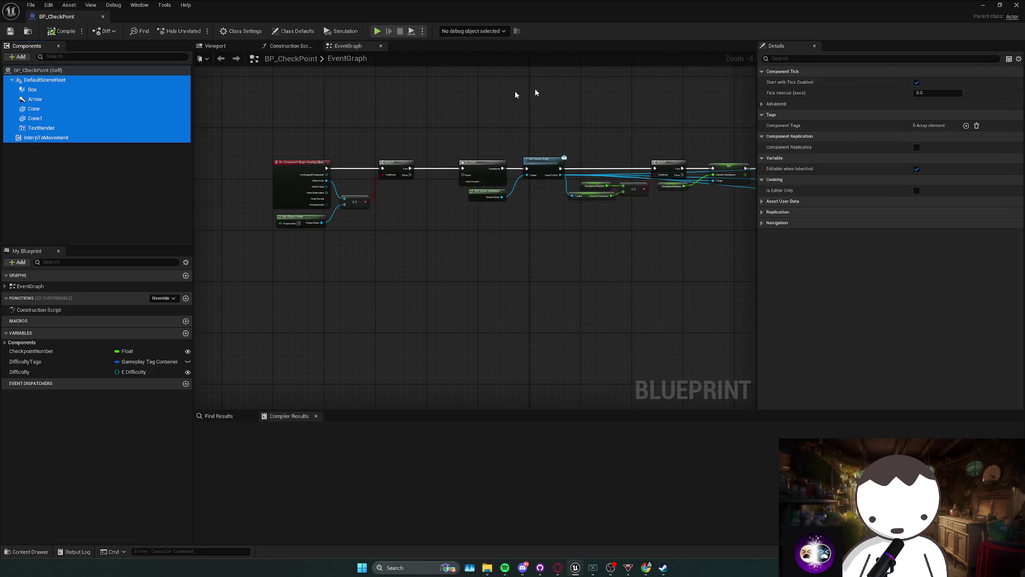
{"action": "left_click", "coordinate": [881, 58]}
{"action": "type", "text": "tick"}
{"action": "left_click", "coordinate": [916, 82]}
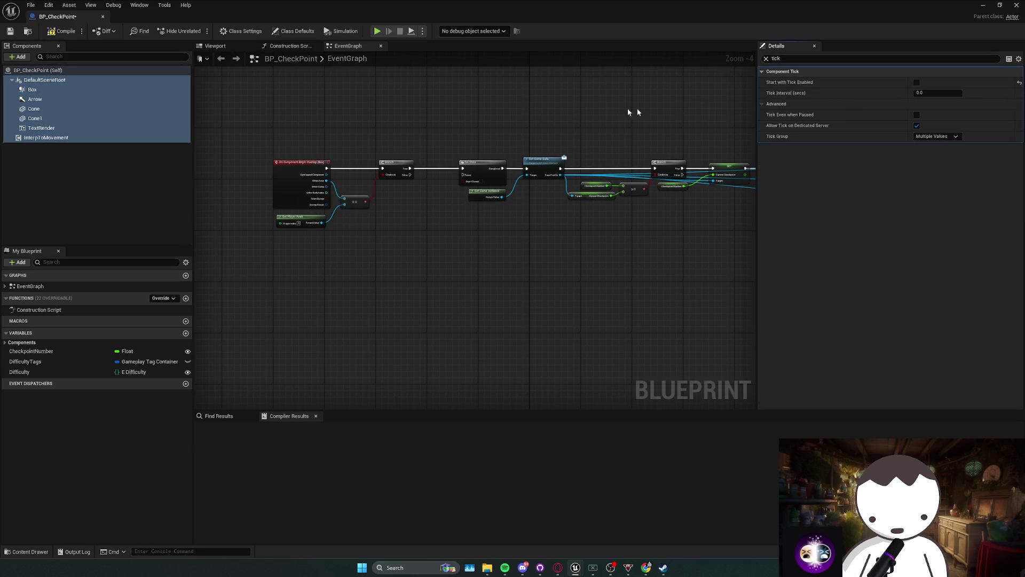
{"action": "left_click", "coordinate": [58, 32]}
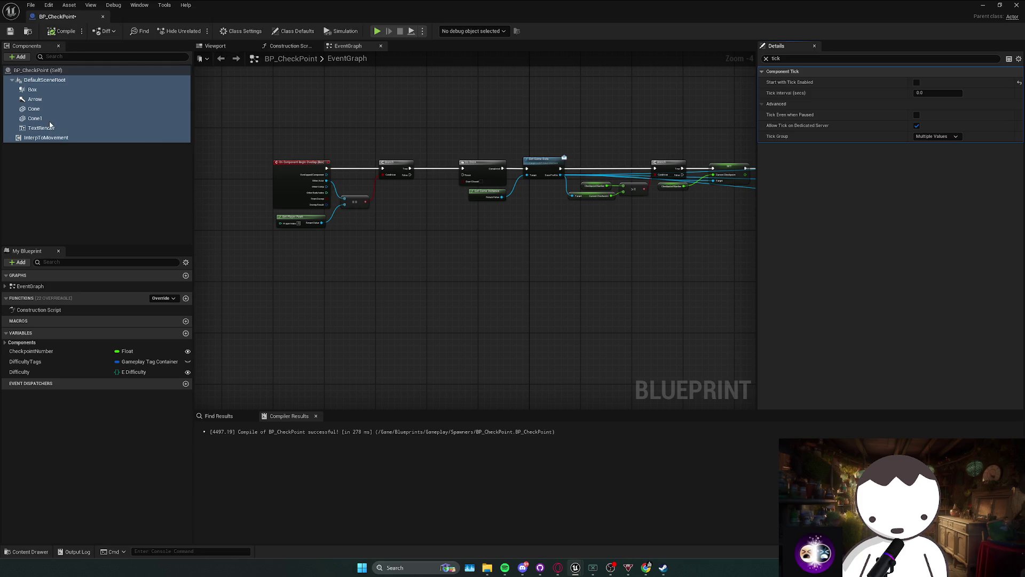
Re-centre the event graph and minimise the BP_CheckPoint Blueprint window.
{"action": "key", "text": "Home"}
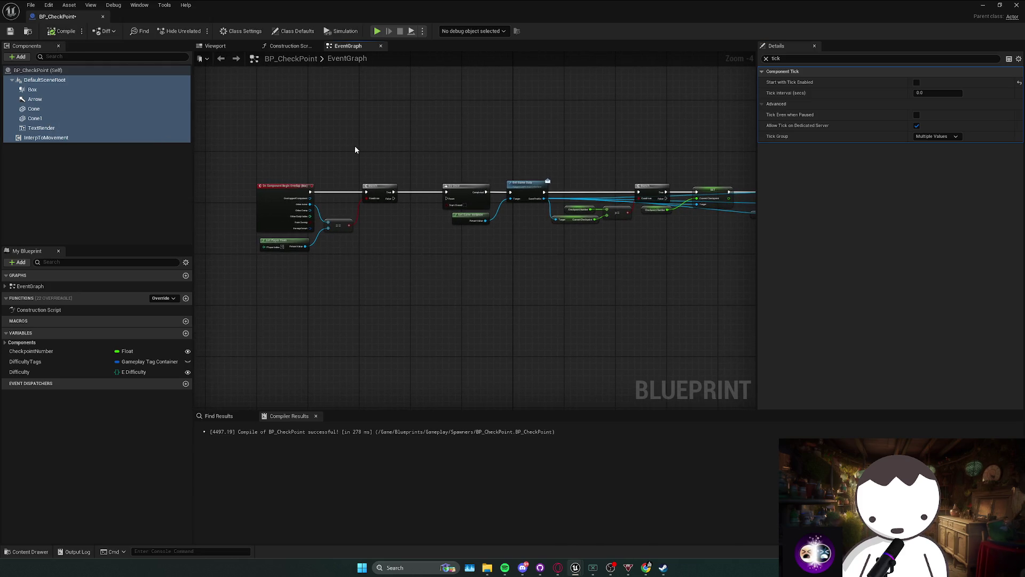
{"action": "left_click", "coordinate": [984, 5]}
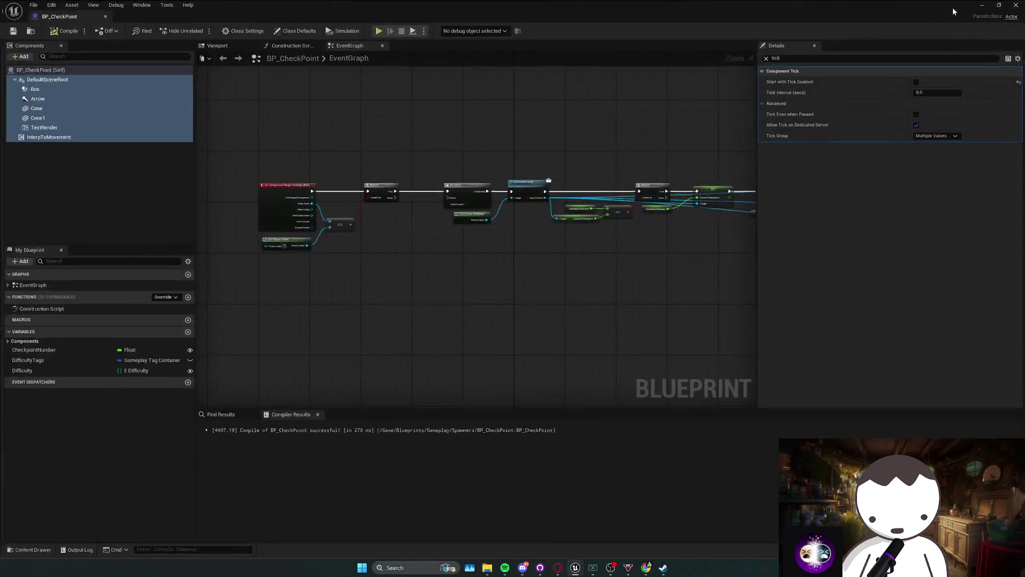
{"action": "left_click", "coordinate": [984, 5]}
{"action": "scroll", "coordinate": [505, 185], "scroll_direction": "up", "scroll_amount": 2}
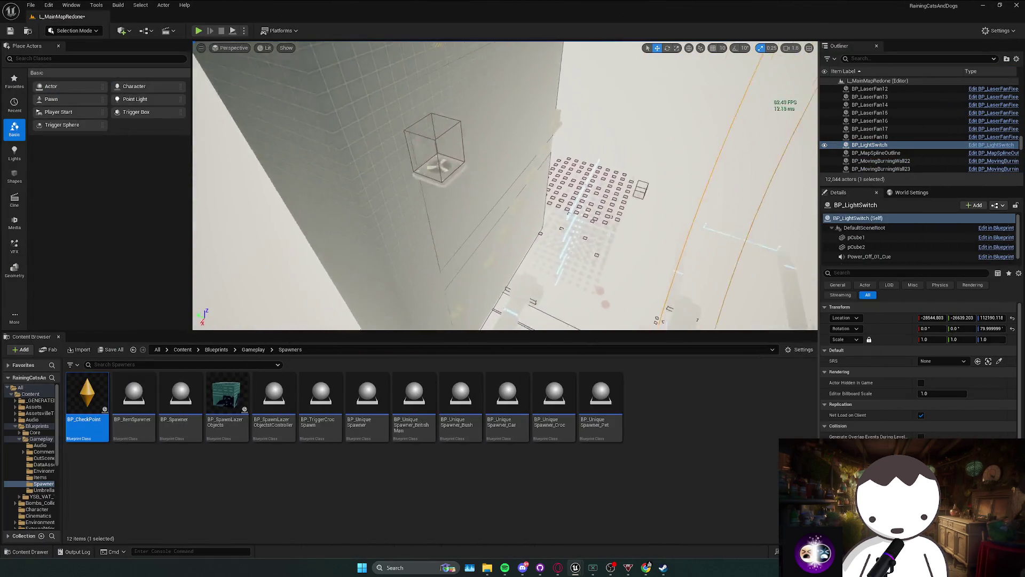
Play the level in the editor, run dumpticks in the console, then stop the session.
{"action": "scroll", "coordinate": [329, 54], "scroll_direction": "down", "scroll_amount": 2}
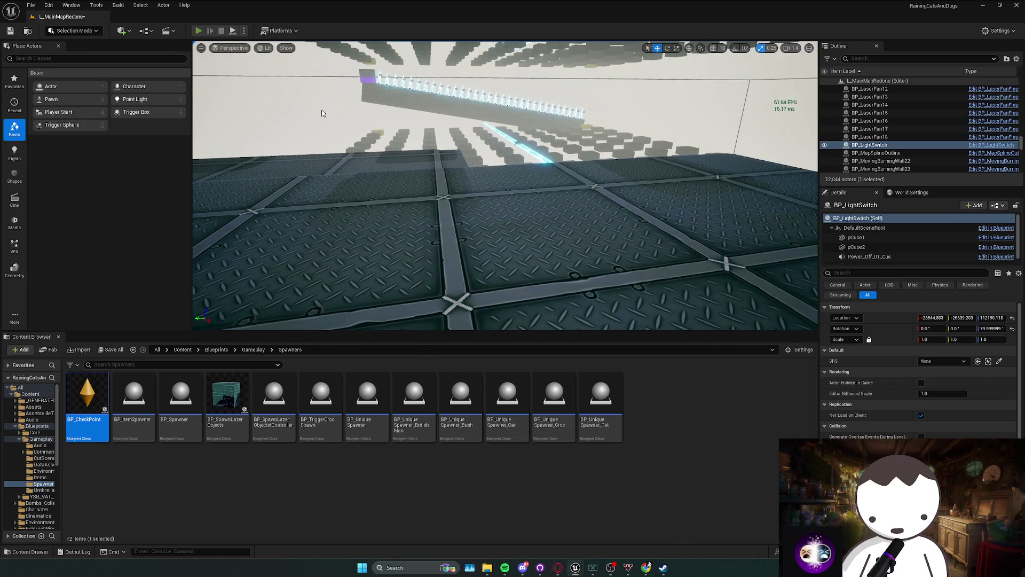
{"action": "key", "text": "alt+p"}
{"action": "key", "text": "grave"}
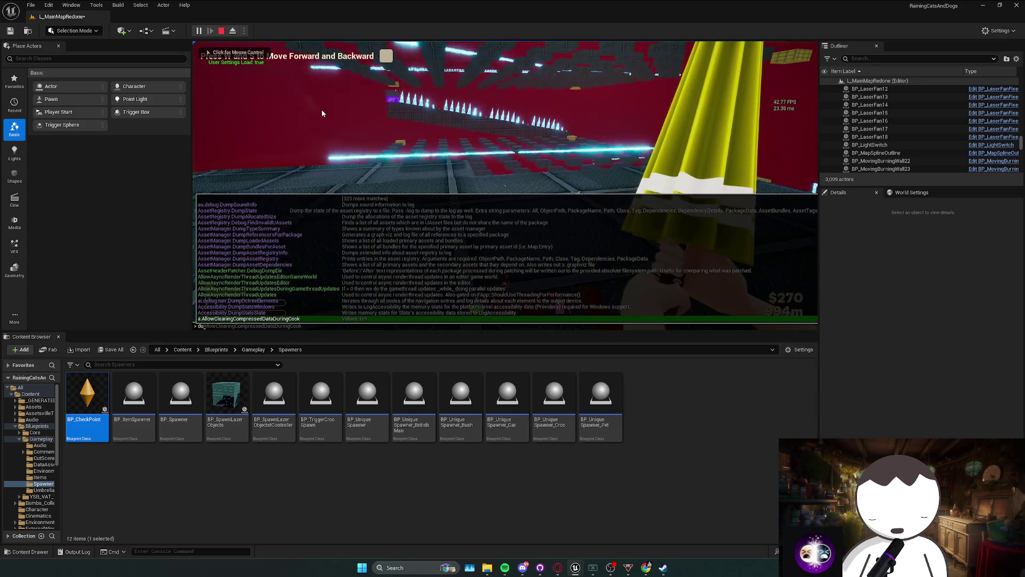
{"action": "type", "text": "dumpticks"}
{"action": "key", "text": "Escape"}
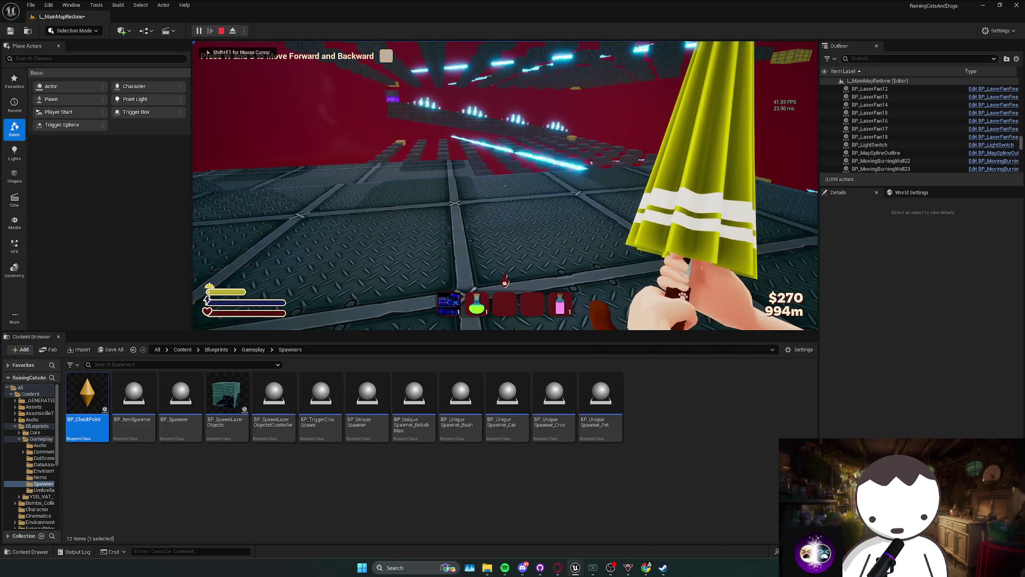
{"action": "key", "text": "Escape"}
Read the tick dump in the Output Log: 869 enabled, 650 disabled.
{"action": "left_click", "coordinate": [75, 552]}
{"action": "left_click", "coordinate": [75, 551]}
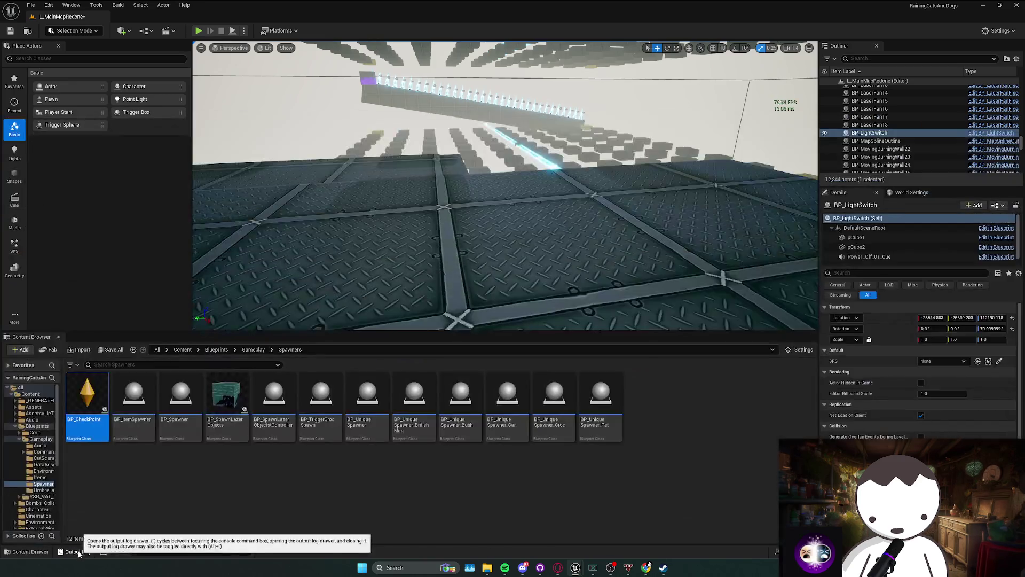
{"action": "left_click", "coordinate": [74, 552]}
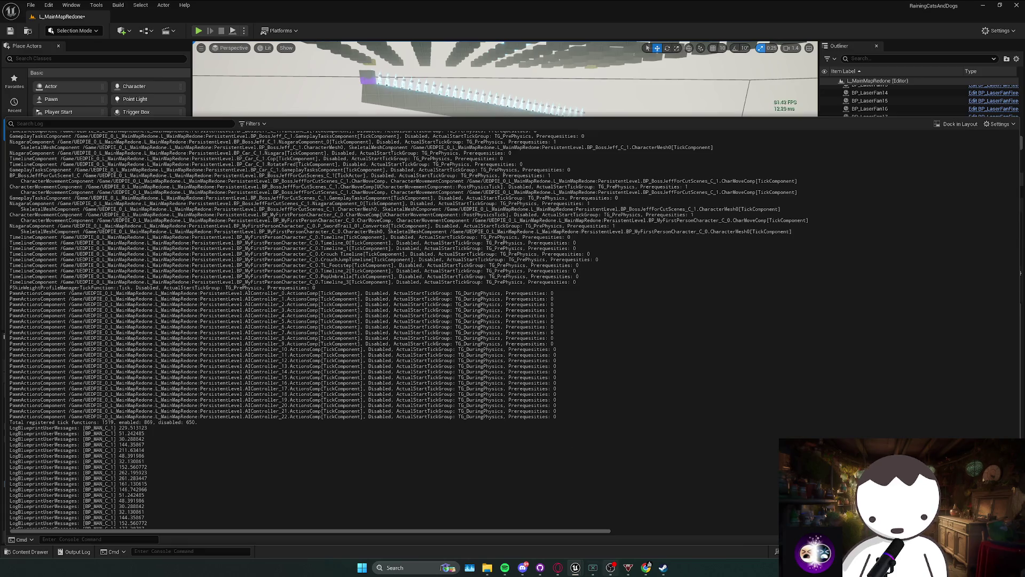
Confirm BP_CheckPoint's actor tick settings are off, then close its editor.
{"action": "mouse_move", "coordinate": [575, 567]}
{"action": "left_click", "coordinate": [619, 520]}
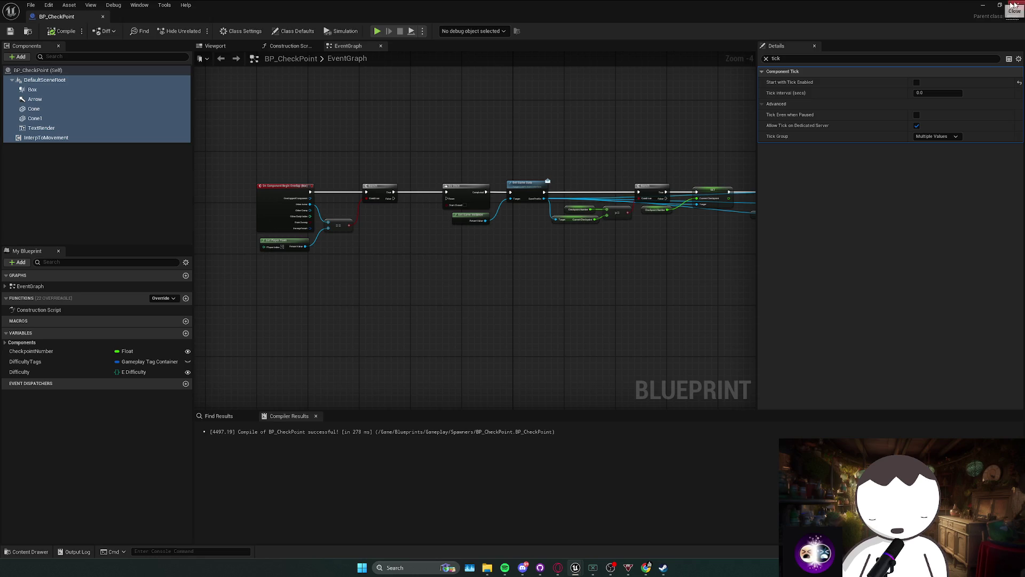
{"action": "left_click", "coordinate": [293, 31]}
{"action": "key", "text": "alt+Tab"}
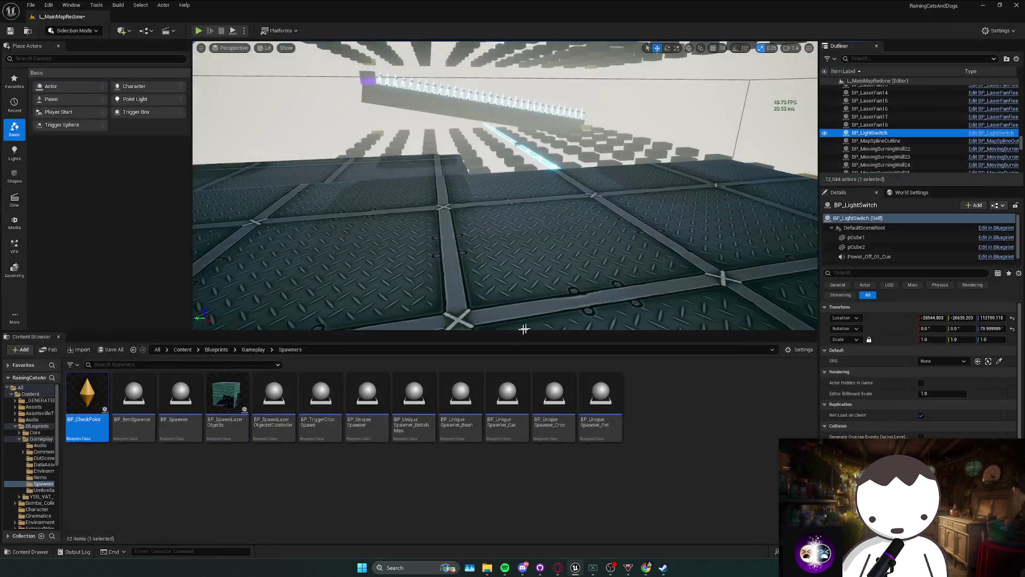
Turn off Start with Tick Enabled for BP_ItemSpawner's components.
{"action": "double_click", "coordinate": [145, 438]}
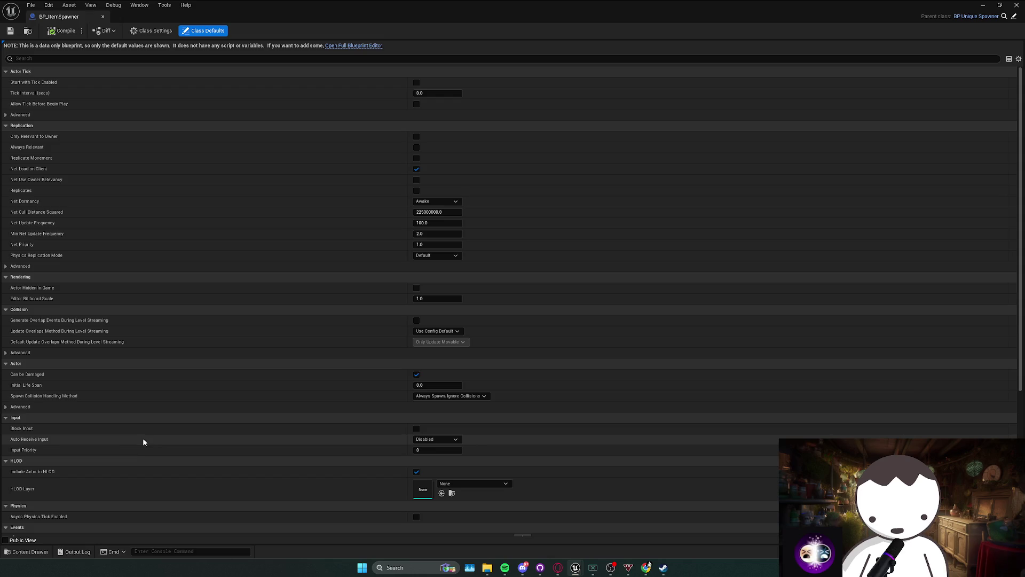
{"action": "left_click", "coordinate": [359, 47]}
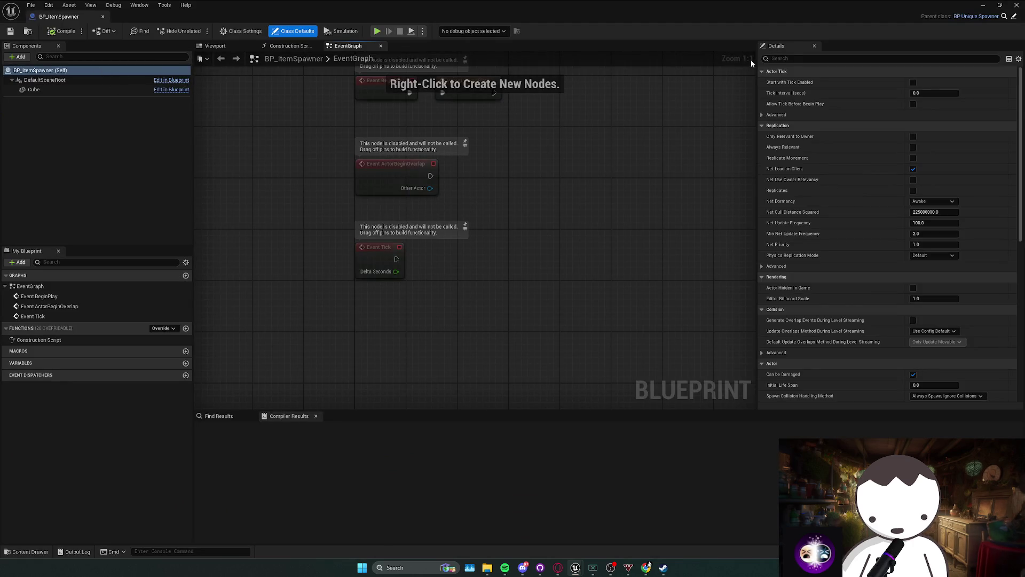
{"action": "type", "text": "tick"}
{"action": "left_click", "coordinate": [86, 90]}
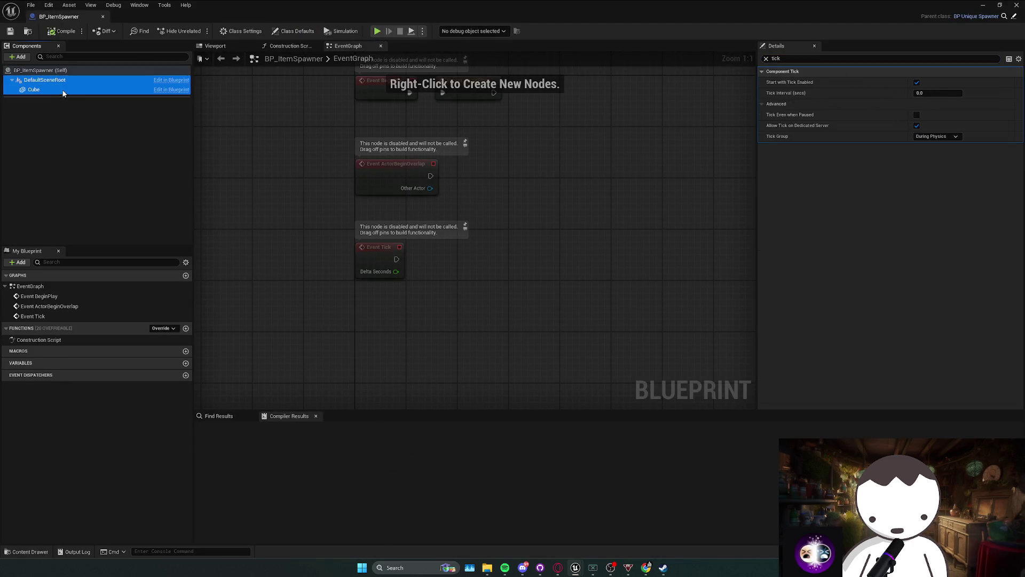
{"action": "left_click", "coordinate": [917, 82]}
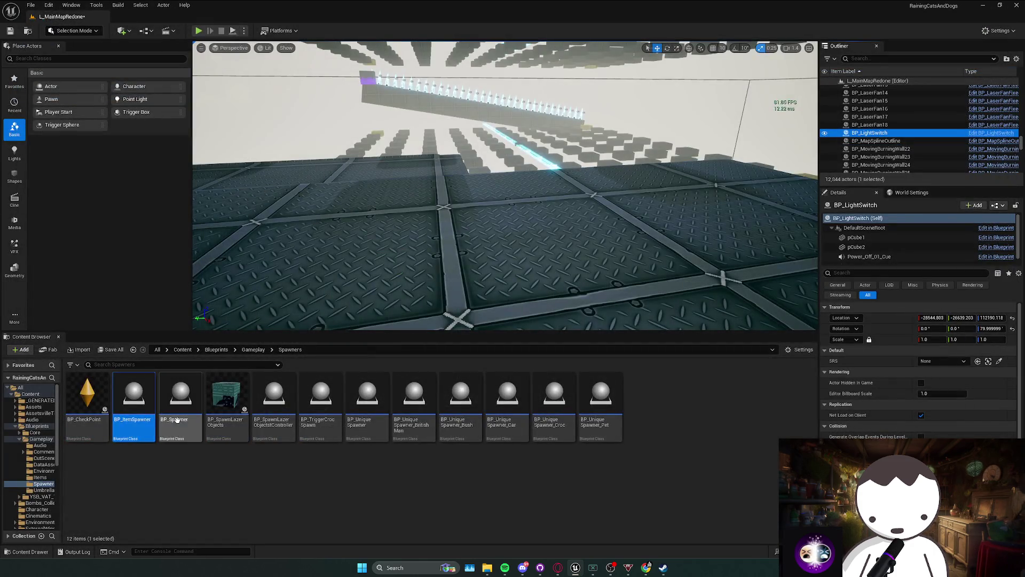
In BP_Spawner's event graph near the BeginPlay chain, remove the unneeded Event Tick node.
{"action": "double_click", "coordinate": [181, 427]}
{"action": "scroll", "coordinate": [272, 141], "scroll_direction": "down", "scroll_amount": 3}
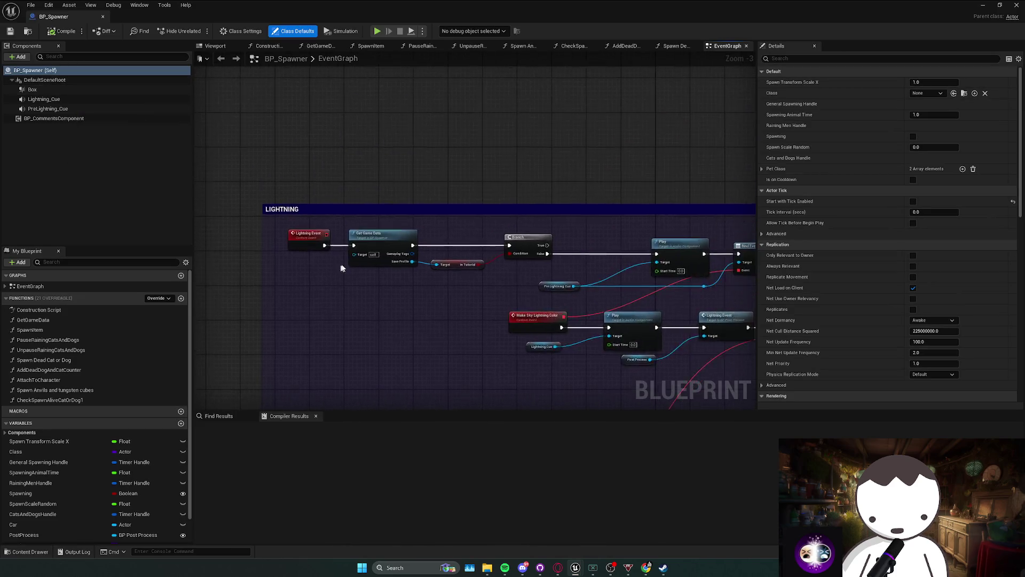
{"action": "scroll", "coordinate": [378, 281], "scroll_direction": "up", "scroll_amount": 2}
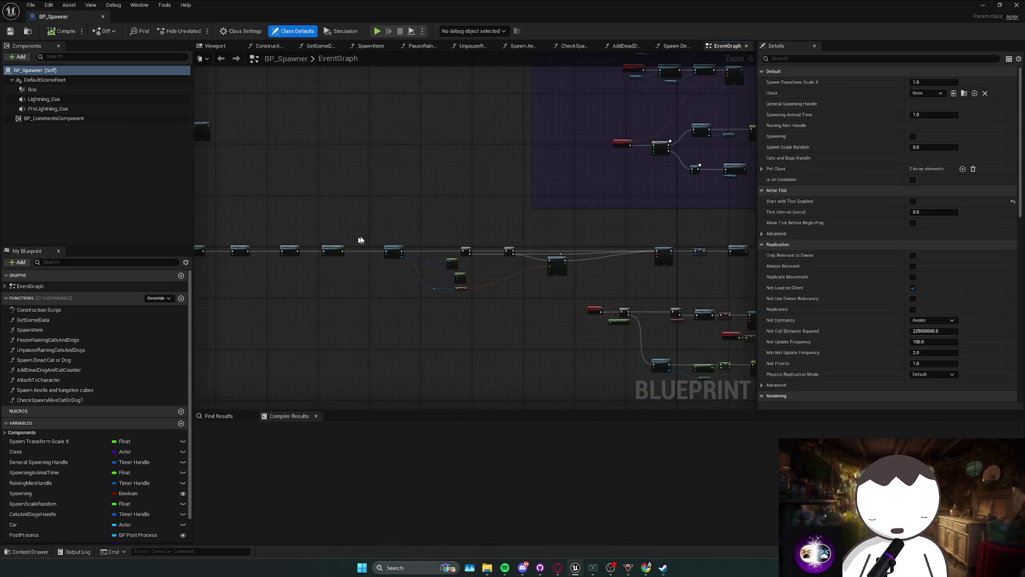
{"action": "left_click_drag", "start_coordinate": [366, 255], "coordinate": [522, 170]}
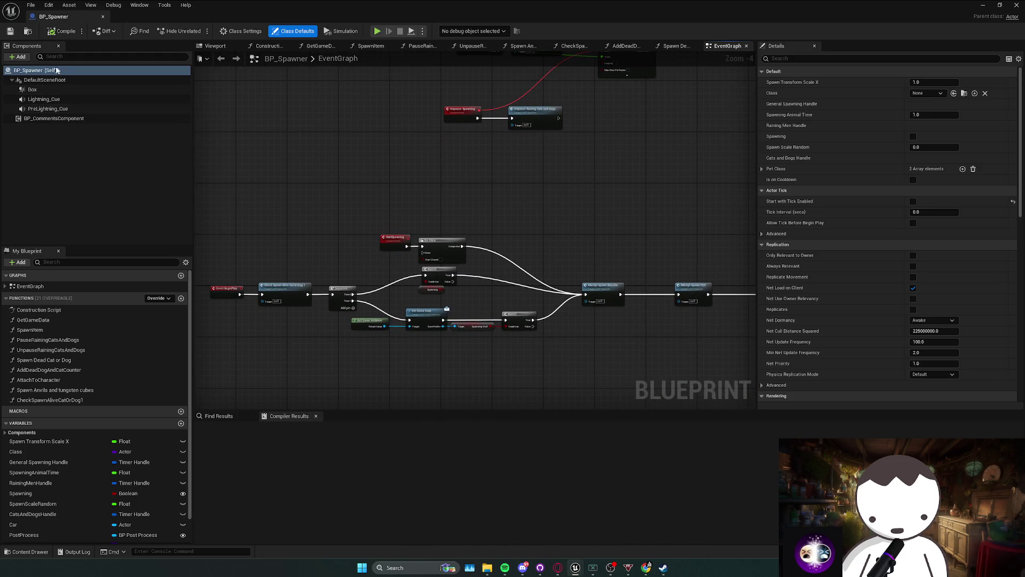
{"action": "right_click", "coordinate": [351, 202]}
{"action": "type", "text": "tick"}
{"action": "key", "text": "Return"}
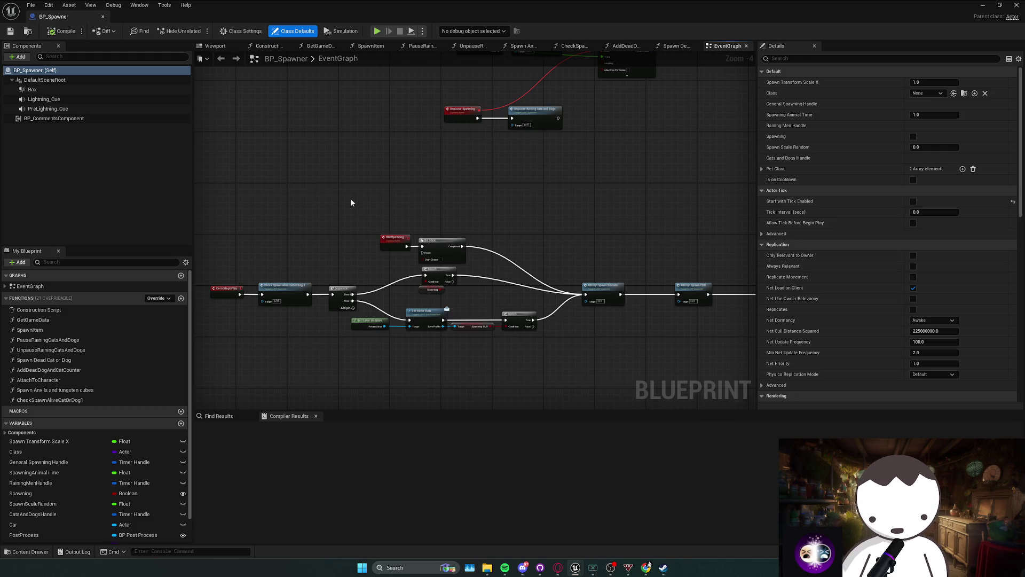
{"action": "key", "text": "Delete"}
Filter BP_Spawner's Details by 'tick' and disable Start with Tick Enabled on all its components.
{"action": "left_click", "coordinate": [35, 70]}
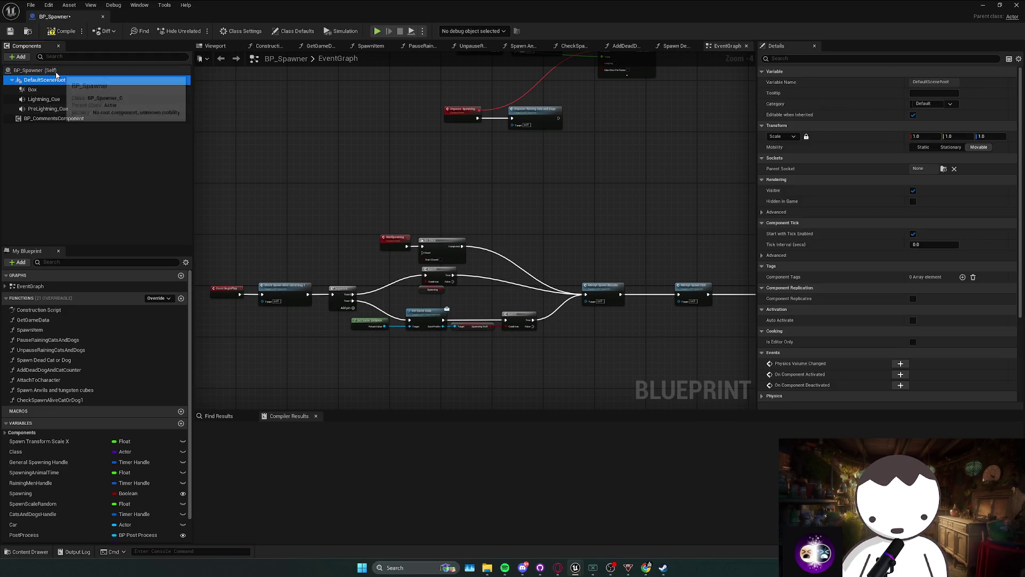
{"action": "left_click", "coordinate": [806, 59]}
{"action": "type", "text": "tick"}
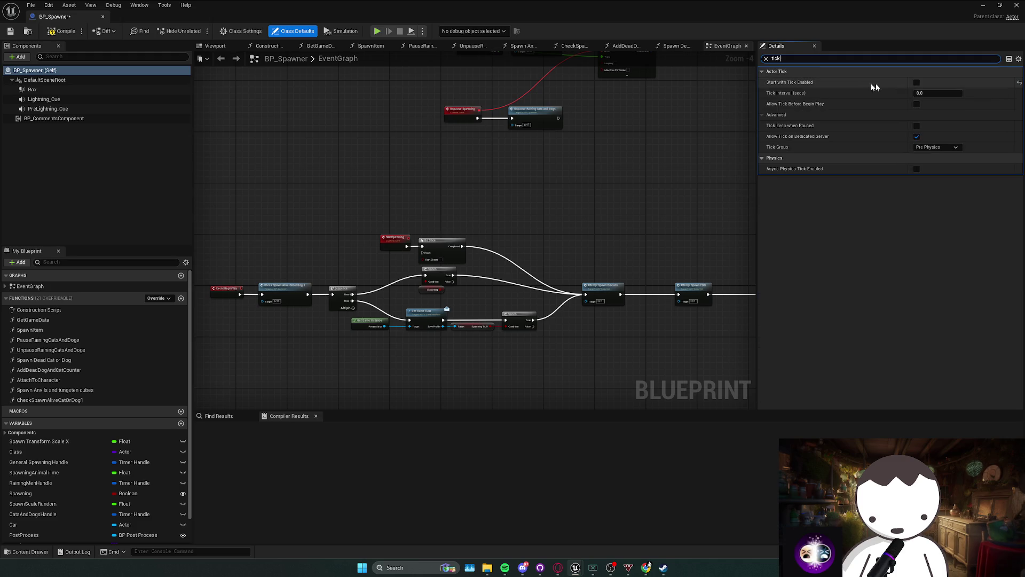
{"action": "left_click", "coordinate": [120, 80]}
{"action": "left_click", "coordinate": [81, 118], "text": "shift"}
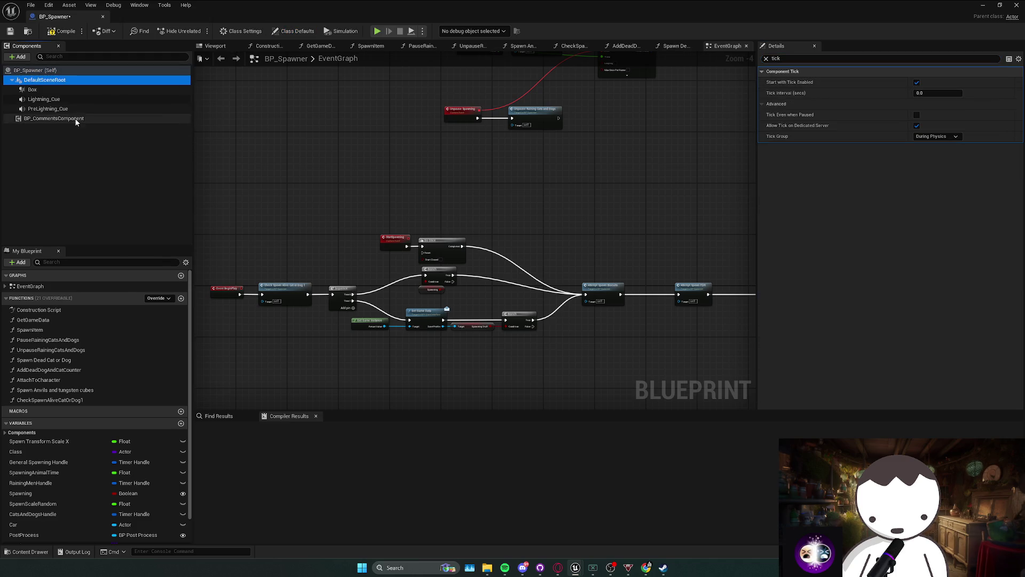
{"action": "left_click", "coordinate": [917, 83]}
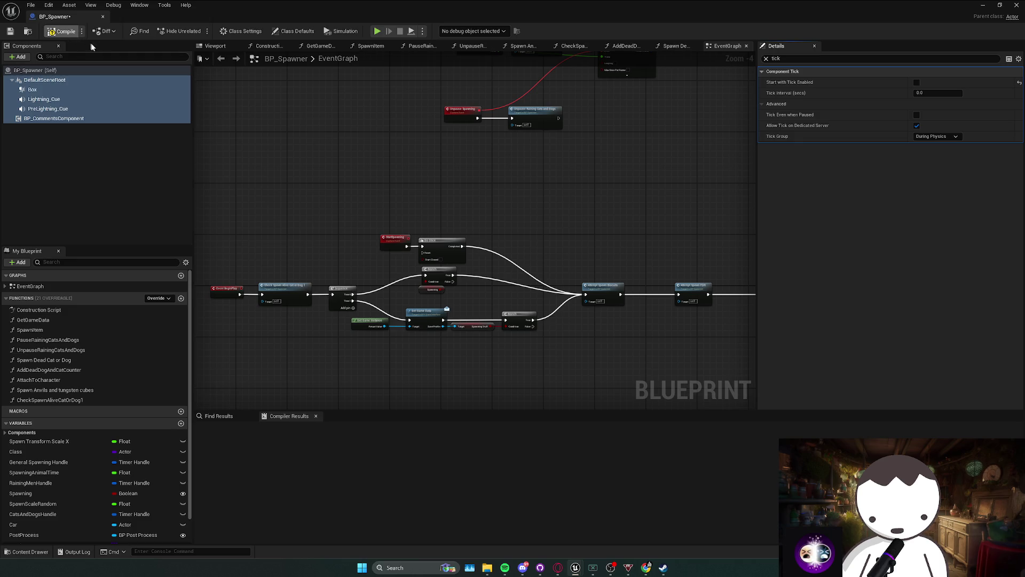
{"action": "key", "text": "alt+Tab"}
{"action": "left_click", "coordinate": [227, 398]}
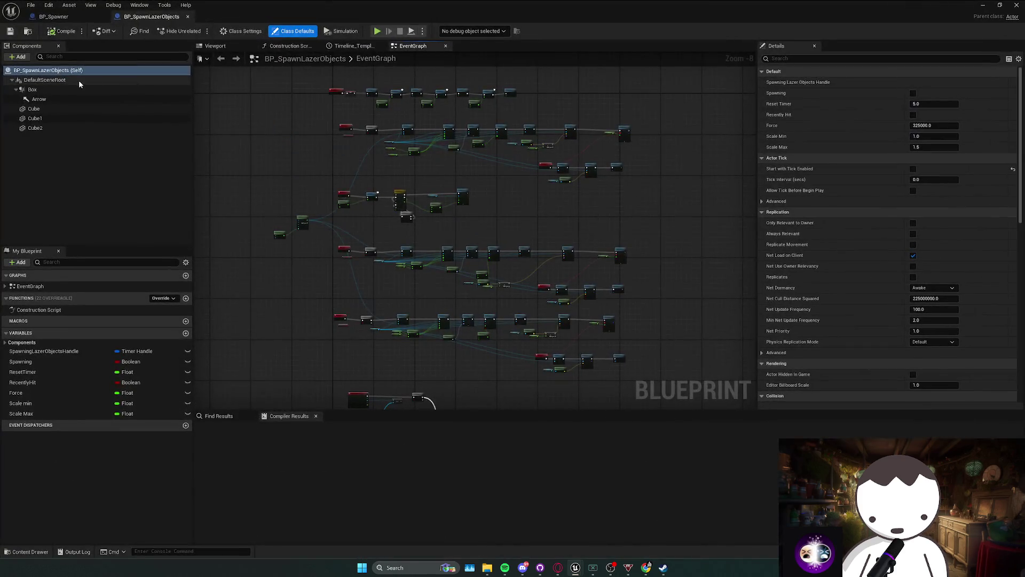
Disable Start with Tick Enabled on BP_SpawnLazerObjects' components through Cube2, then return to Gameplay.
{"action": "left_click", "coordinate": [79, 80]}
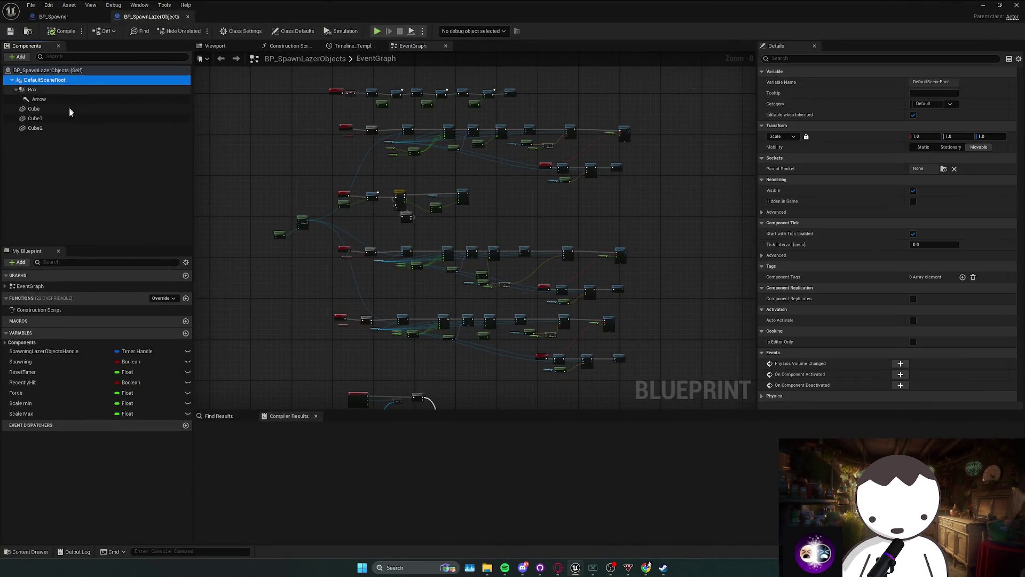
{"action": "left_click", "coordinate": [107, 128], "text": "shift"}
{"action": "left_click", "coordinate": [119, 70]}
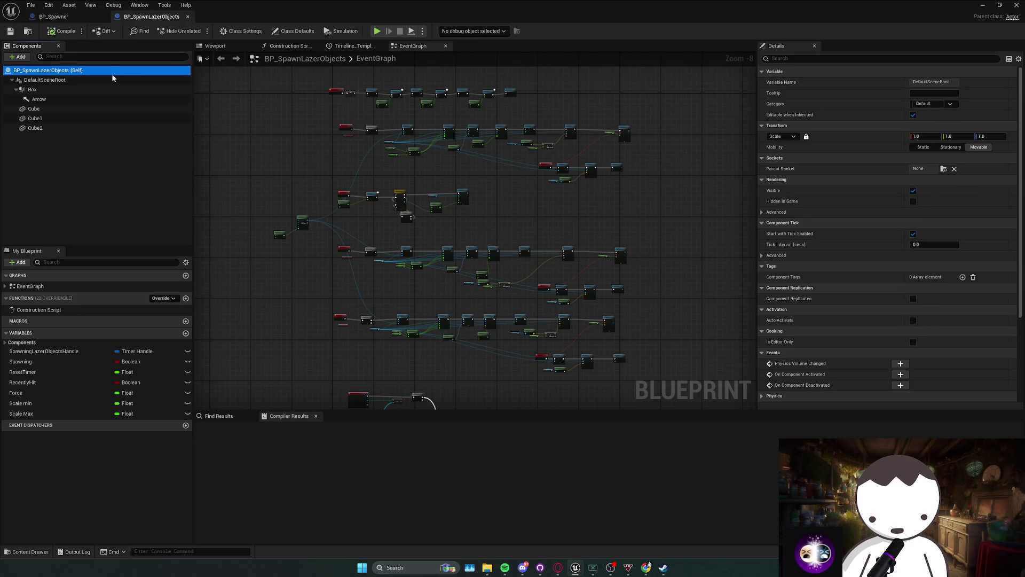
{"action": "left_click", "coordinate": [774, 58]}
{"action": "type", "text": "tick"}
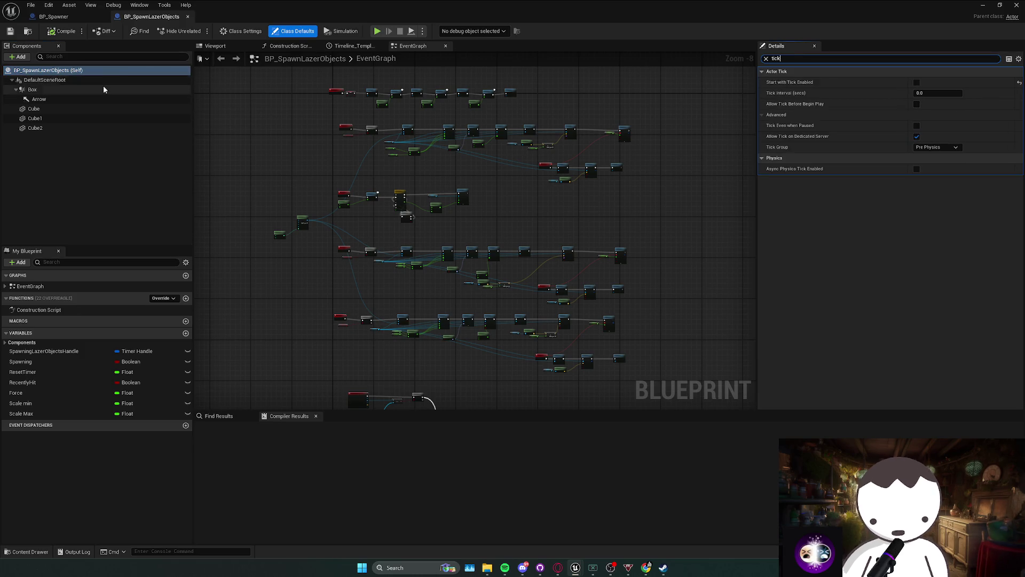
{"action": "left_click", "coordinate": [81, 80]}
{"action": "left_click", "coordinate": [80, 128], "text": "shift"}
{"action": "left_click", "coordinate": [916, 82]}
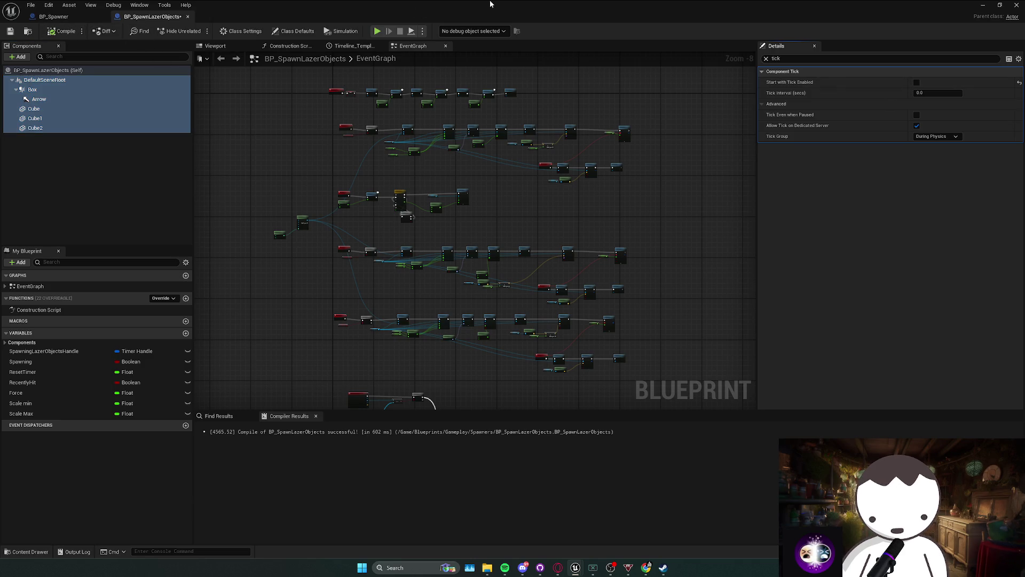
{"action": "key", "text": "alt+Tab"}
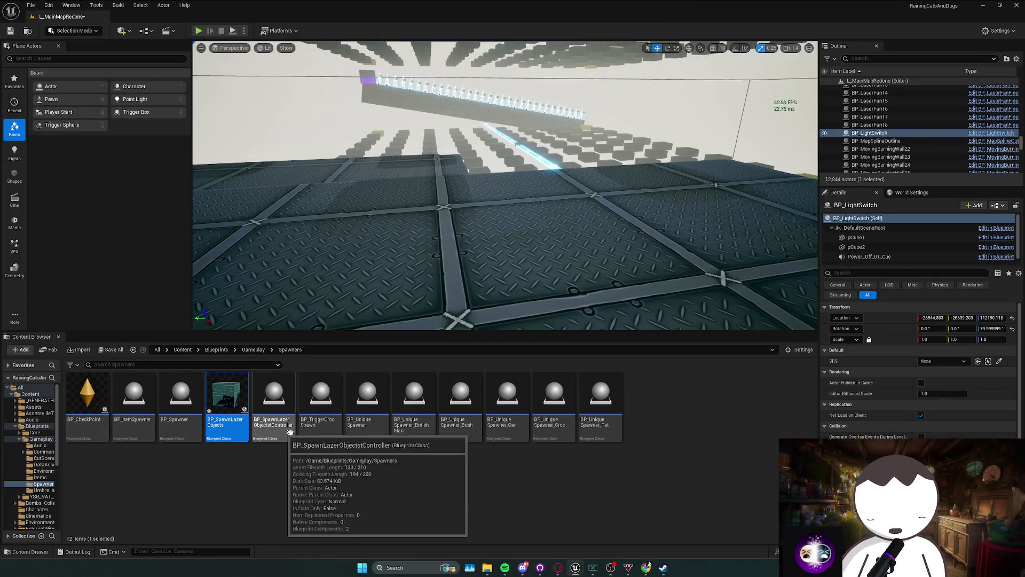
{"action": "key", "text": "alt+Up"}
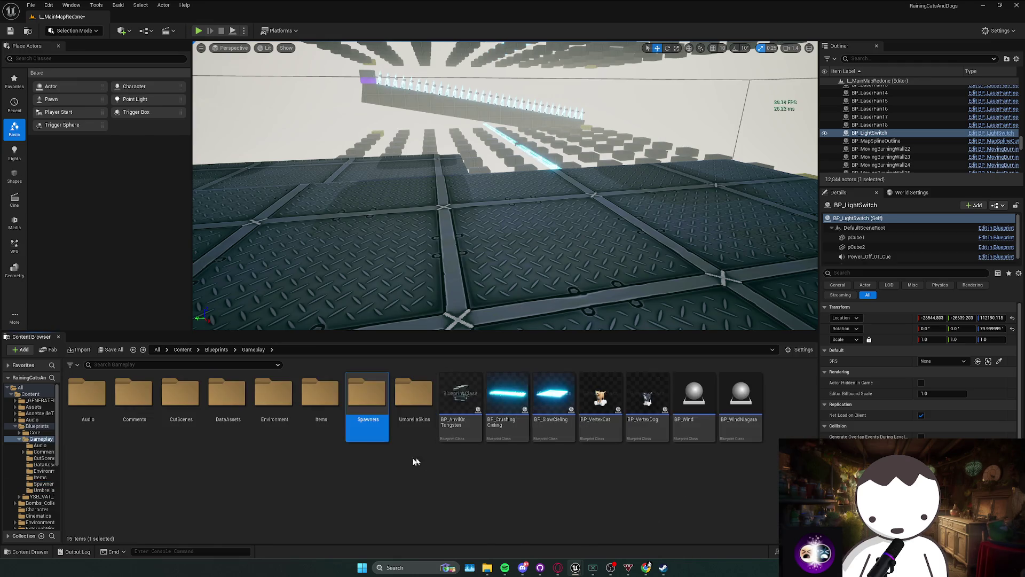
Check BP_CaveGuy's Actor Tick settings in the CutScenes folder, then return to Gameplay.
{"action": "double_click", "coordinate": [397, 427]}
{"action": "key", "text": "alt+Up"}
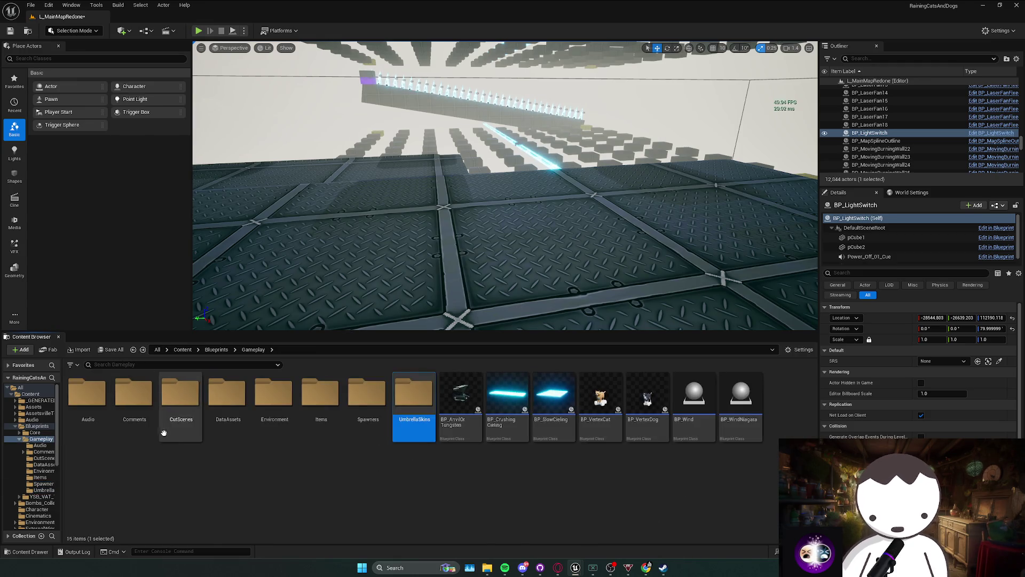
{"action": "double_click", "coordinate": [185, 425]}
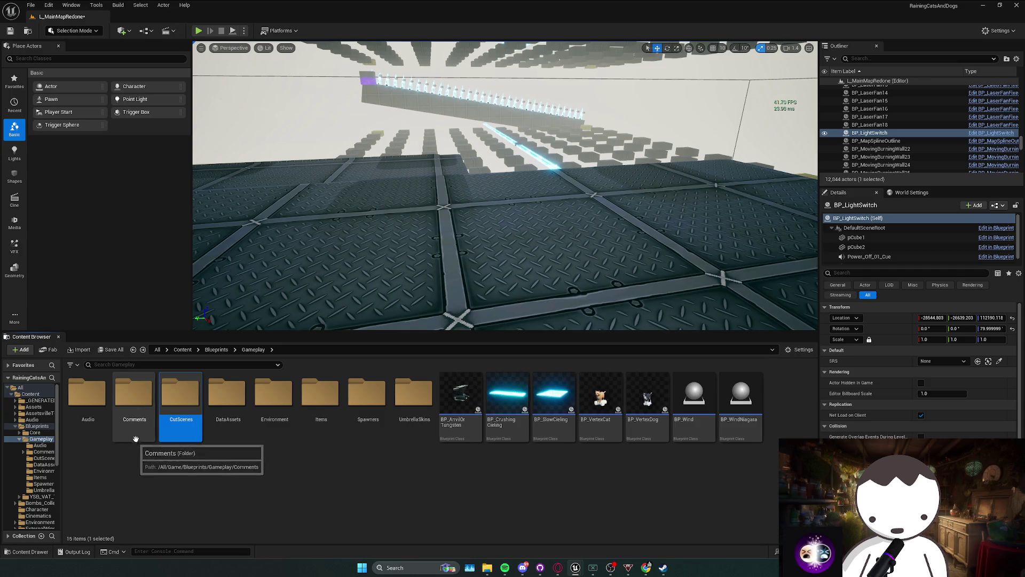
{"action": "left_click", "coordinate": [135, 432]}
{"action": "double_click", "coordinate": [131, 435]}
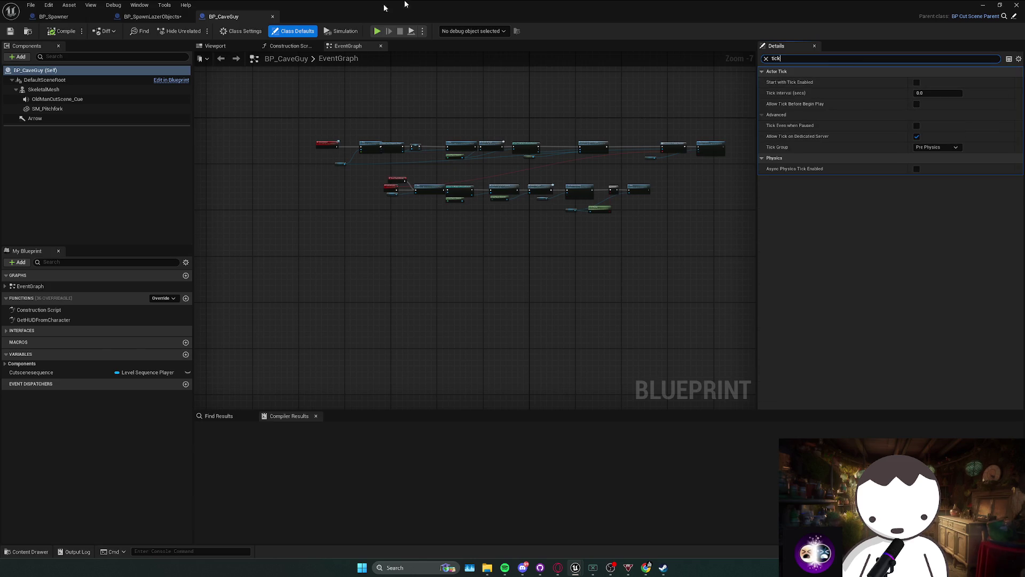
{"action": "left_click", "coordinate": [1017, 5]}
{"action": "left_click", "coordinate": [41, 439]}
Navigate through Comments and BossFights into the Cthulu folder.
{"action": "double_click", "coordinate": [142, 434]}
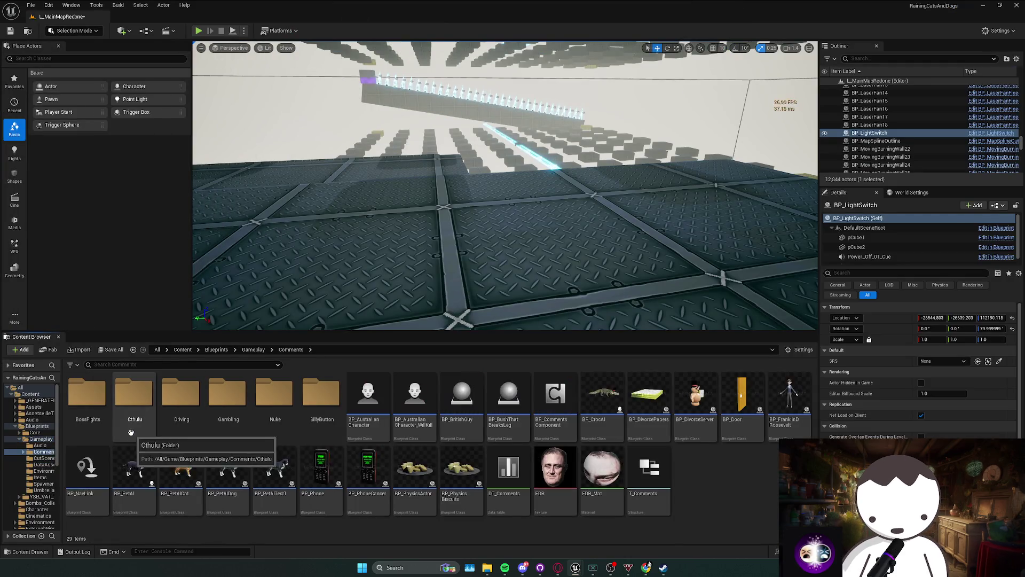
{"action": "double_click", "coordinate": [103, 427]}
{"action": "key", "text": "alt+Left"}
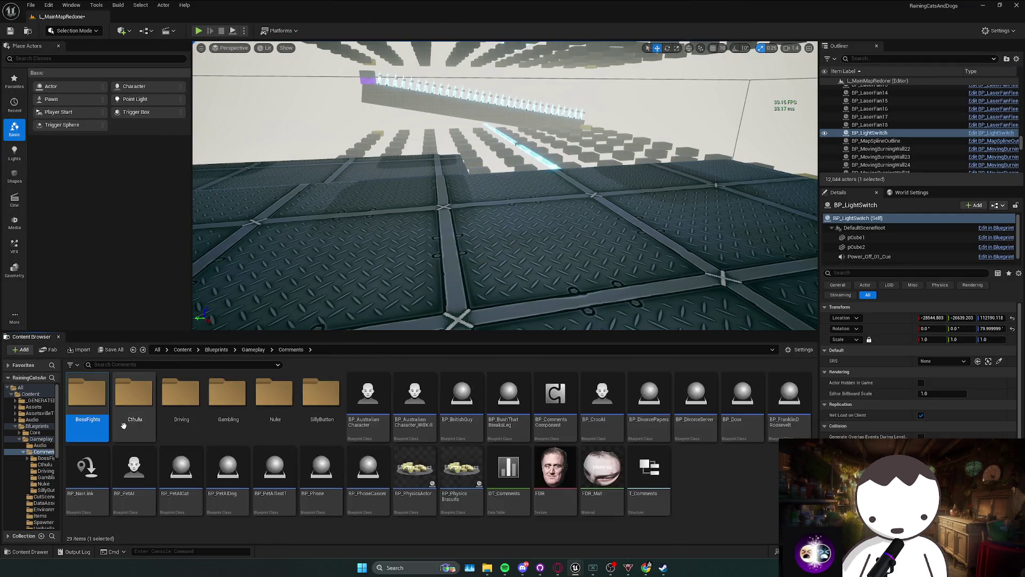
{"action": "key", "text": "Right"}
{"action": "key", "text": "Return"}
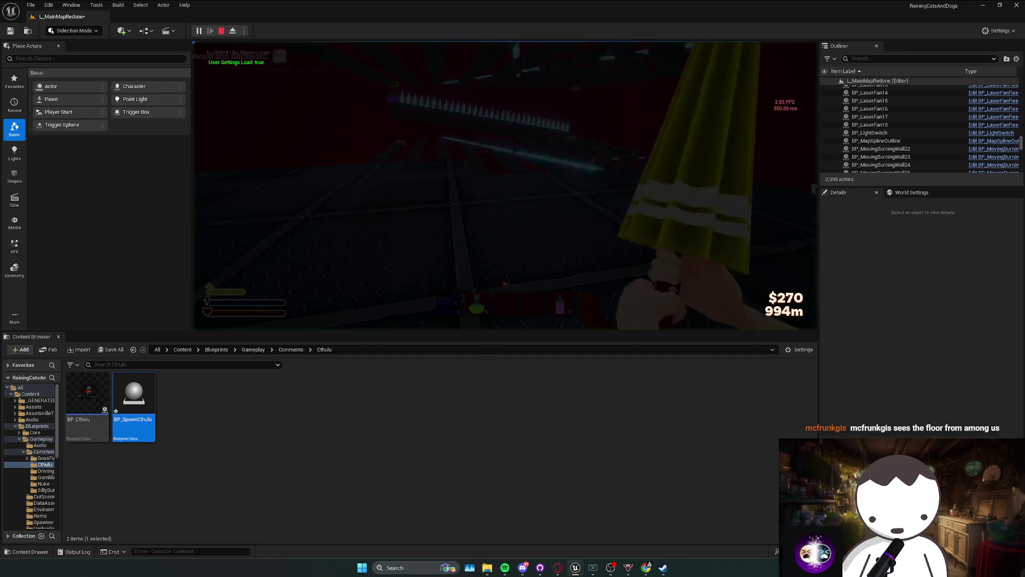
Run dumpticks during play, end the session, and read the tick dump in the Output Log.
{"action": "key", "text": "grave"}
{"action": "type", "text": "dumptic"}
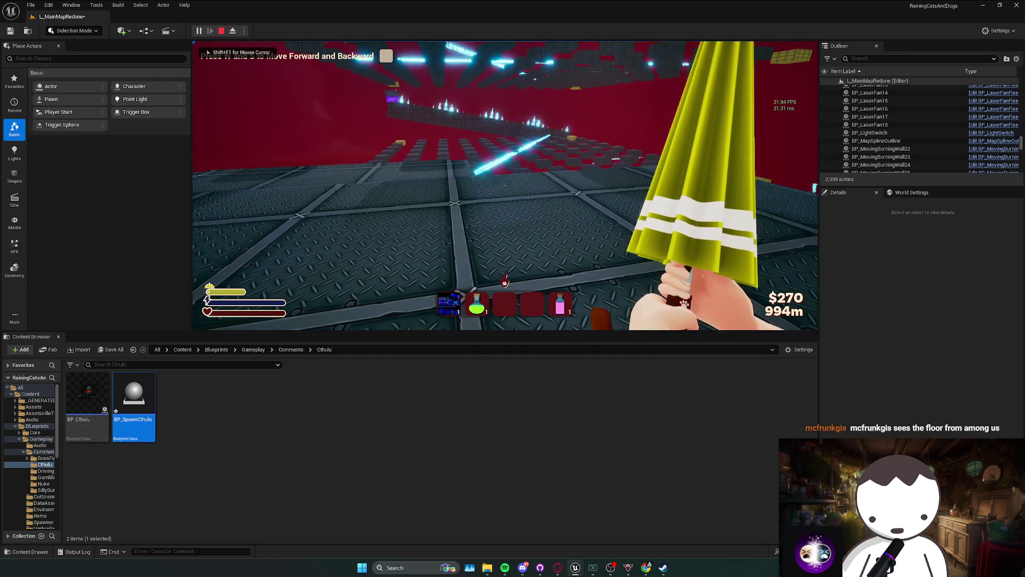
{"action": "key", "text": "Escape"}
{"action": "left_click", "coordinate": [75, 552]}
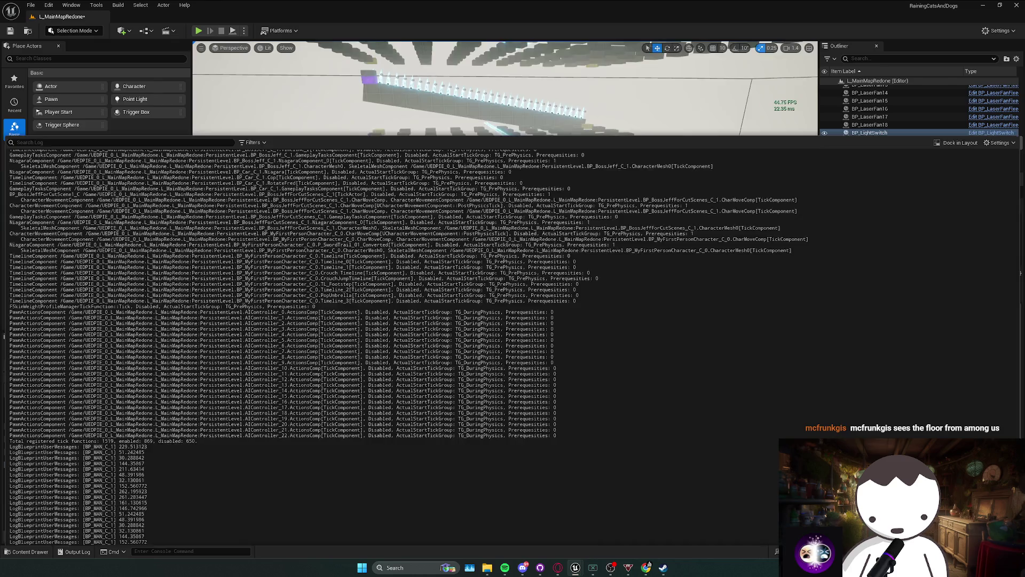
Reopen the BP_SpawnCthulu Blueprint, then go back to the main level editor.
{"action": "left_click", "coordinate": [27, 552]}
{"action": "double_click", "coordinate": [137, 419]}
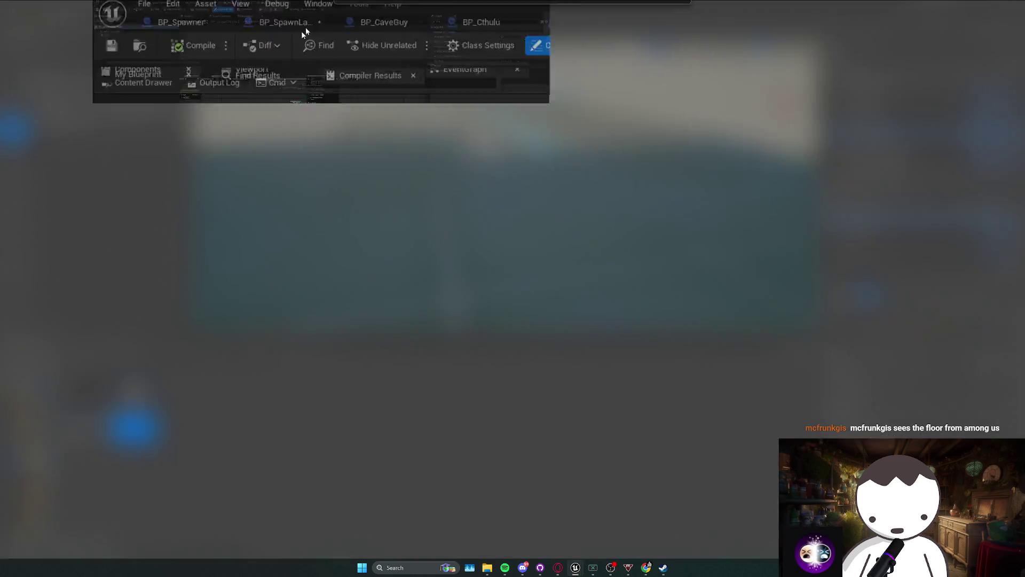
{"action": "left_click_drag", "start_coordinate": [283, 102], "coordinate": [294, 113]}
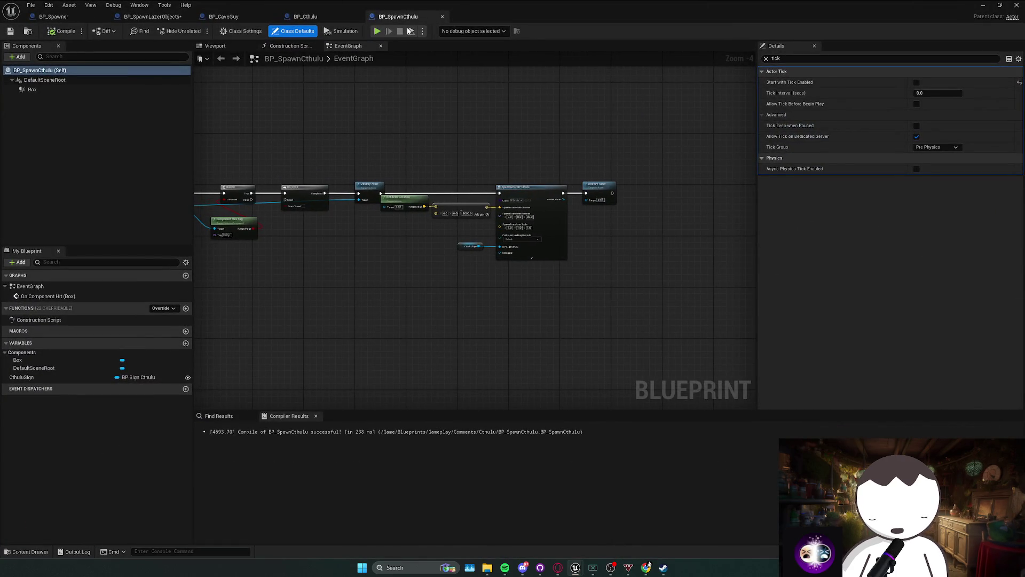
{"action": "key", "text": "alt+Tab"}
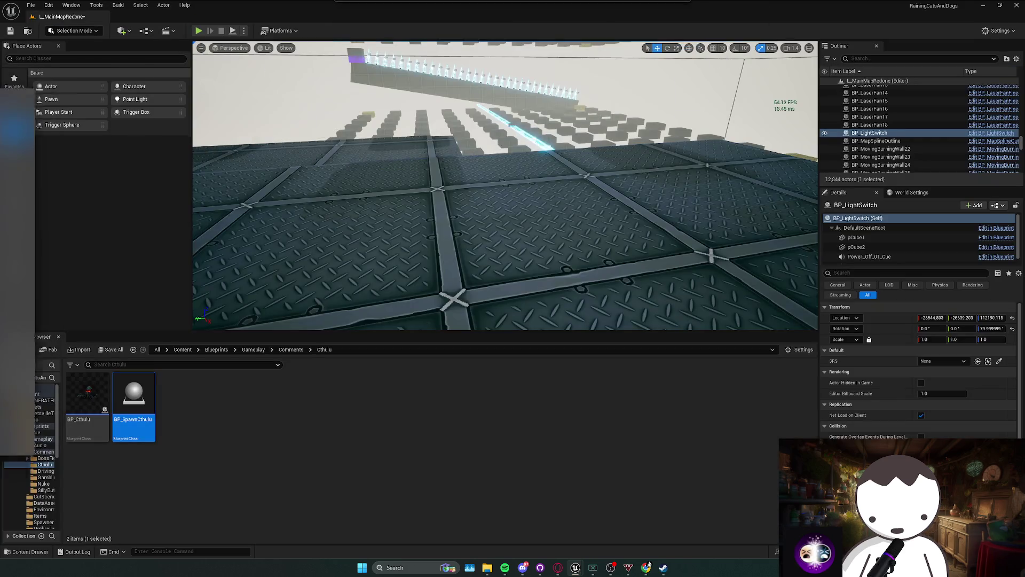
In Gambling > BP_Trader, disable Start with Tick Enabled for the Capsule-to-Arrow components and compile.
{"action": "key", "text": "Down"}
{"action": "key", "text": "Down"}
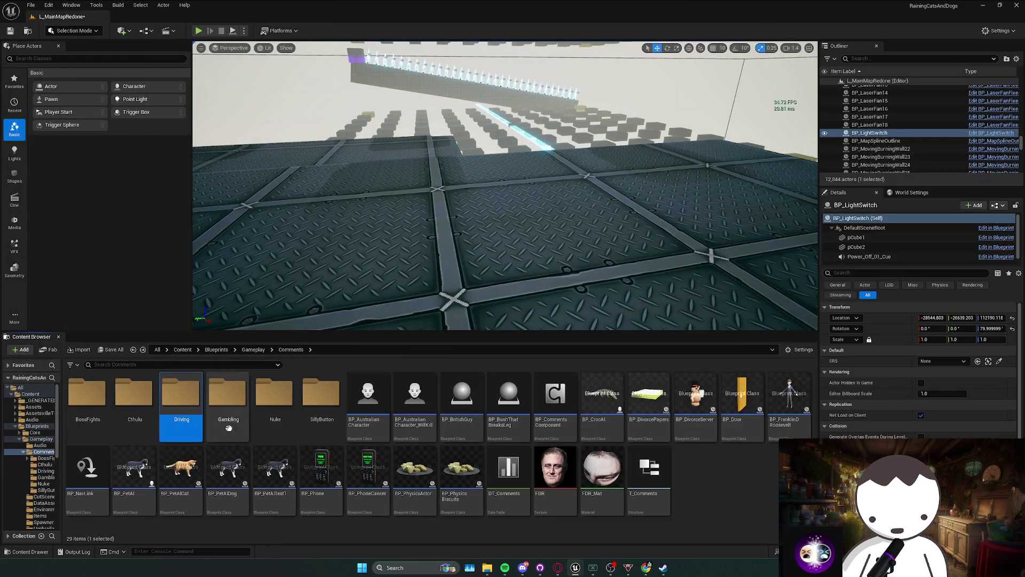
{"action": "left_click", "coordinate": [136, 435]}
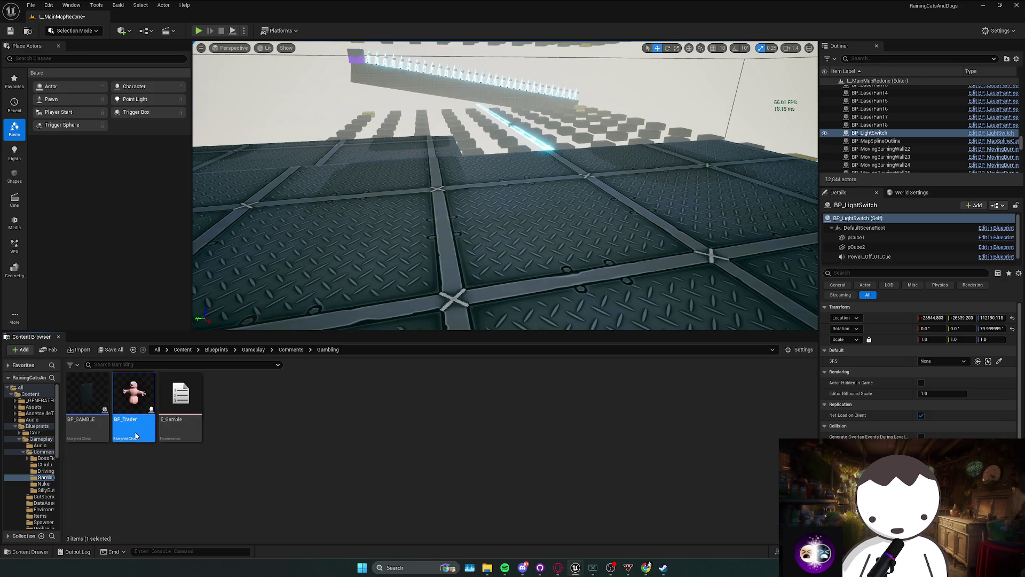
{"action": "double_click", "coordinate": [133, 406]}
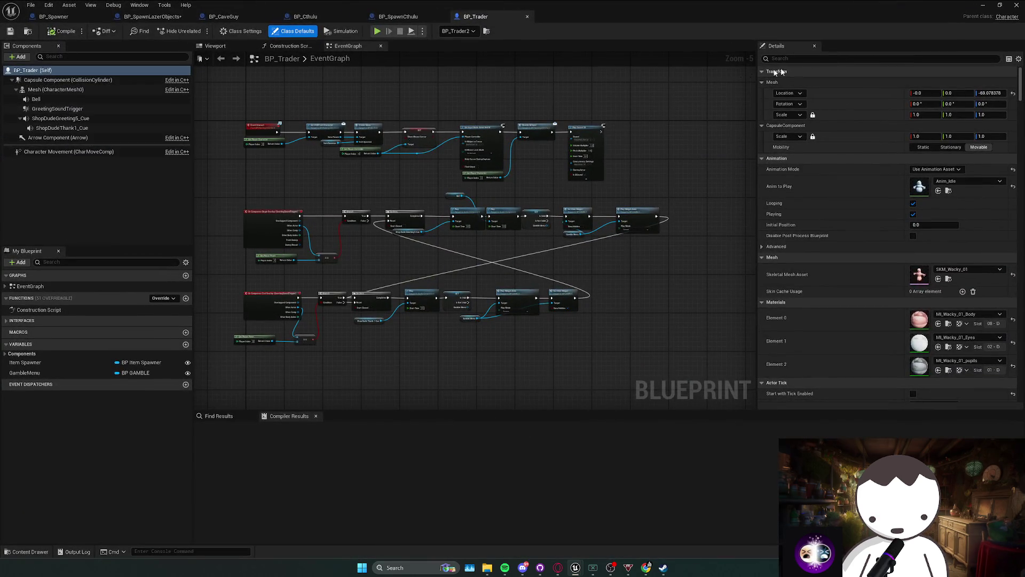
{"action": "type", "text": "tick"}
{"action": "left_click", "coordinate": [80, 80]}
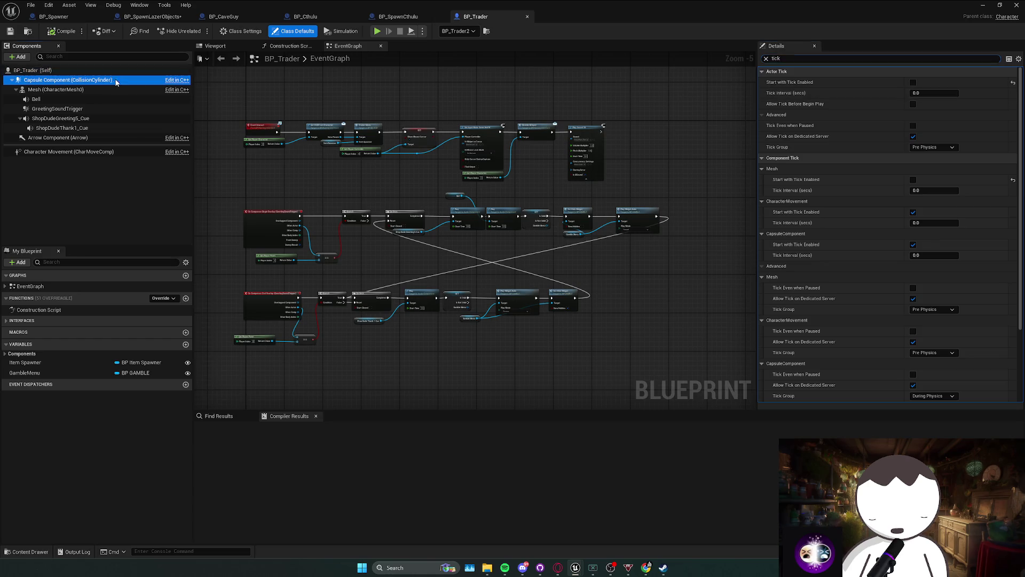
{"action": "left_click", "coordinate": [91, 138], "text": "shift"}
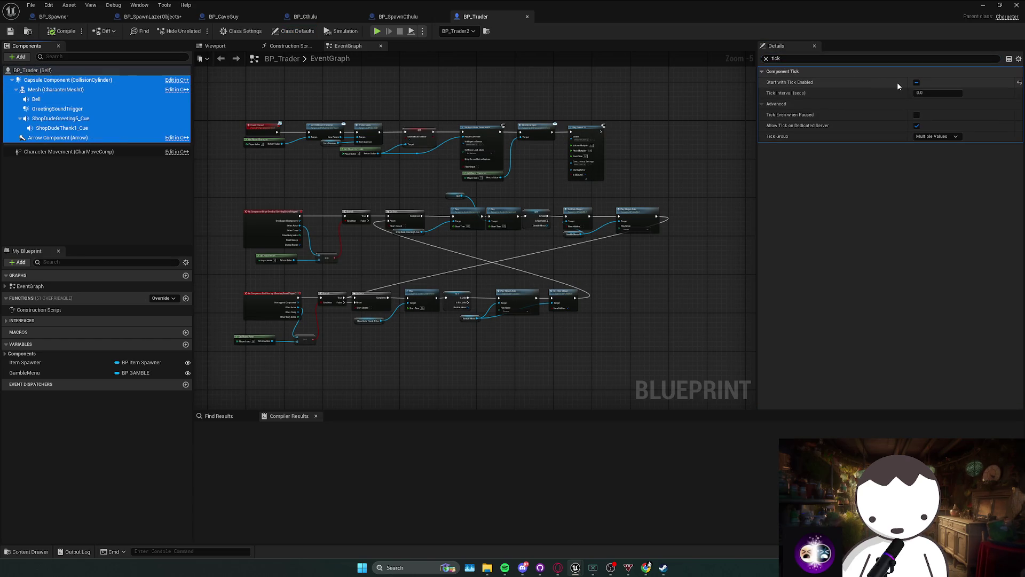
{"action": "left_click", "coordinate": [916, 83]}
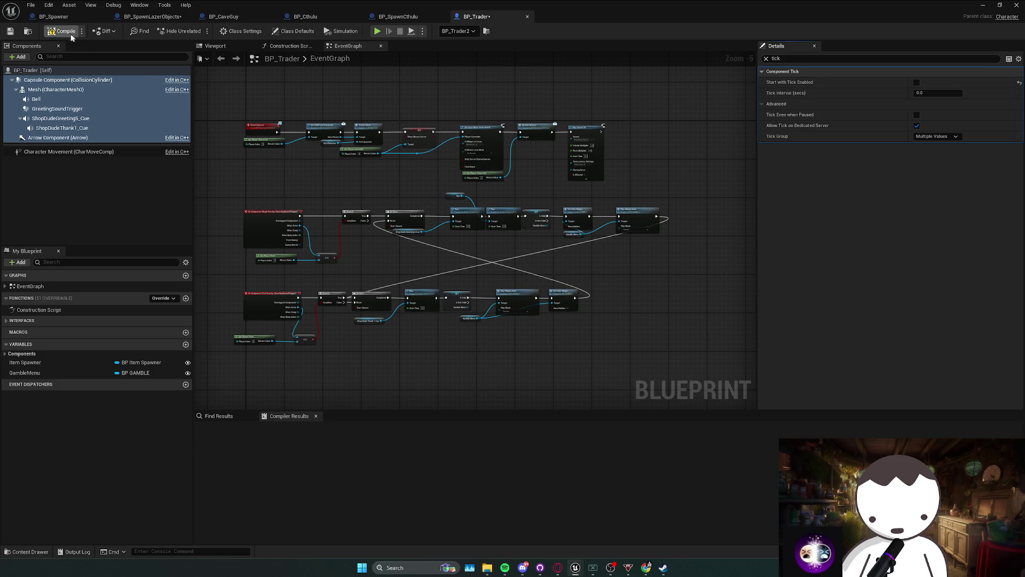
{"action": "key", "text": "F7"}
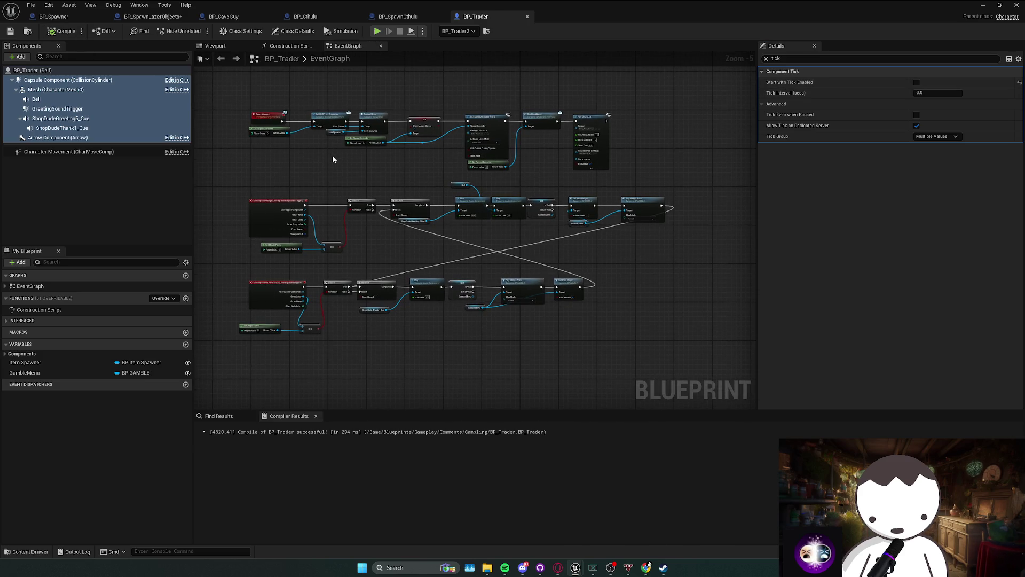
Also turn off Start with Tick Enabled on BP_Trader's Character Movement component.
{"action": "left_click", "coordinate": [110, 154]}
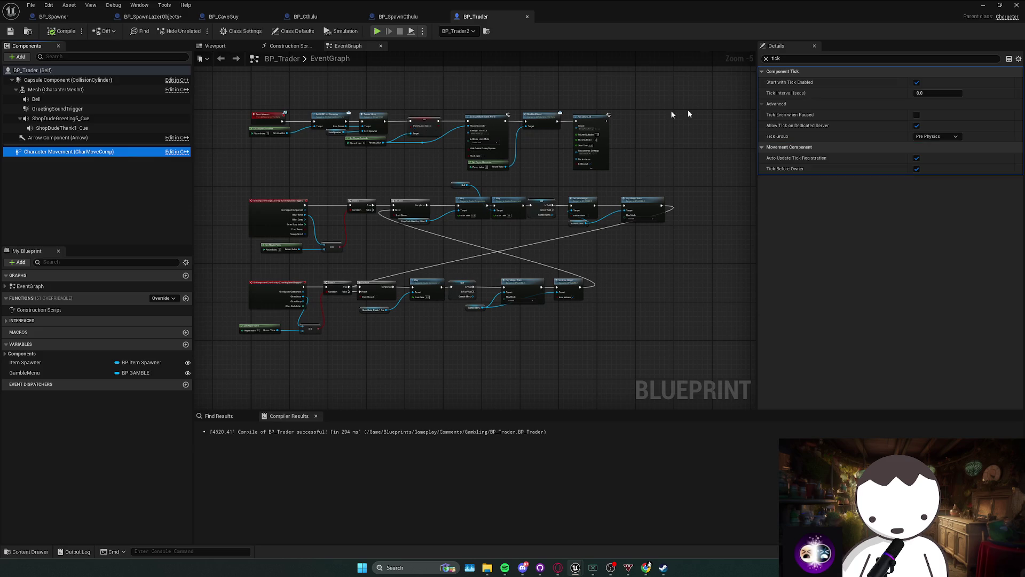
{"action": "left_click", "coordinate": [917, 84]}
{"action": "key", "text": "alt+Tab"}
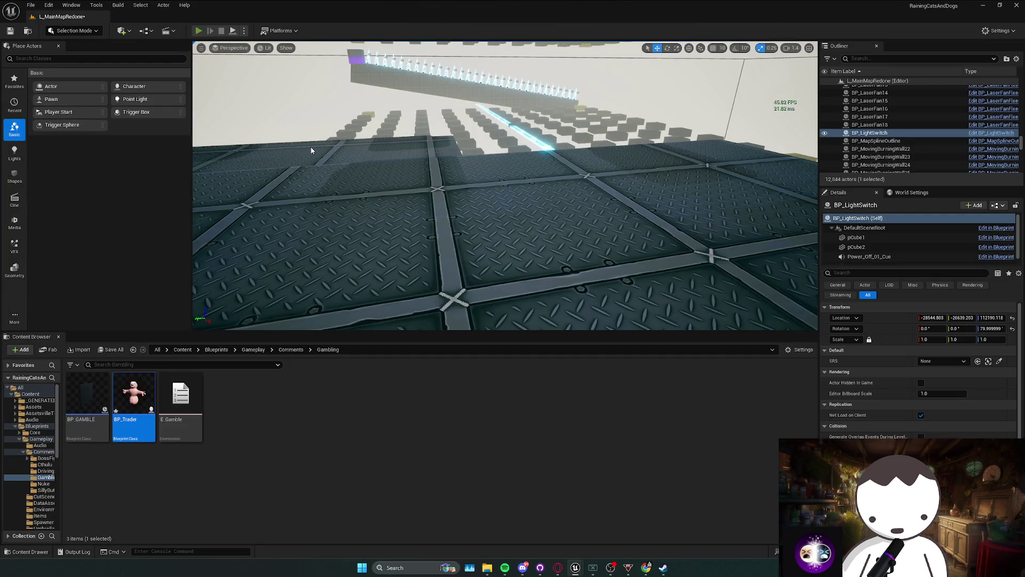
Play the level, run dumpticks in the console, and stop playing.
{"action": "left_click", "coordinate": [200, 30]}
{"action": "key", "text": "grave"}
{"action": "type", "text": "dumpt"}
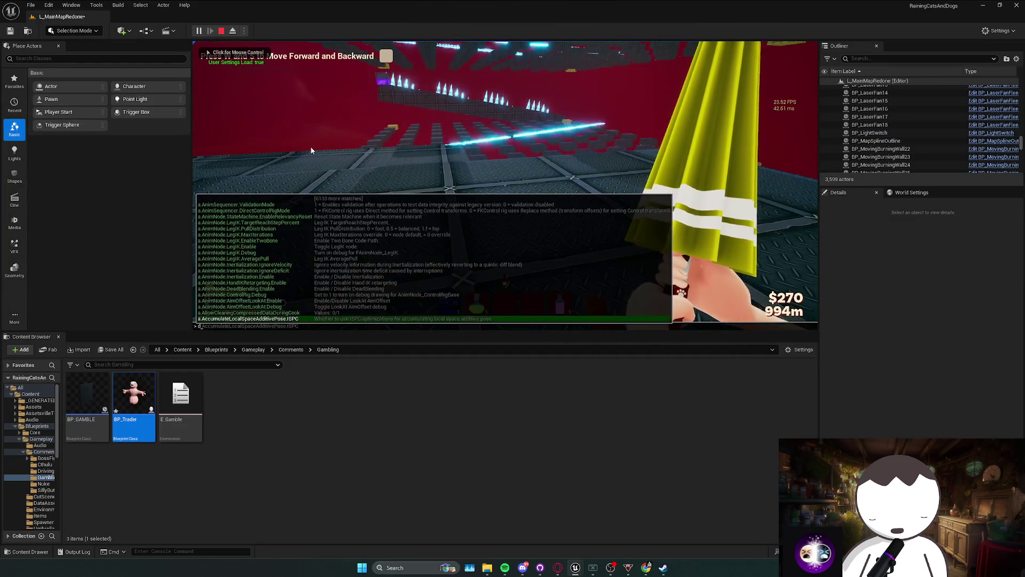
{"action": "left_click", "coordinate": [311, 150]}
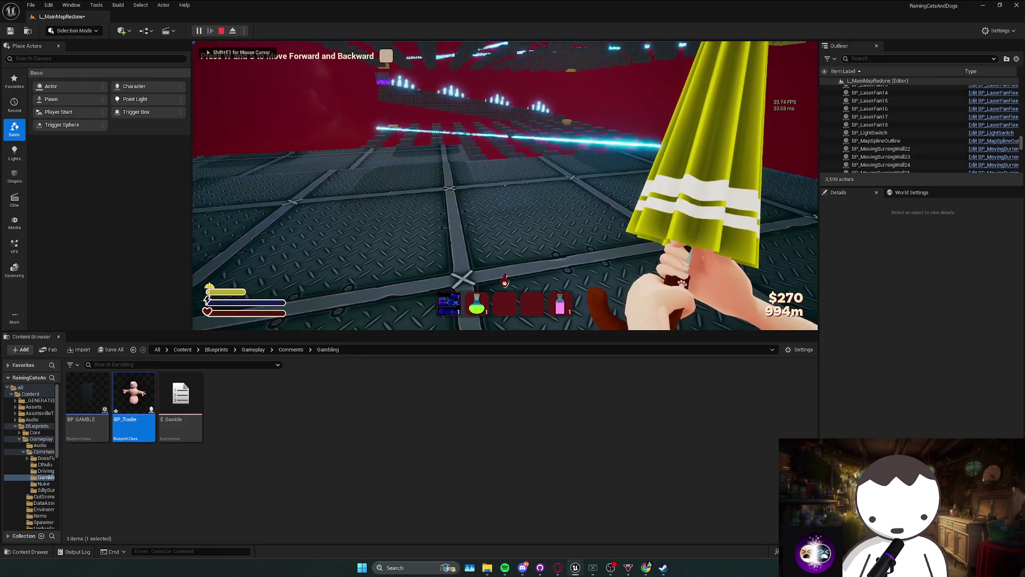
{"action": "key", "text": "Escape"}
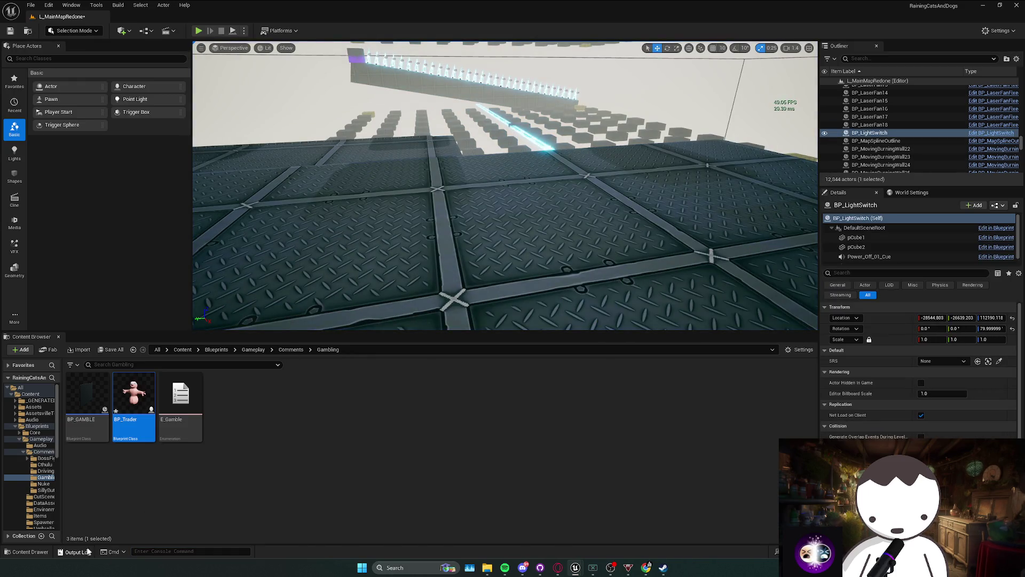
Check the total registered tick functions count in the Output Log.
{"action": "left_click", "coordinate": [75, 552]}
{"action": "left_click_drag", "start_coordinate": [171, 422], "coordinate": [199, 421]}
{"action": "scroll", "coordinate": [208, 448], "scroll_direction": "down", "scroll_amount": 15}
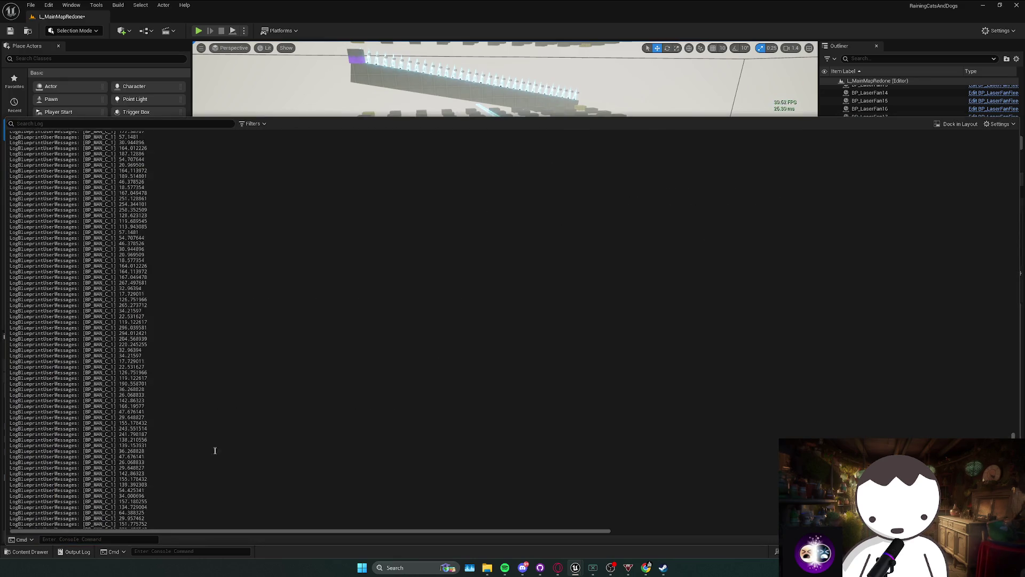
{"action": "scroll", "coordinate": [481, 443], "scroll_direction": "up", "scroll_amount": 15}
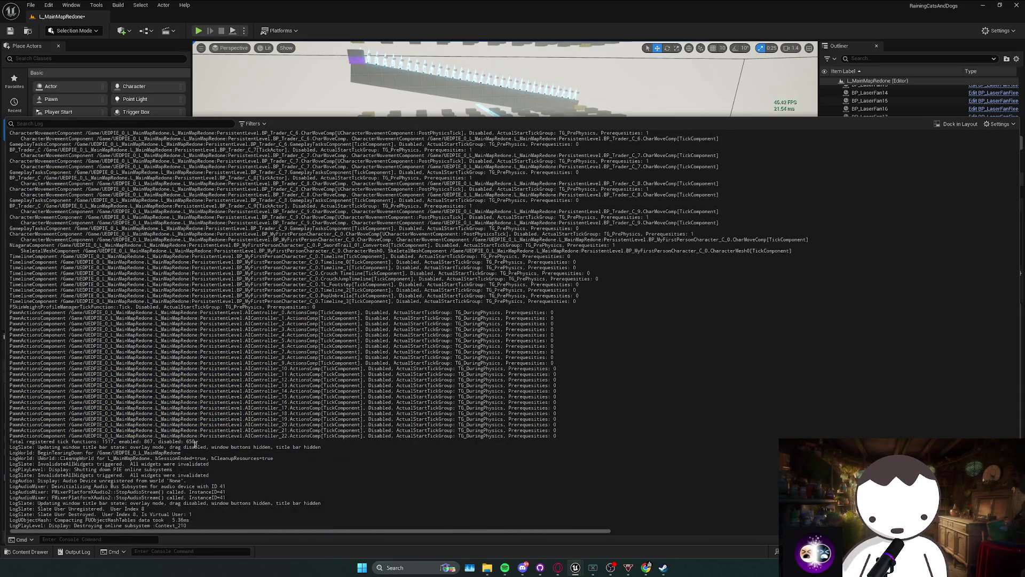
{"action": "left_click_drag", "start_coordinate": [196, 444], "coordinate": [119, 442]}
{"action": "left_click", "coordinate": [167, 453]}
{"action": "key", "text": "ctrl+space"}
Revisit BP_Trader, then search the Outliner for 'trad' and fly the view to a trader.
{"action": "double_click", "coordinate": [130, 411]}
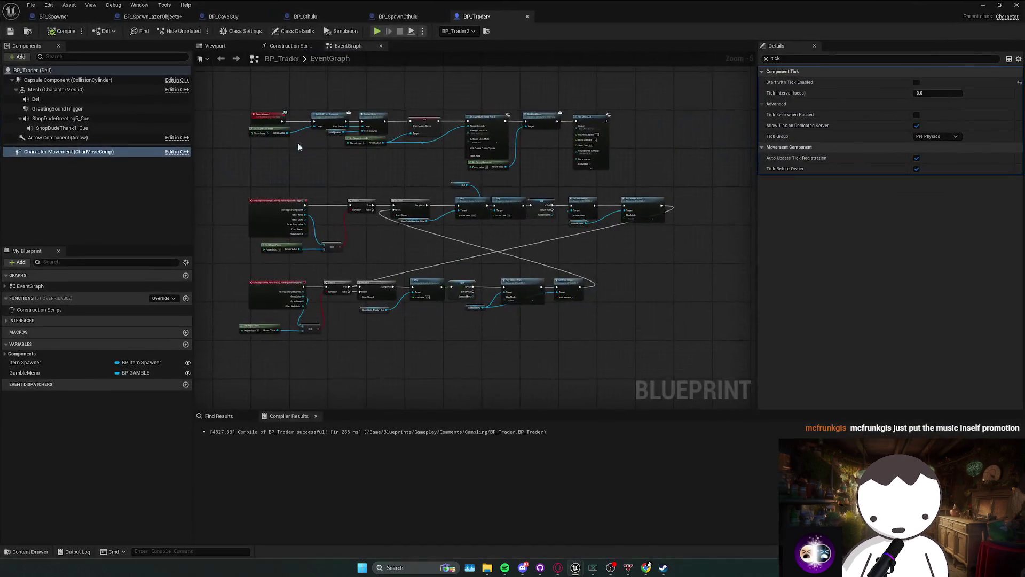
{"action": "key", "text": "alt+Tab"}
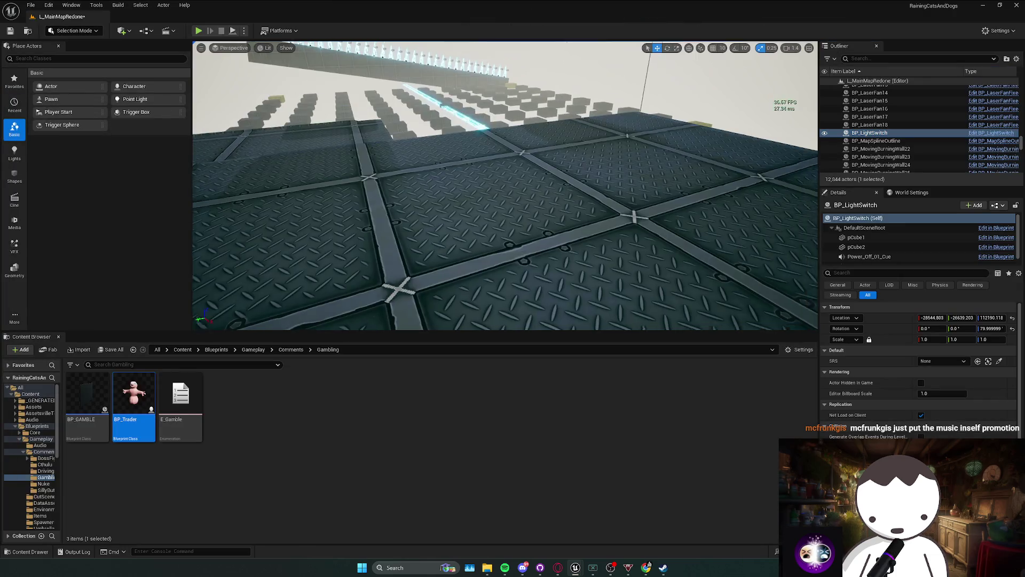
{"action": "double_click", "coordinate": [908, 133]}
{"action": "type", "text": "trad"}
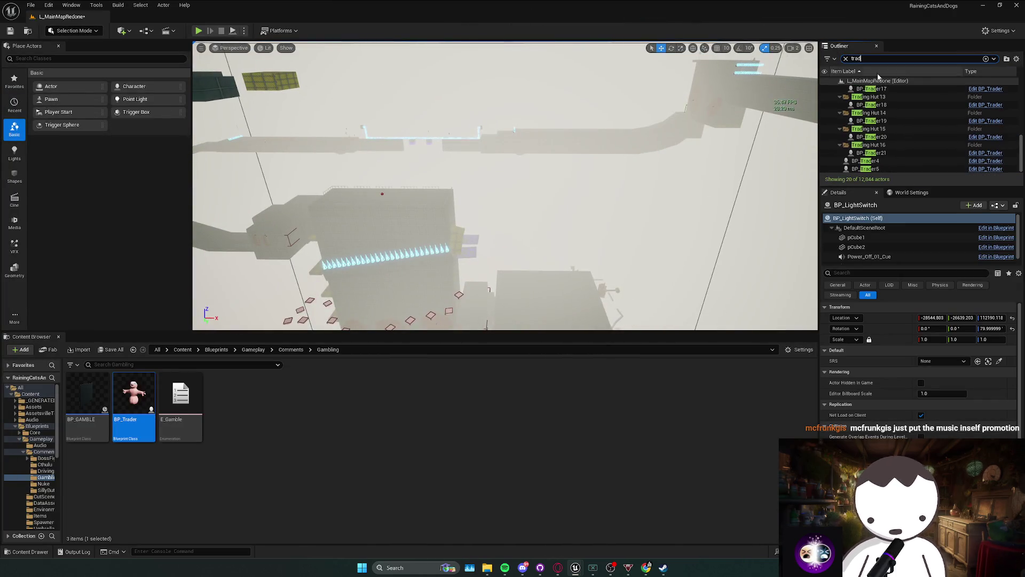
{"action": "double_click", "coordinate": [907, 141]}
{"action": "mouse_move", "coordinate": [451, 284]}
{"action": "left_mouse_down"}
{"action": "mouse_move", "coordinate": [451, 316]}
{"action": "mouse_move", "coordinate": [451, 276]}
{"action": "left_mouse_up"}
{"action": "key", "text": "Escape"}
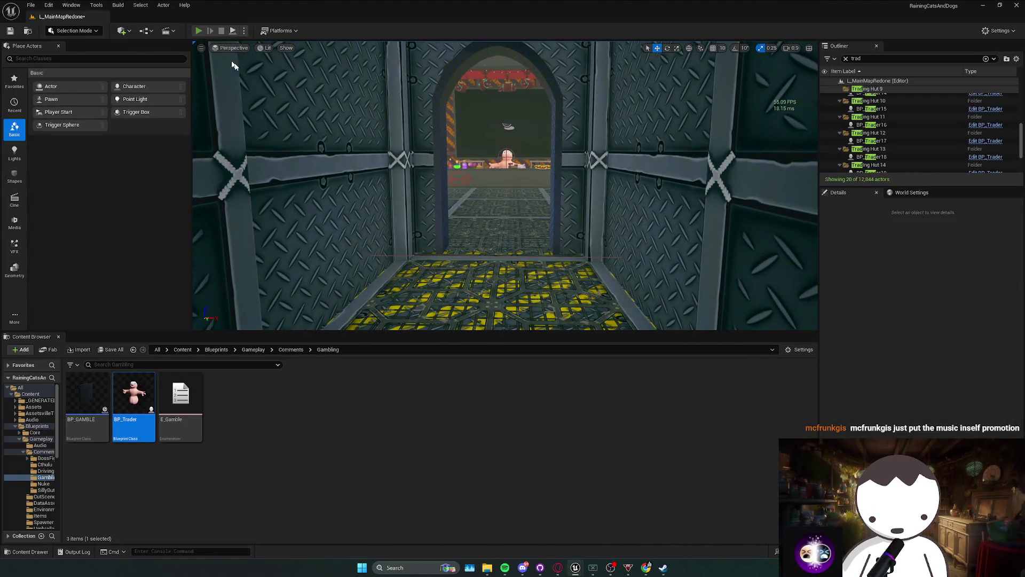
Play-test walking up to the trader to open the SHOP, then save the level.
{"action": "key", "text": "alt+p"}
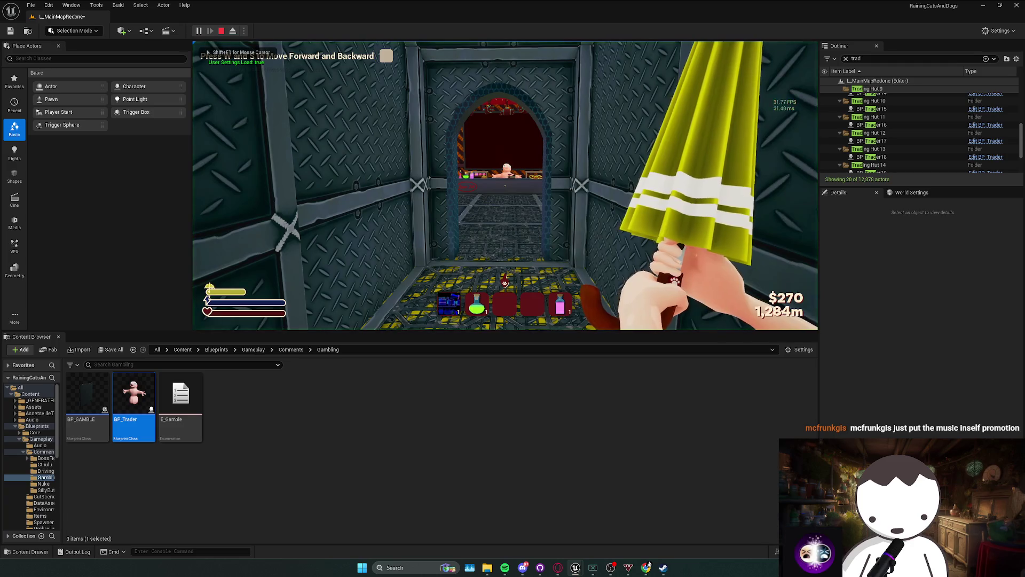
{"action": "key", "text": "w"}
{"action": "key", "text": "f"}
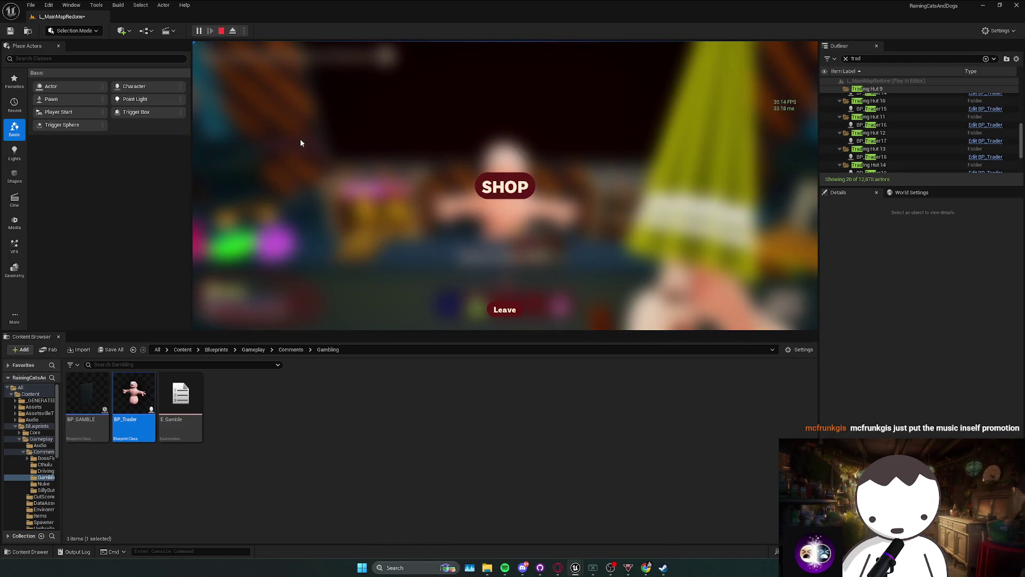
{"action": "key", "text": "Escape"}
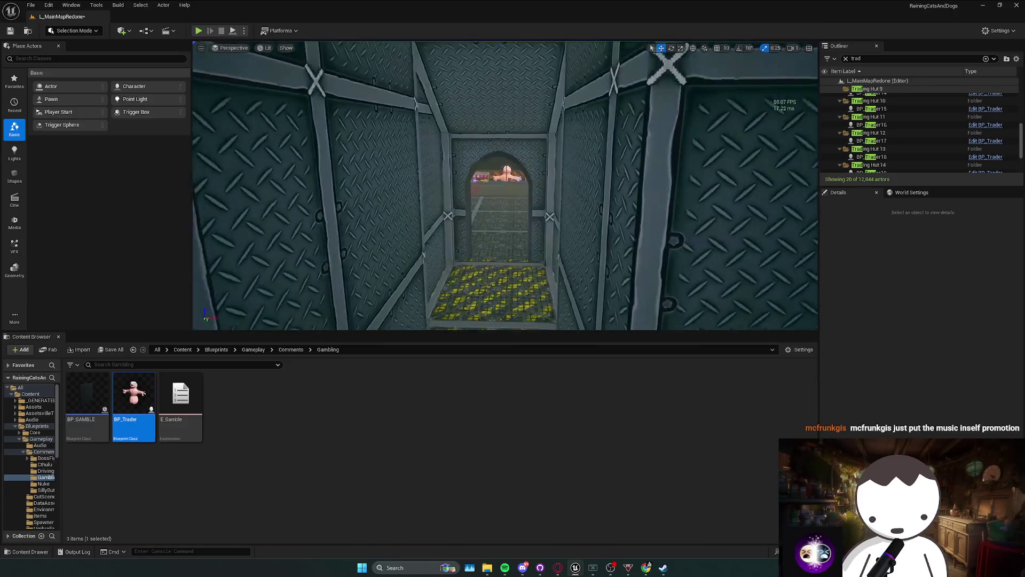
{"action": "key", "text": "ctrl+s"}
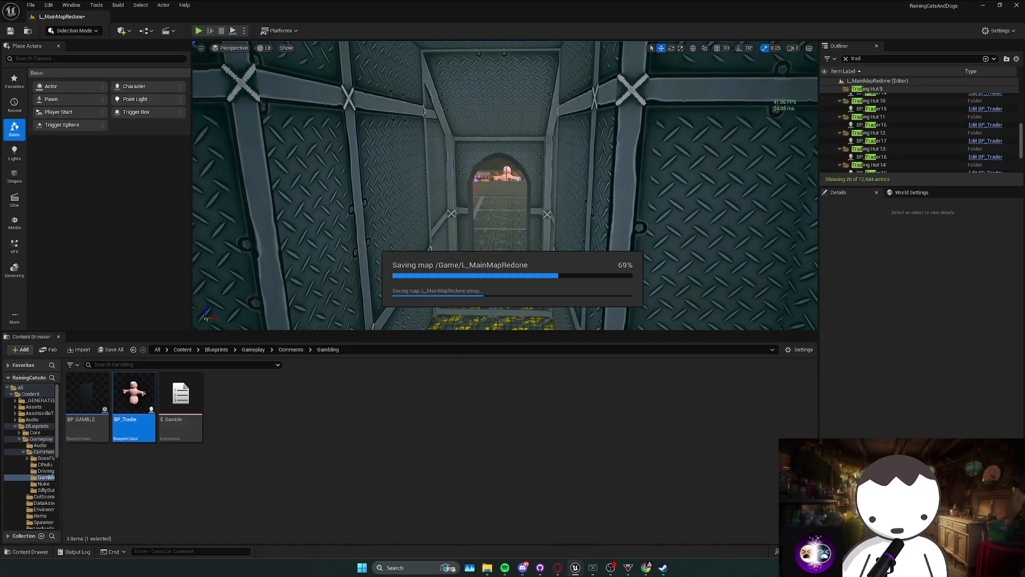
Nudge the middle row of nodes in BP_Trader's graph slightly right.
{"action": "double_click", "coordinate": [134, 395]}
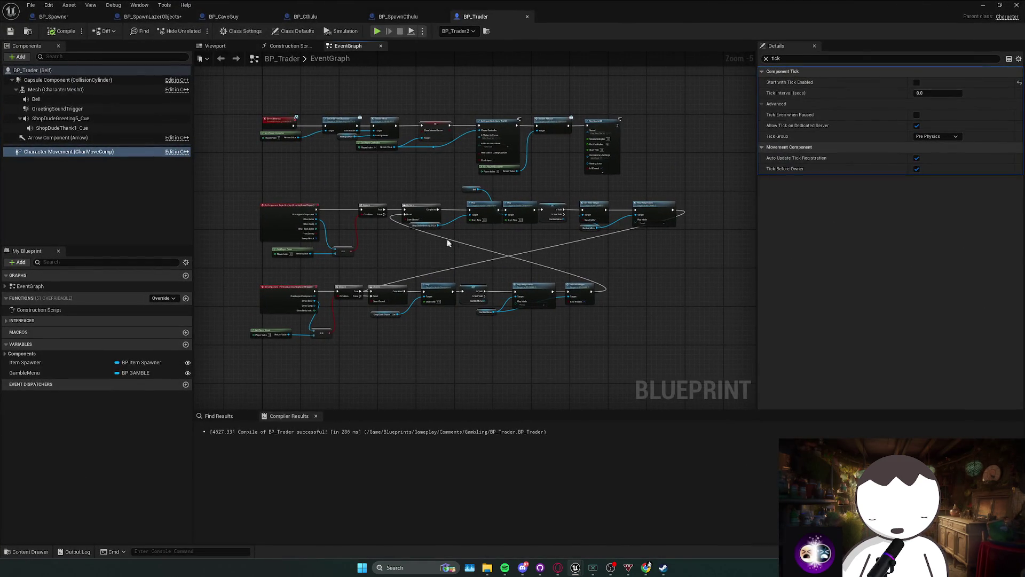
{"action": "left_click_drag", "start_coordinate": [415, 238], "coordinate": [665, 187]}
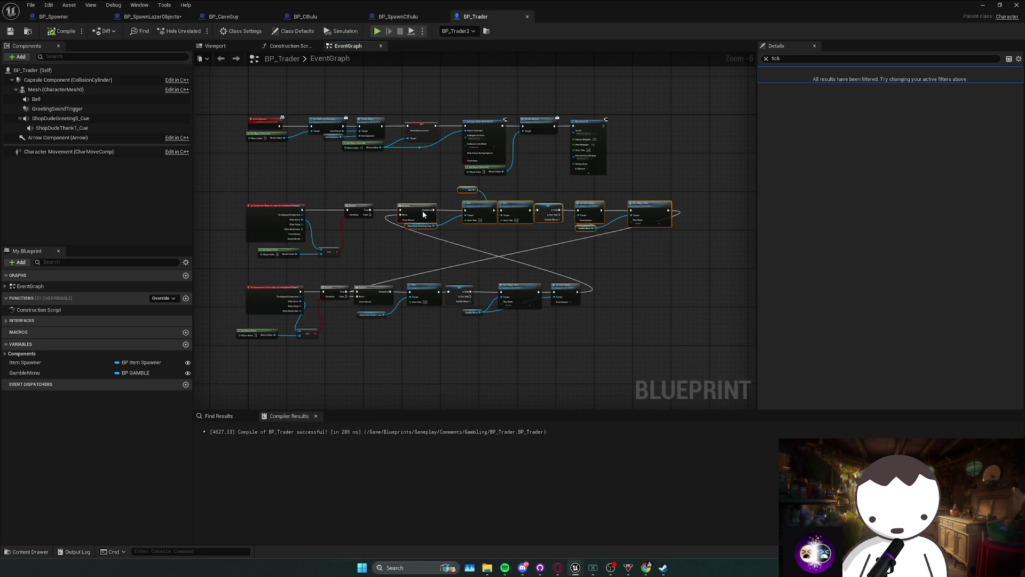
{"action": "left_click_drag", "start_coordinate": [423, 214], "coordinate": [425, 213]}
{"action": "left_click", "coordinate": [469, 268]}
{"action": "key", "text": "alt+Tab"}
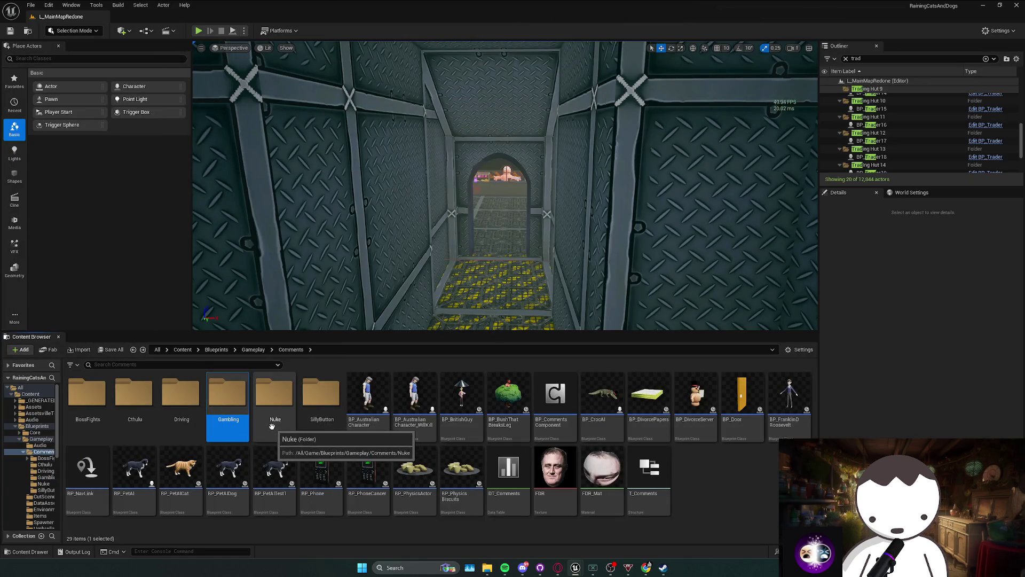
Browse the Gambling and Nuke folders under Comments and open BP_Monitor.
{"action": "double_click", "coordinate": [250, 423]}
{"action": "key", "text": "alt+Left"}
{"action": "double_click", "coordinate": [275, 419]}
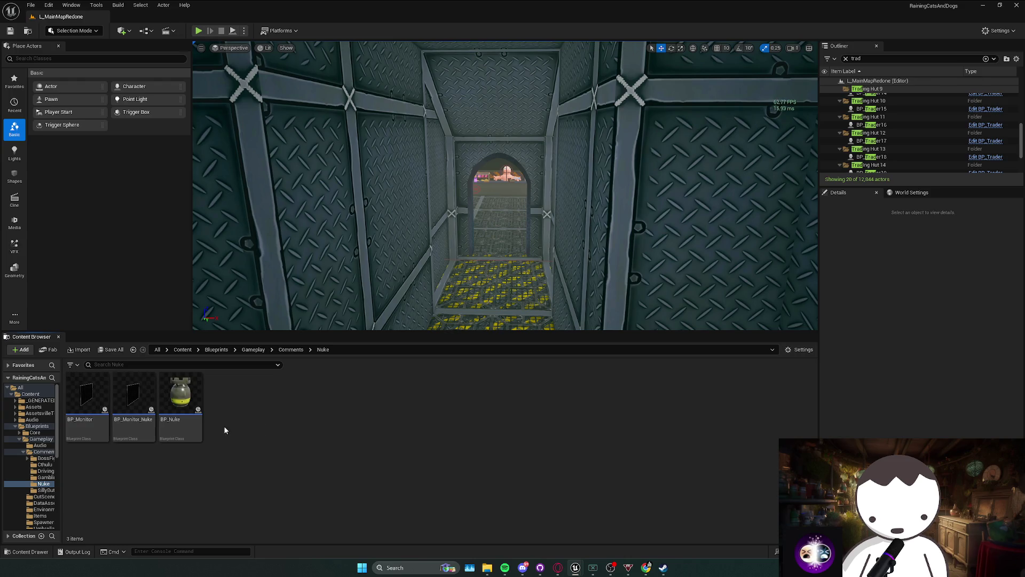
{"action": "key", "text": "alt+Left"}
{"action": "double_click", "coordinate": [274, 422]}
{"action": "left_click", "coordinate": [87, 398]}
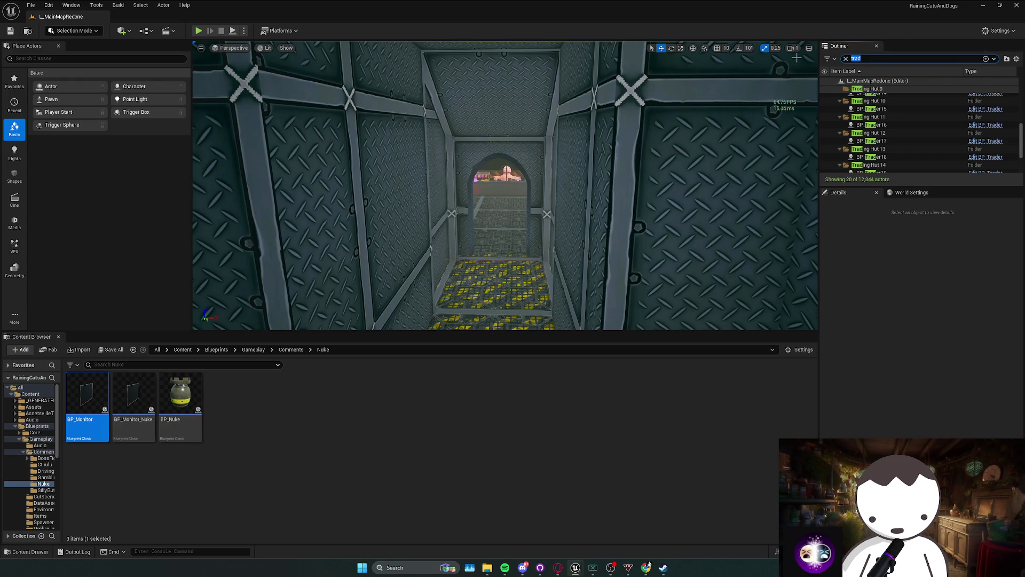
Try Outliner searches for 'mon' and 'nuk', clear them, and put away BP_Monitor.
{"action": "type", "text": "mon"}
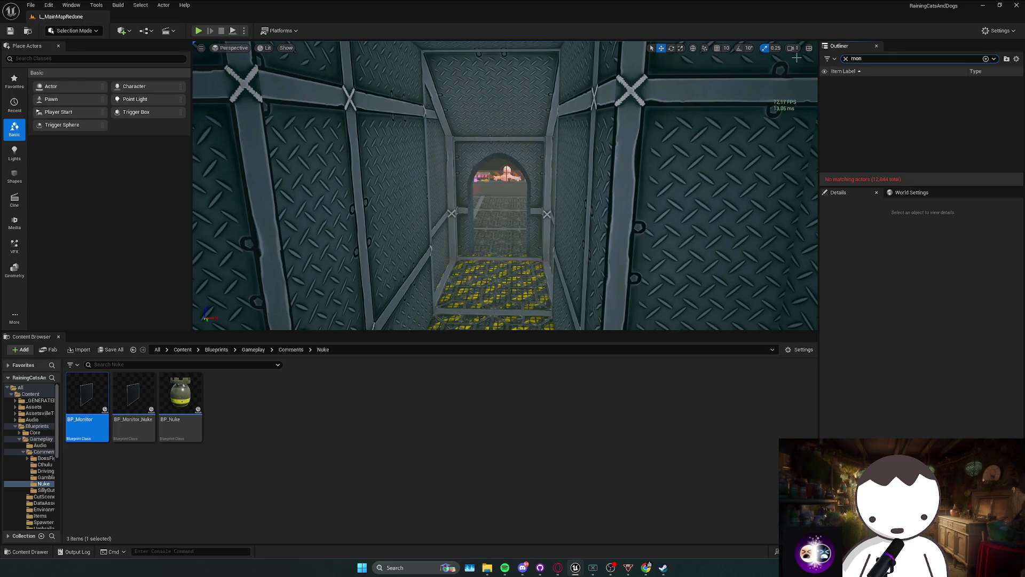
{"action": "key", "text": "BackSpace"}
{"action": "key", "text": "BackSpace"}
{"action": "key", "text": "BackSpace"}
{"action": "type", "text": "nuk"}
{"action": "key", "text": "BackSpace"}
{"action": "key", "text": "BackSpace"}
{"action": "key", "text": "BackSpace"}
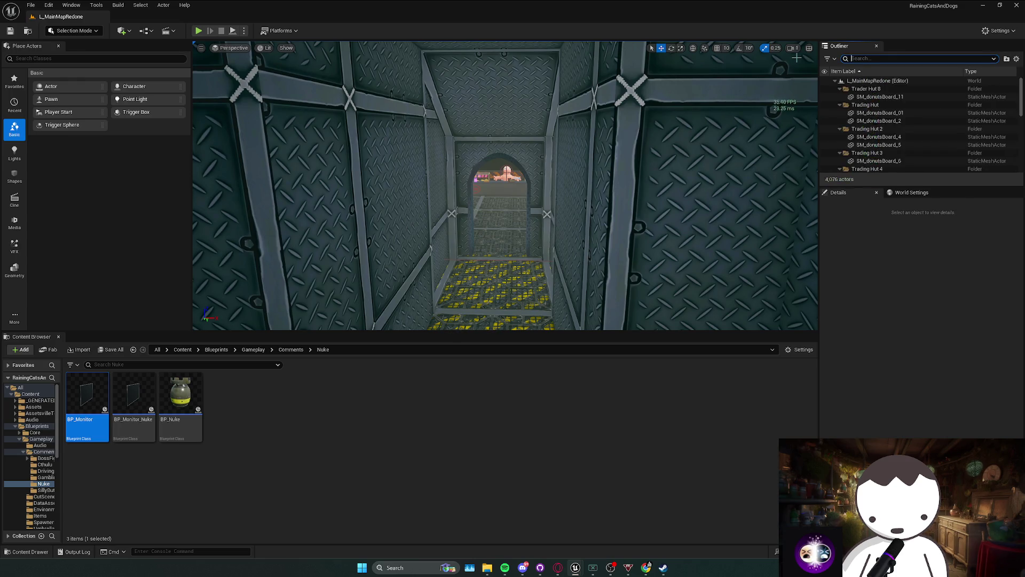
{"action": "key", "text": "Return"}
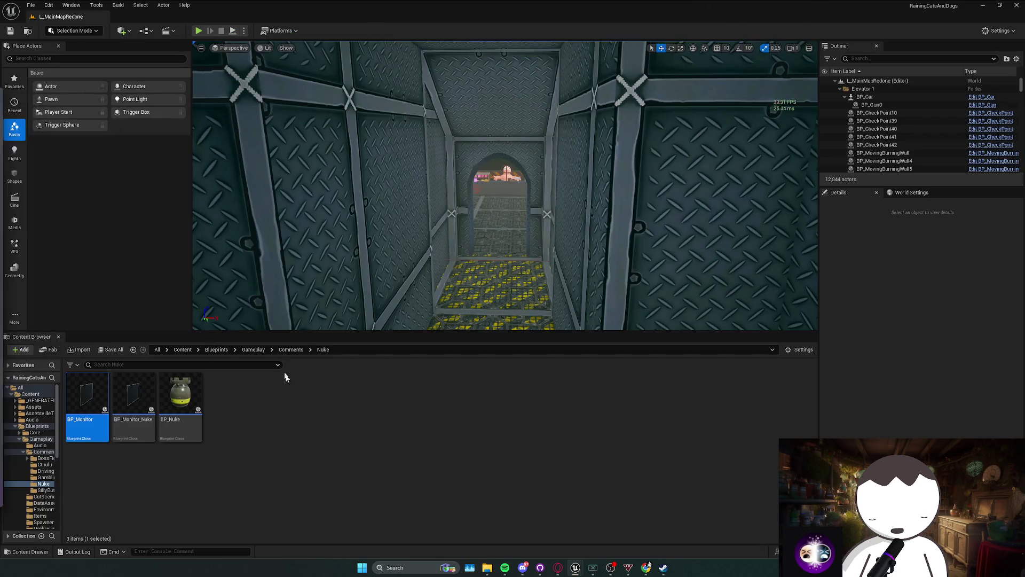
Open BP_SillyButton from the Comments > SillyButton folder.
{"action": "left_click", "coordinate": [291, 349]}
{"action": "double_click", "coordinate": [270, 422]}
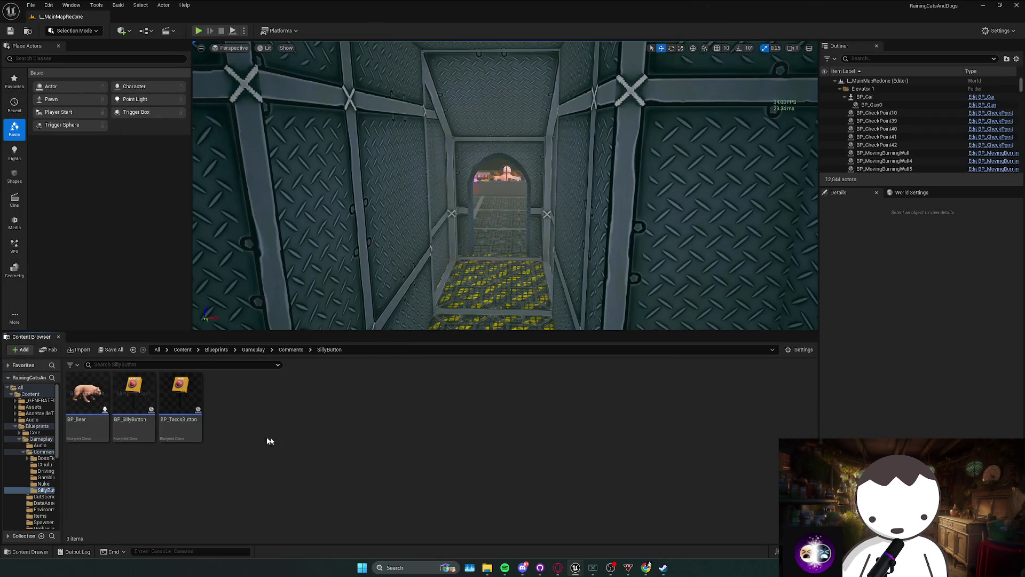
{"action": "double_click", "coordinate": [129, 422]}
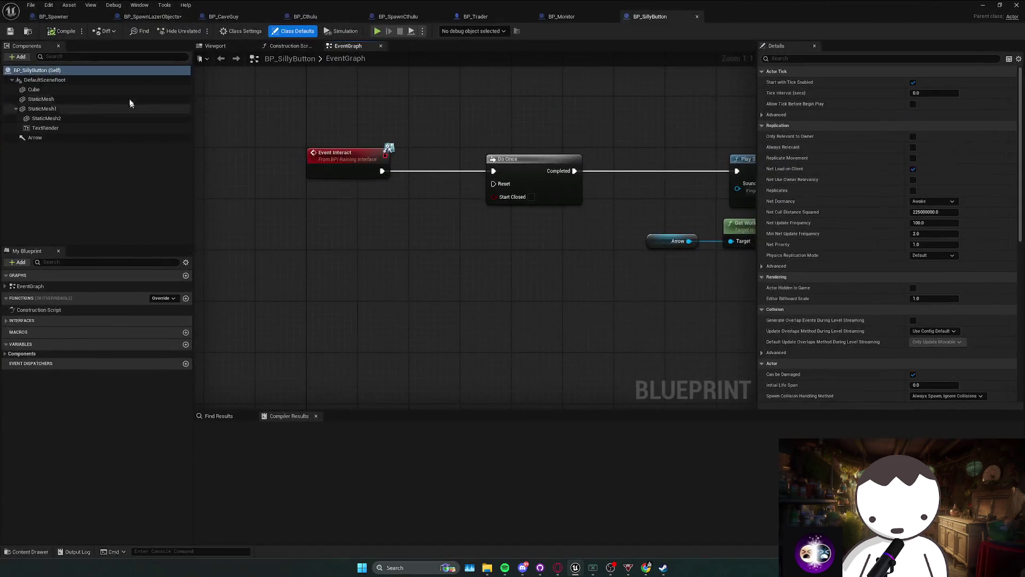
In BP_SillyButton, filter settings by 'tick' and disable Start with Tick Enabled for the actor and components.
{"action": "left_click", "coordinate": [809, 59]}
{"action": "type", "text": "tick"}
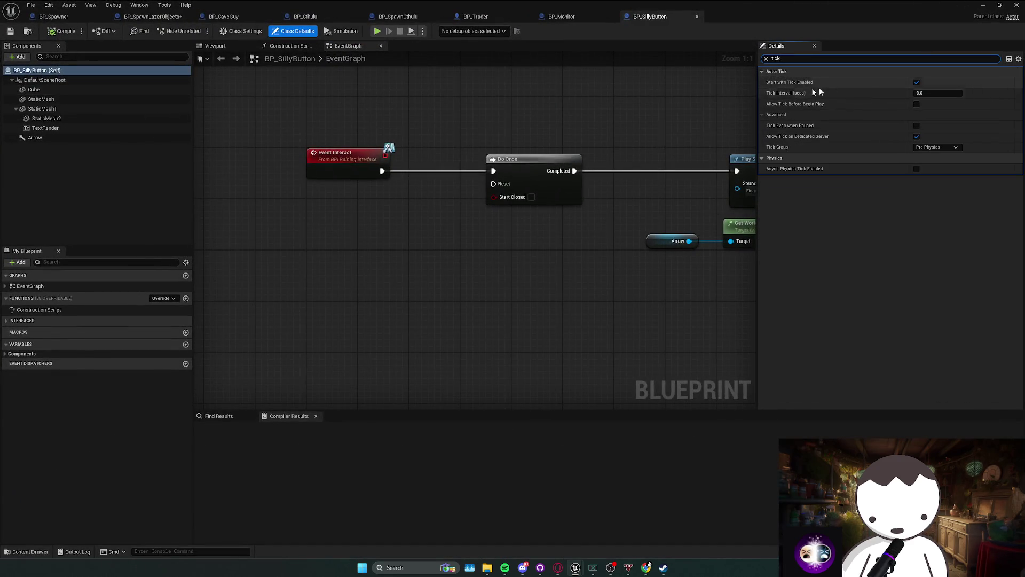
{"action": "left_click", "coordinate": [98, 138], "text": "shift"}
{"action": "left_click", "coordinate": [57, 72]}
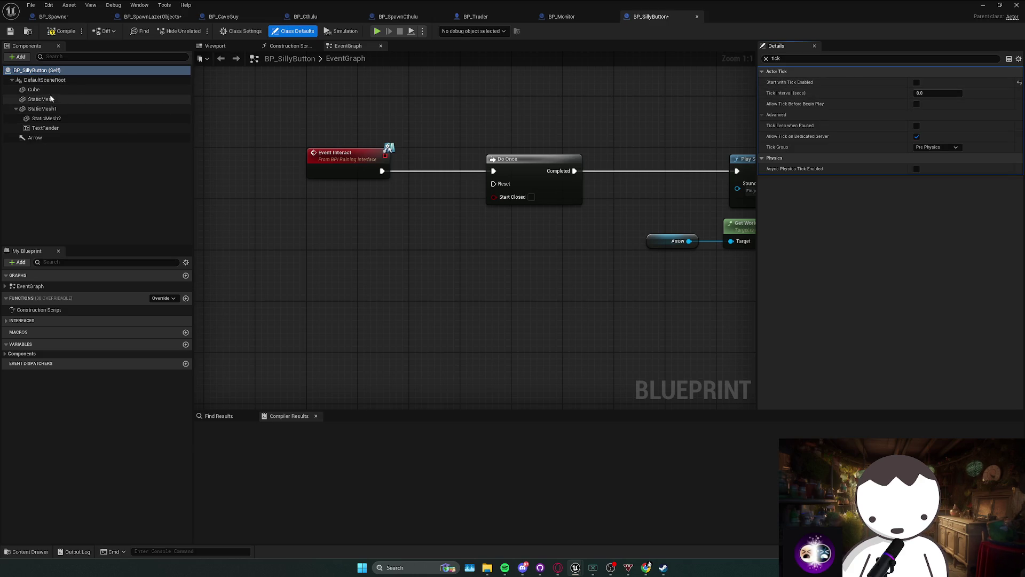
{"action": "left_click", "coordinate": [44, 80]}
{"action": "left_click", "coordinate": [35, 138], "text": "shift"}
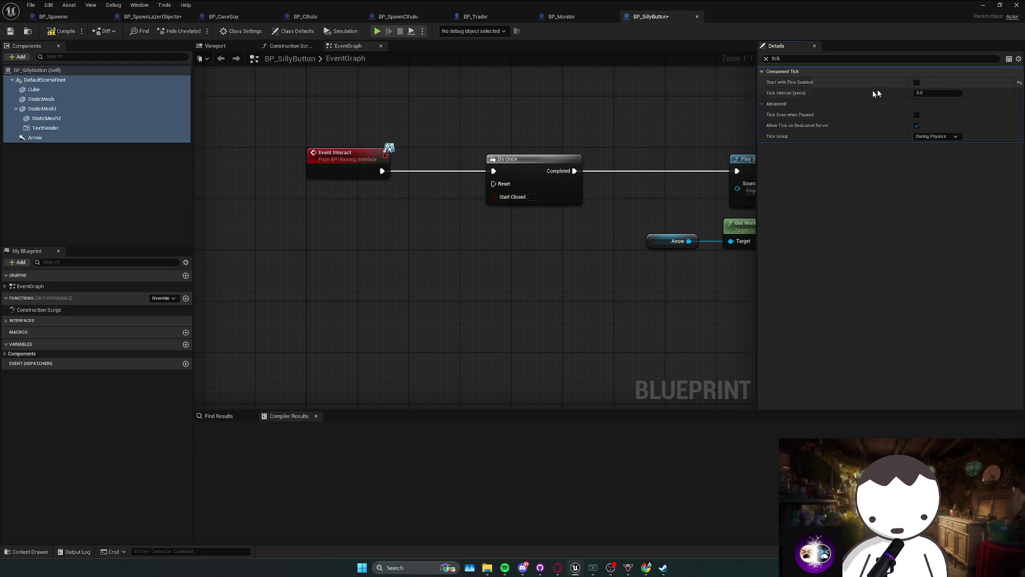
Open BP_TacosButton and disable Start with Tick Enabled for the actor and all components through TextRender.
{"action": "key", "text": "alt+Tab"}
{"action": "double_click", "coordinate": [181, 401]}
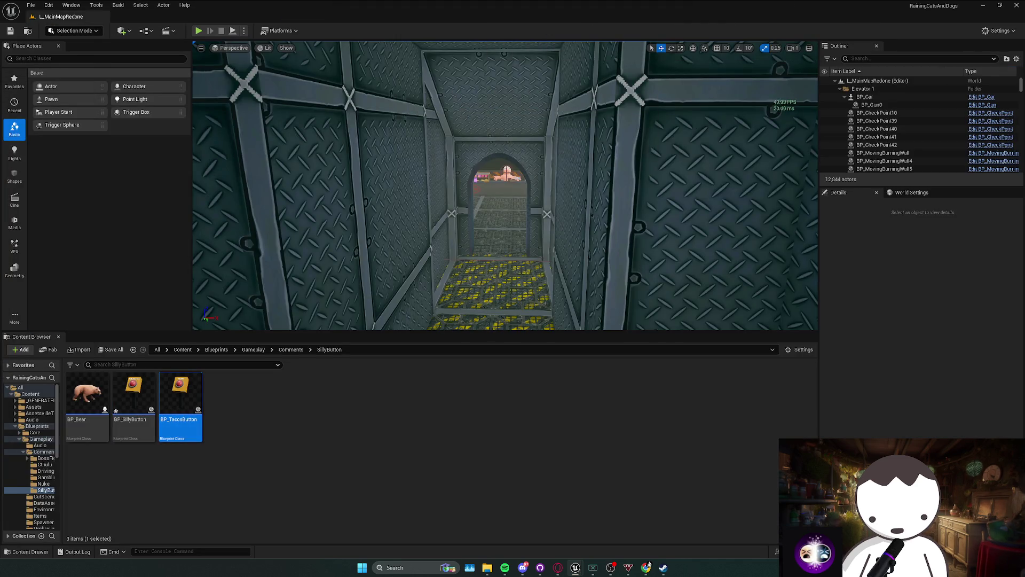
{"action": "type", "text": "tick"}
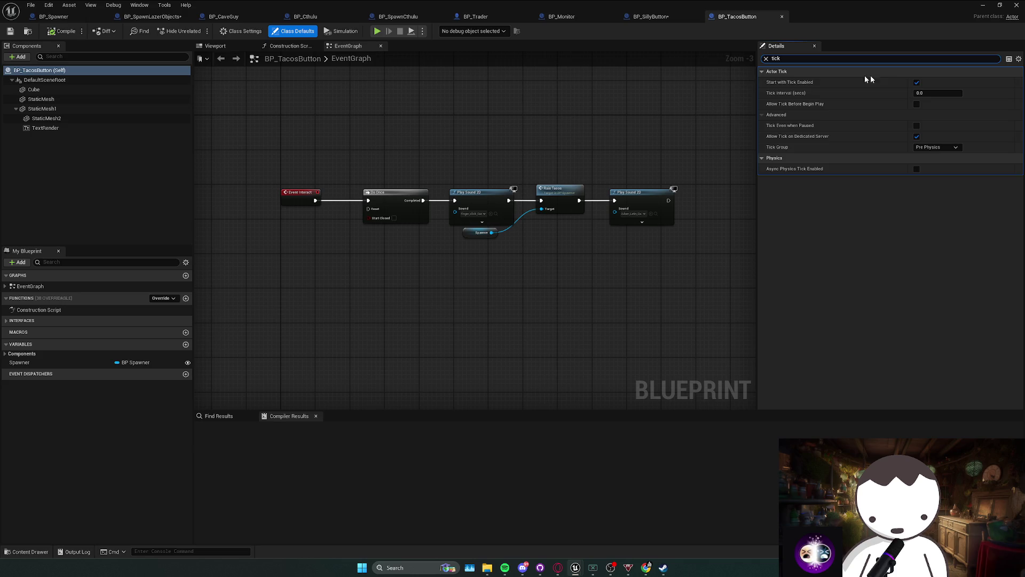
{"action": "left_click", "coordinate": [91, 80]}
{"action": "left_click", "coordinate": [76, 126], "text": "shift"}
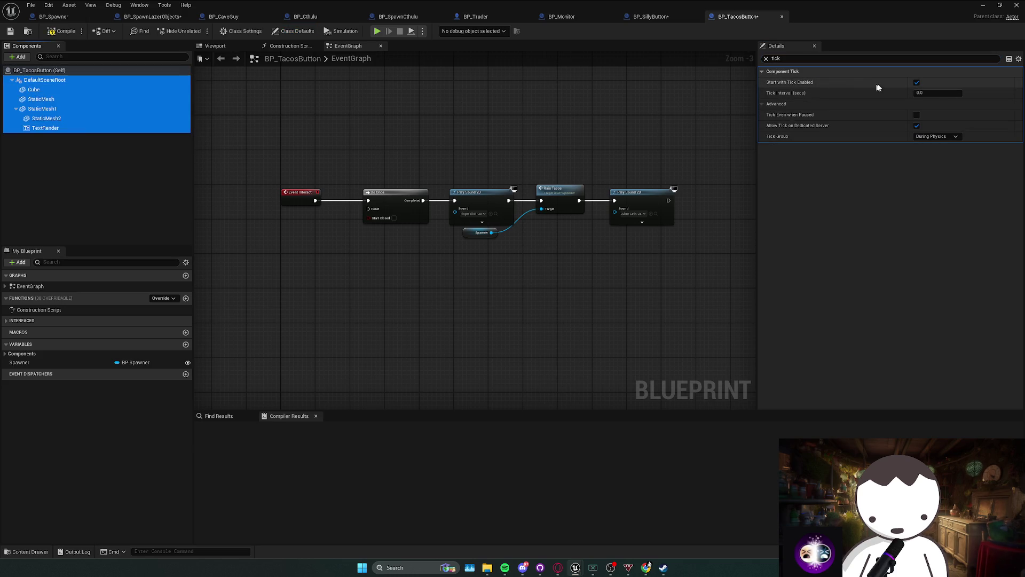
{"action": "left_click", "coordinate": [914, 84]}
{"action": "left_click", "coordinate": [983, 5]}
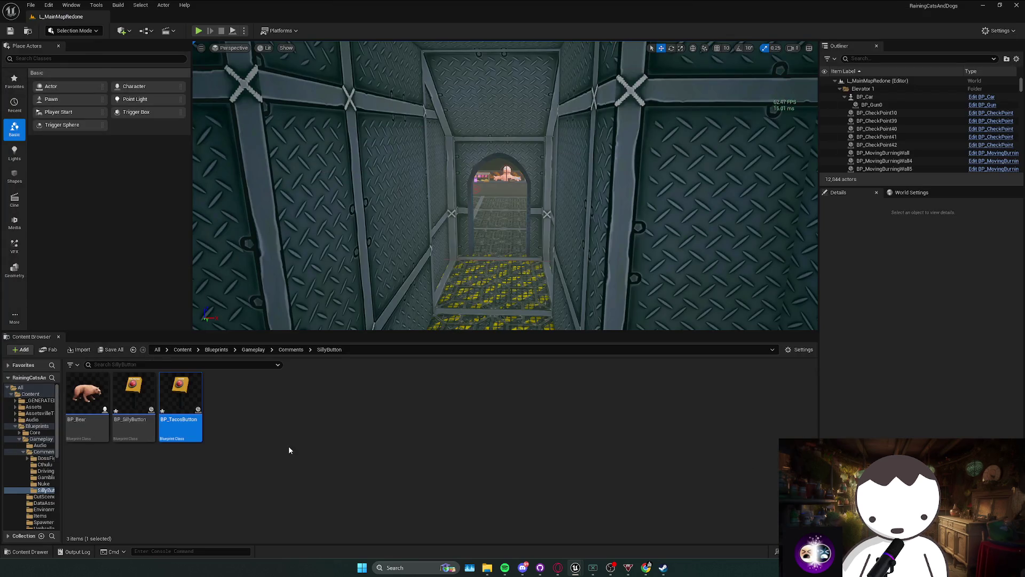
{"action": "mouse_move", "coordinate": [517, 462]}
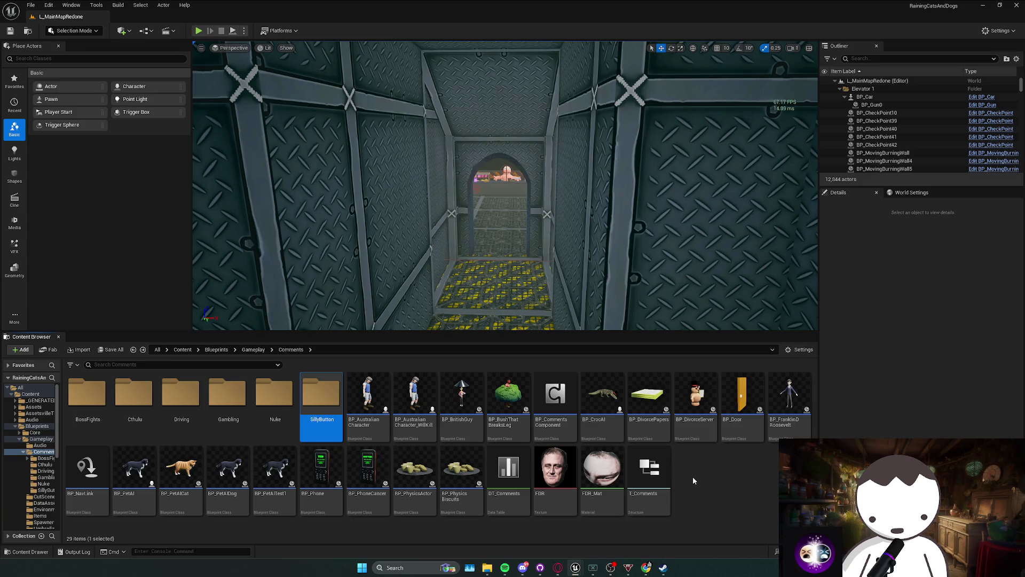
{"action": "key", "text": "alt+Tab"}
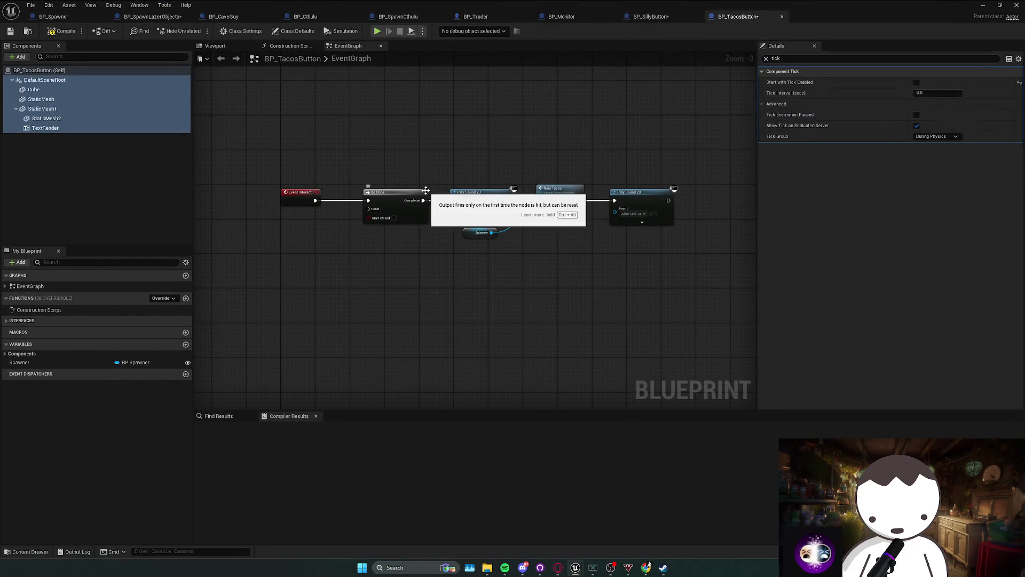
{"action": "key", "text": "alt+Tab"}
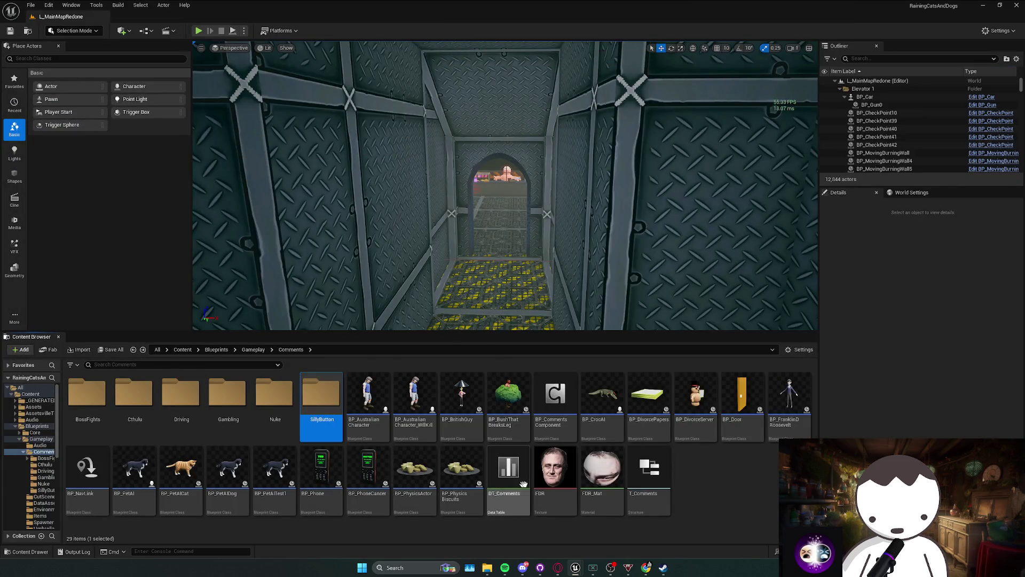
Open BP_Door, compile it, and turn off Start with Tick Enabled for the actor and all components.
{"action": "left_click", "coordinate": [691, 479]}
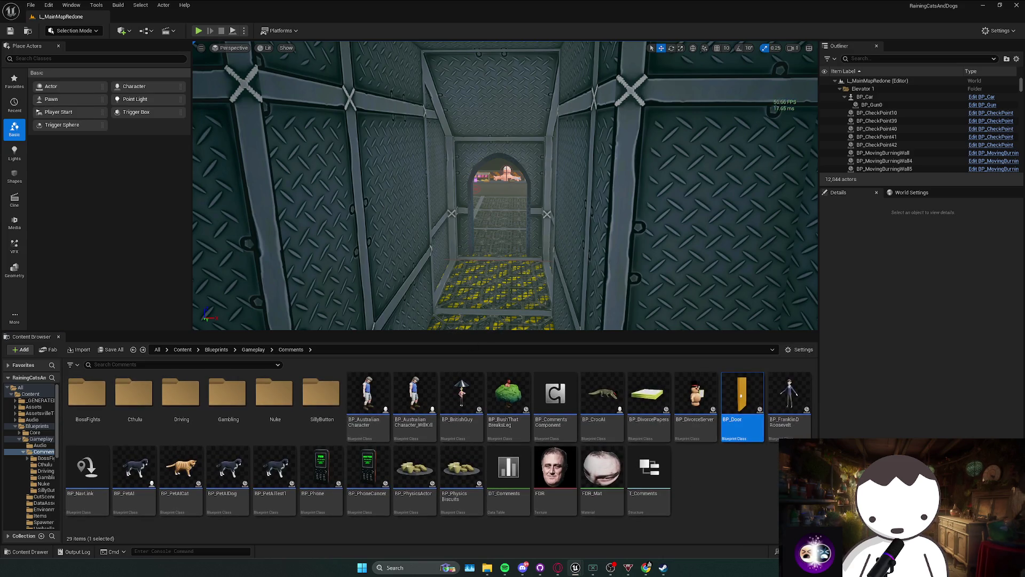
{"action": "double_click", "coordinate": [742, 398]}
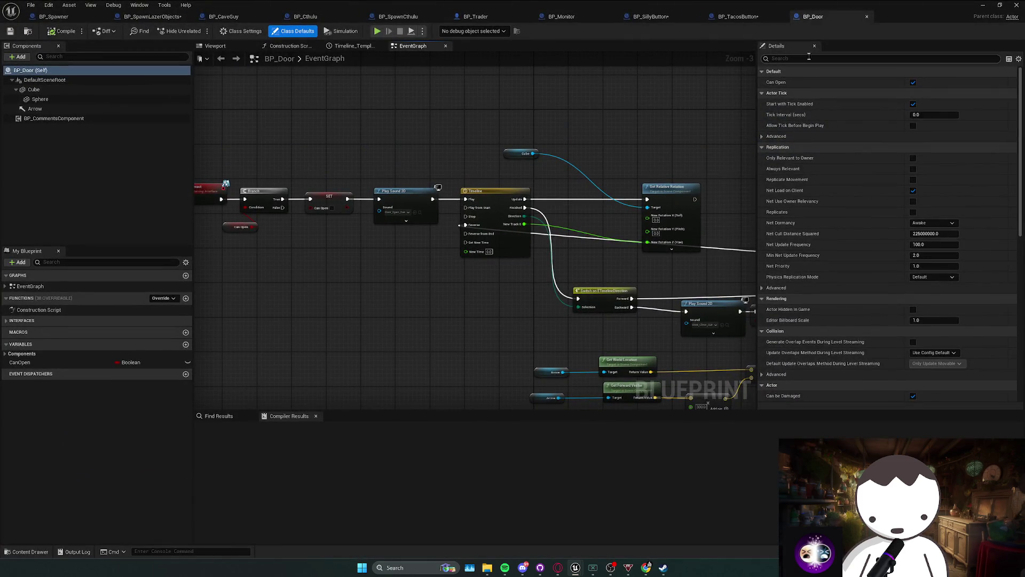
{"action": "type", "text": "tick"}
{"action": "left_click", "coordinate": [917, 82]}
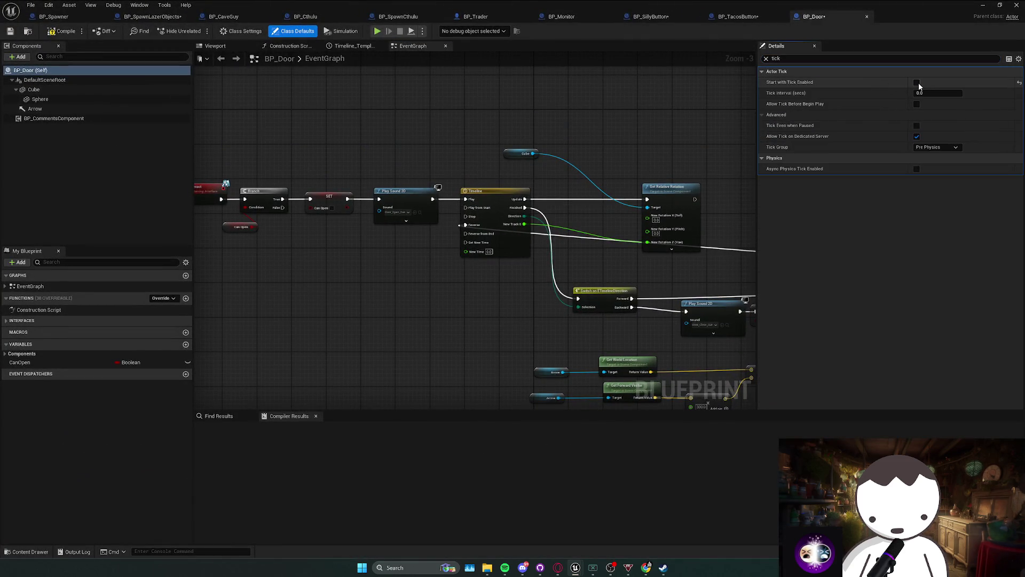
{"action": "left_click", "coordinate": [63, 36]}
{"action": "left_click", "coordinate": [72, 80]}
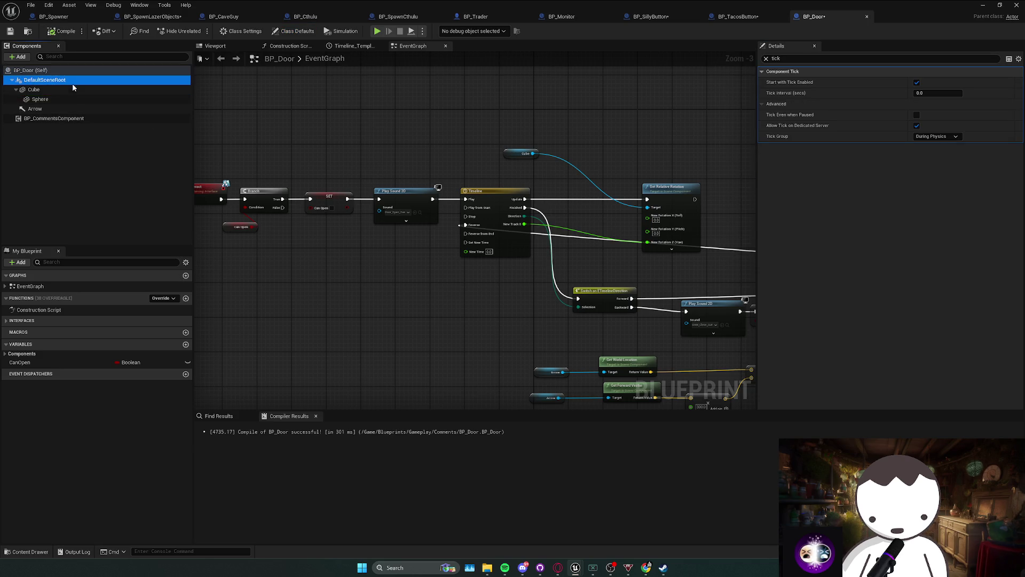
{"action": "left_click", "coordinate": [96, 118], "text": "shift"}
{"action": "left_click", "coordinate": [917, 83]}
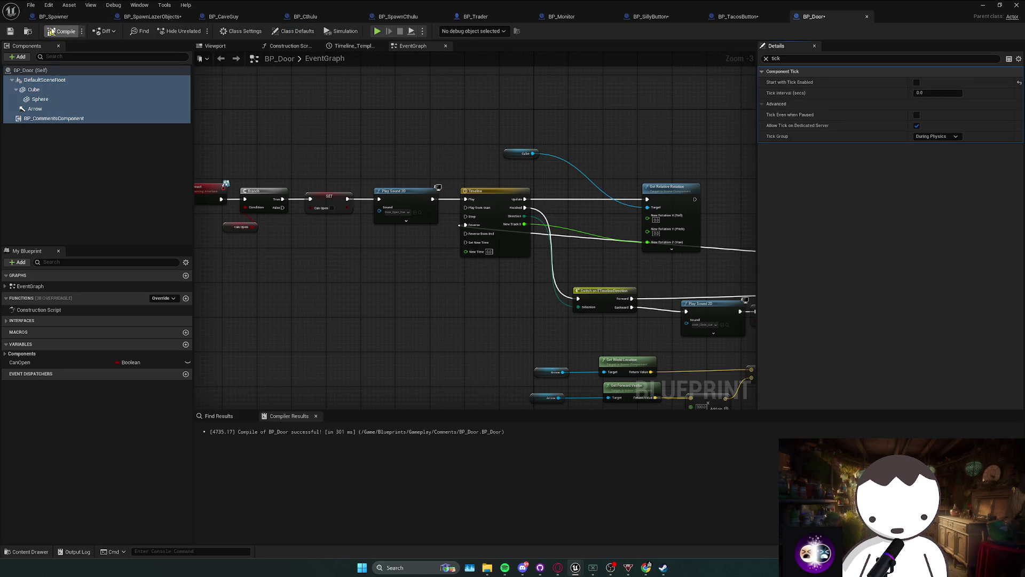
Play the level and run the dumpticks console command, then stop the session.
{"action": "left_click", "coordinate": [982, 5]}
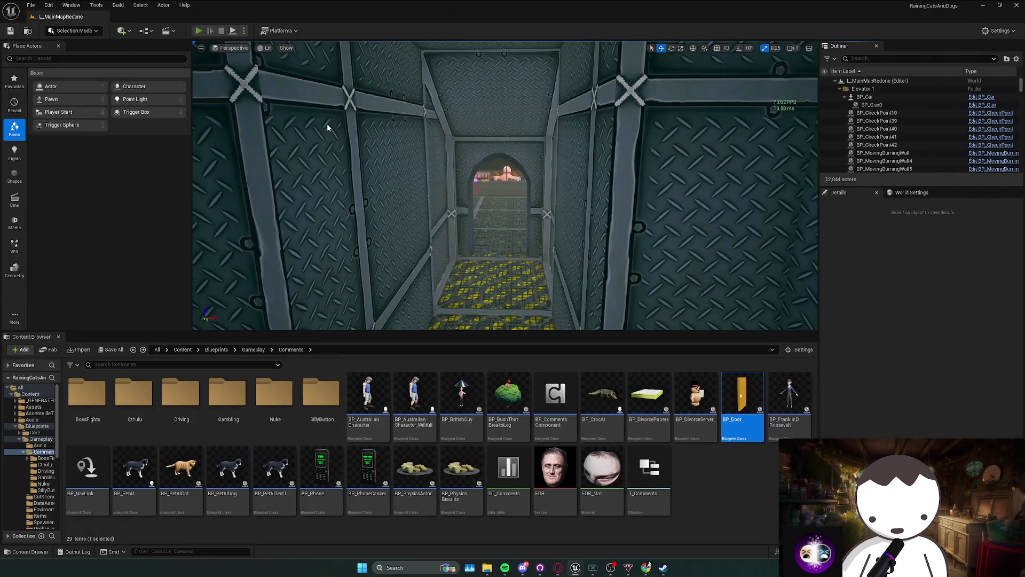
{"action": "key", "text": "alt+p"}
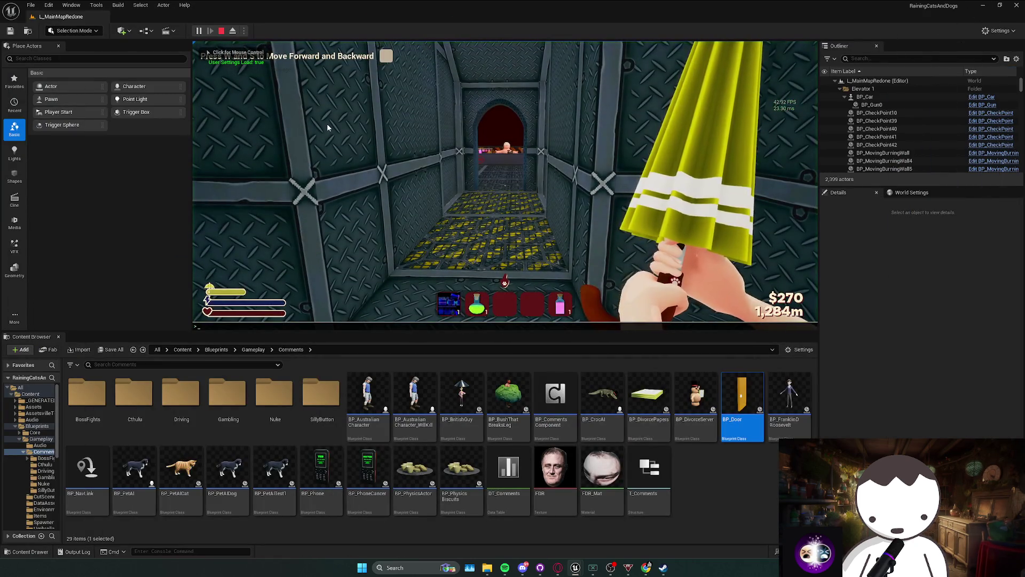
{"action": "key", "text": "grave"}
{"action": "type", "text": "dumpticks"}
{"action": "key", "text": "Escape"}
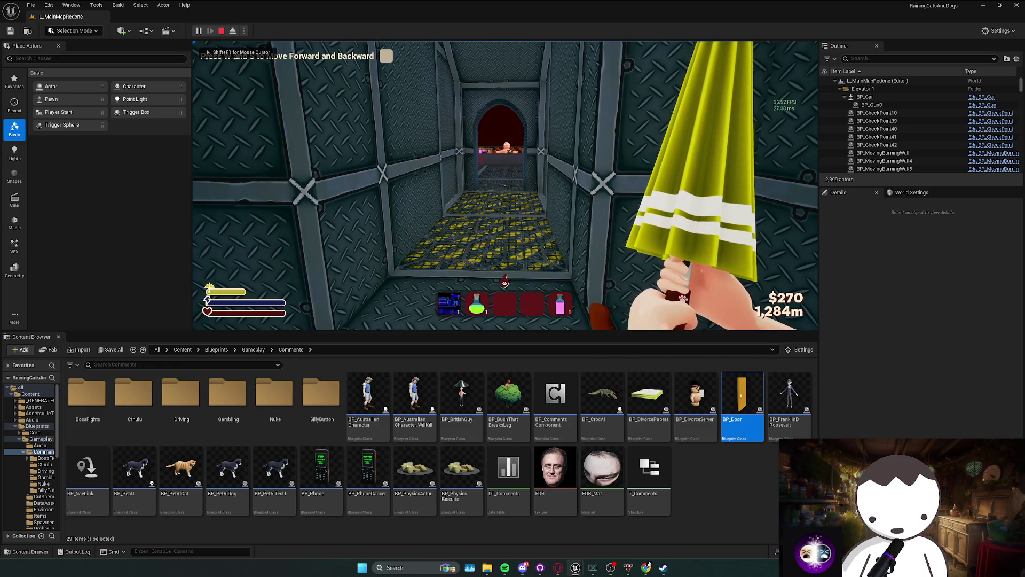
{"action": "key", "text": "Escape"}
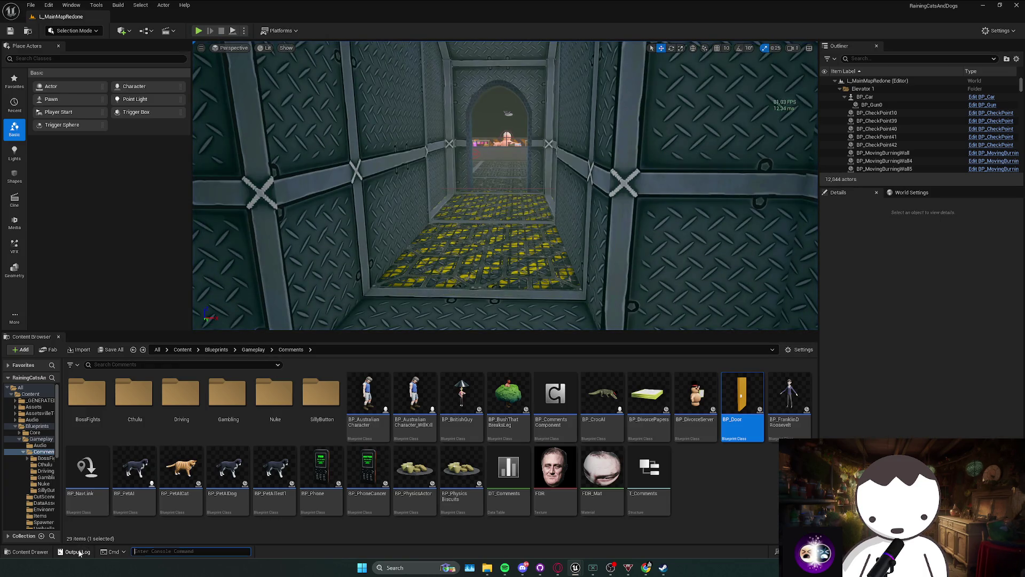
Review the registered tick function totals in the Output Log, then bring up BP_Door's find results.
{"action": "left_click", "coordinate": [78, 551]}
{"action": "left_click_drag", "start_coordinate": [224, 448], "coordinate": [147, 446]}
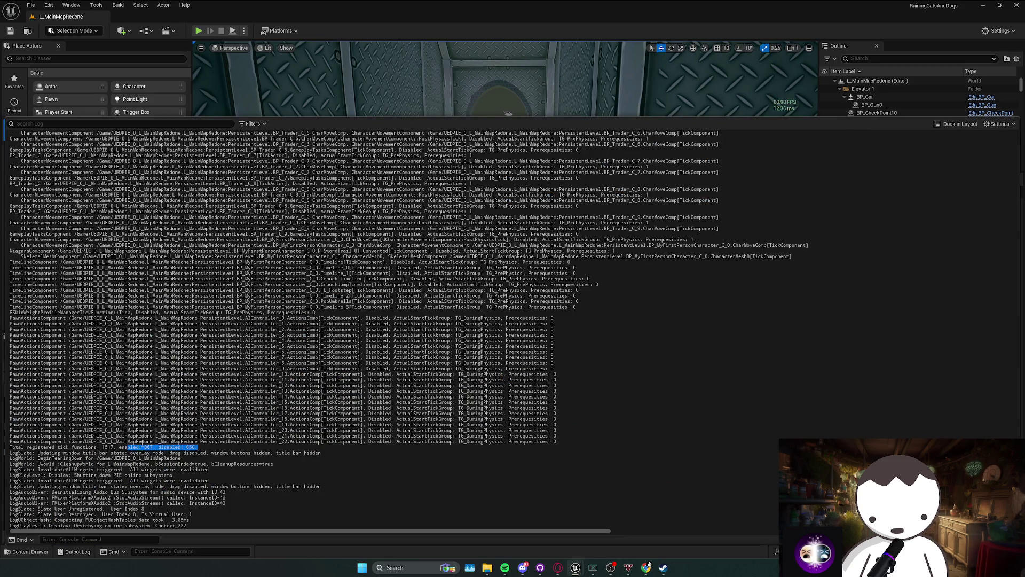
{"action": "scroll", "coordinate": [736, 439], "scroll_direction": "up", "scroll_amount": 3}
{"action": "scroll", "coordinate": [694, 439], "scroll_direction": "down", "scroll_amount": 3}
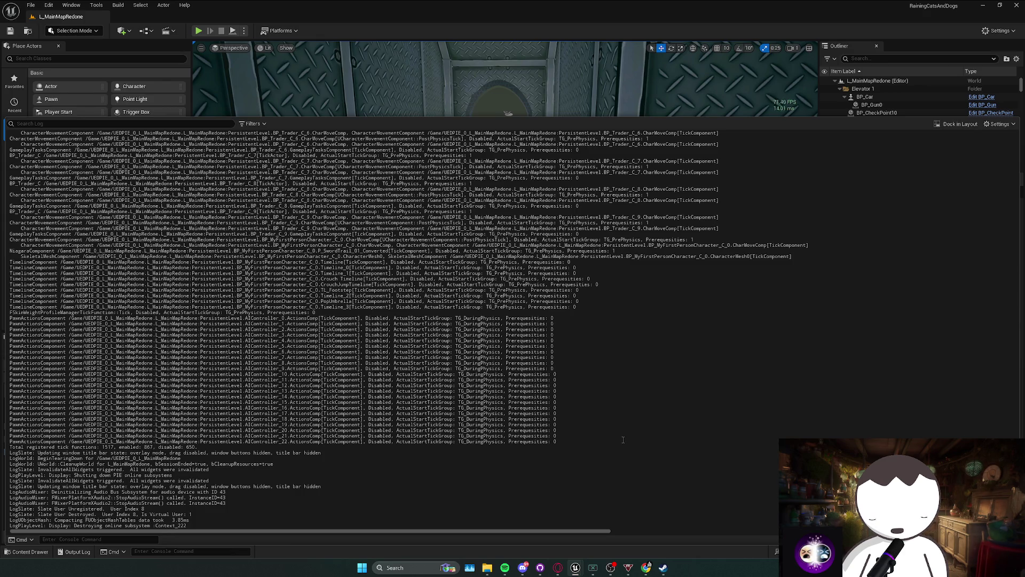
{"action": "scroll", "coordinate": [605, 421], "scroll_direction": "up", "scroll_amount": 1}
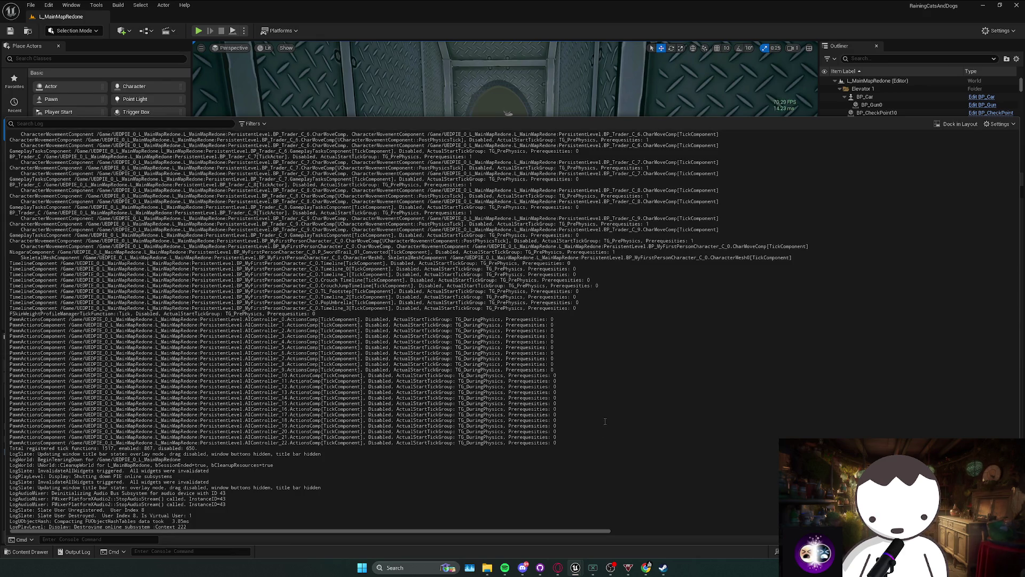
{"action": "left_click", "coordinate": [579, 87]}
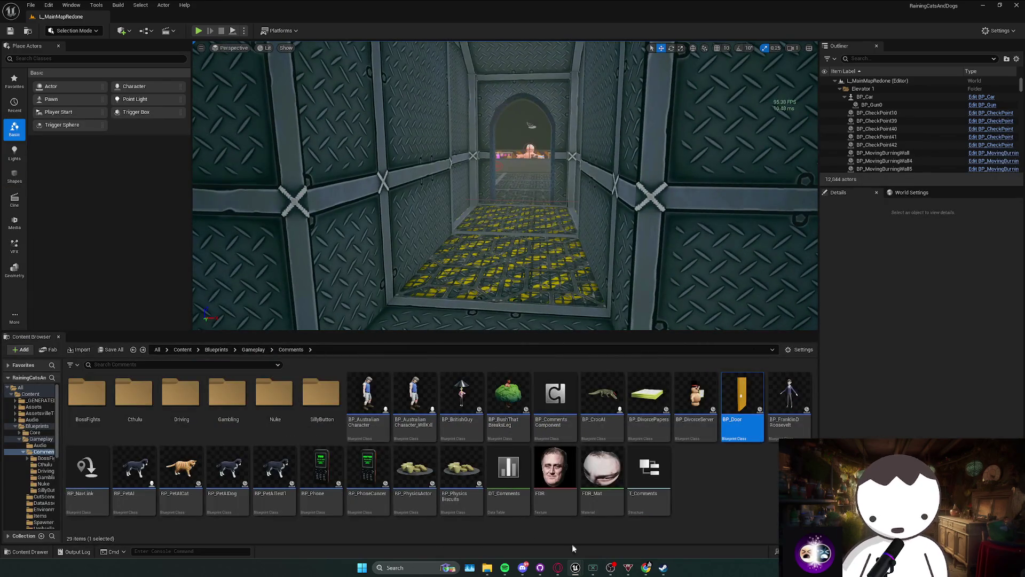
{"action": "left_click", "coordinate": [575, 567]}
{"action": "left_click", "coordinate": [574, 520]}
{"action": "left_click", "coordinate": [243, 418]}
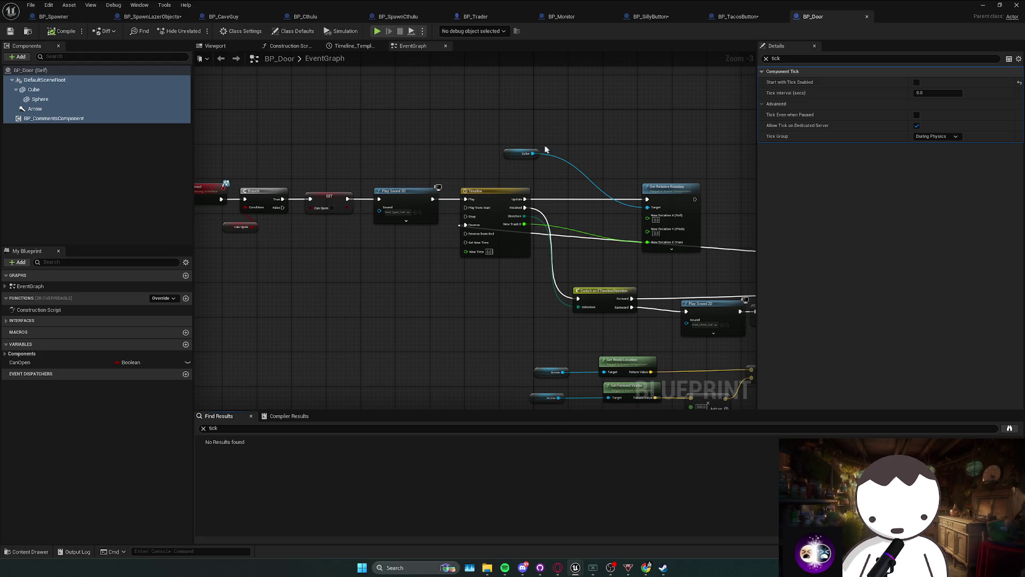
Delete the unused Event Tick node in L_Anims and close its level blueprint tab.
{"action": "left_click", "coordinate": [77, 551]}
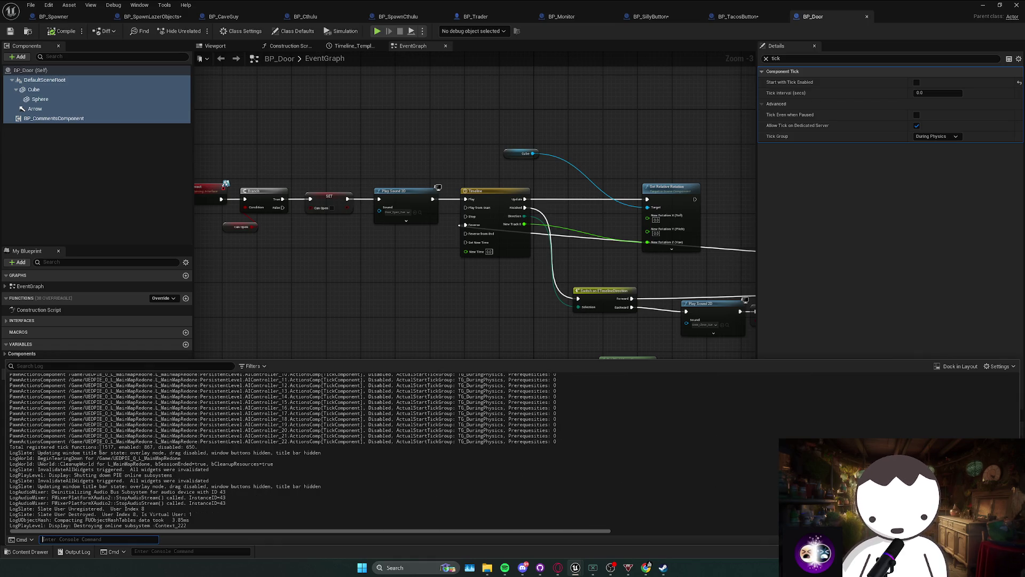
{"action": "left_click", "coordinate": [291, 308]}
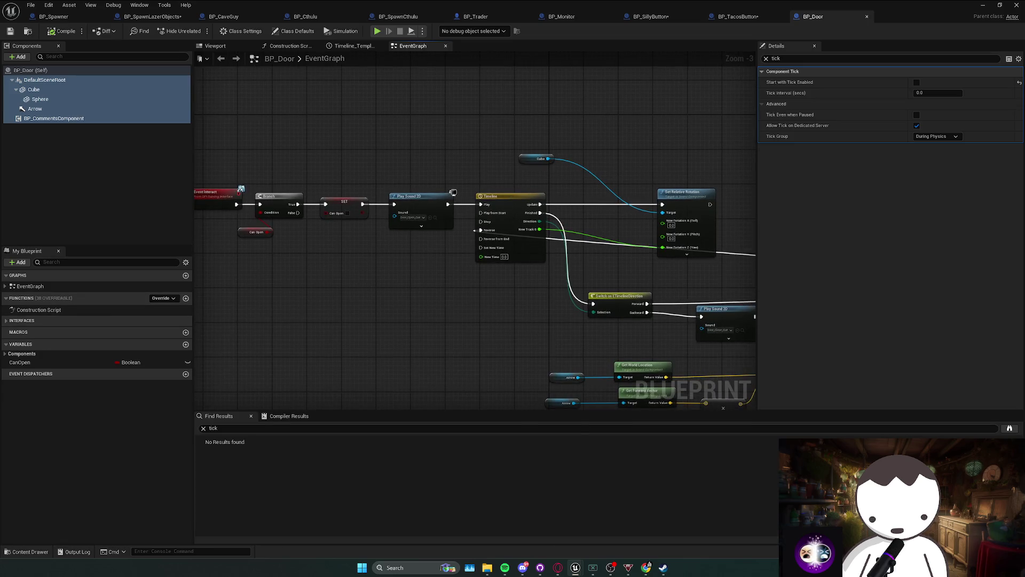
{"action": "right_click", "coordinate": [209, 203]}
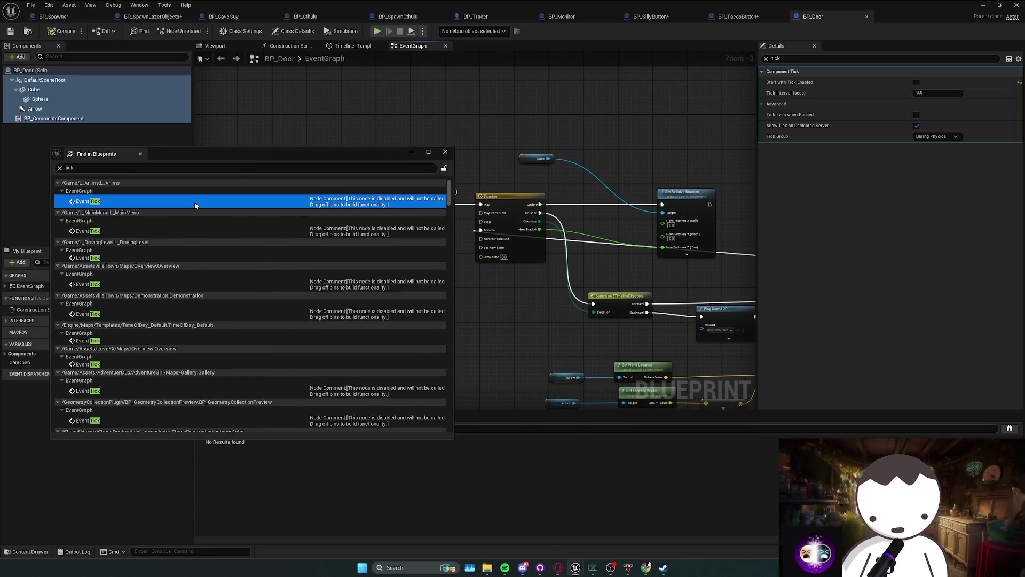
{"action": "key", "text": "Escape"}
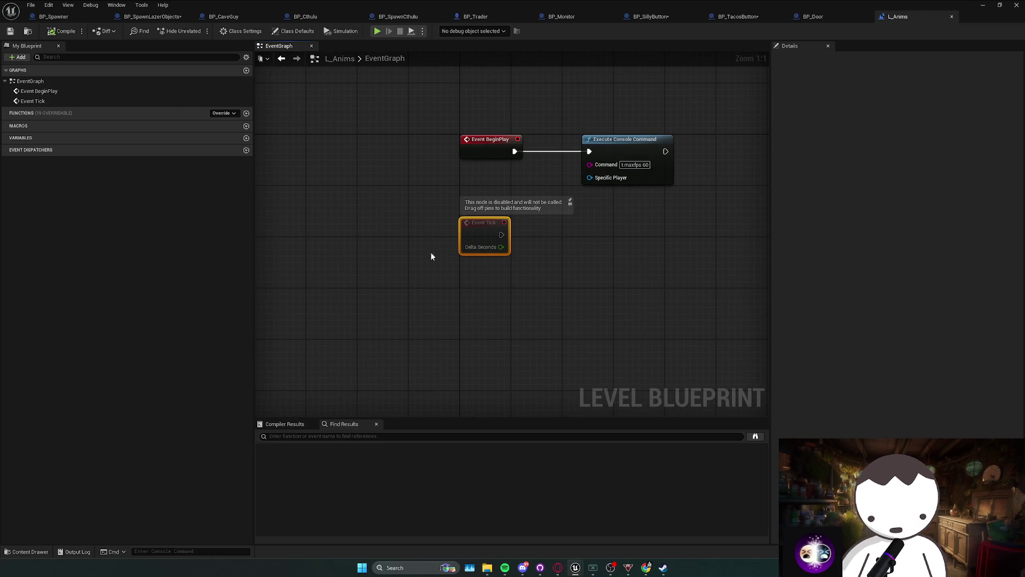
{"action": "key", "text": "Delete"}
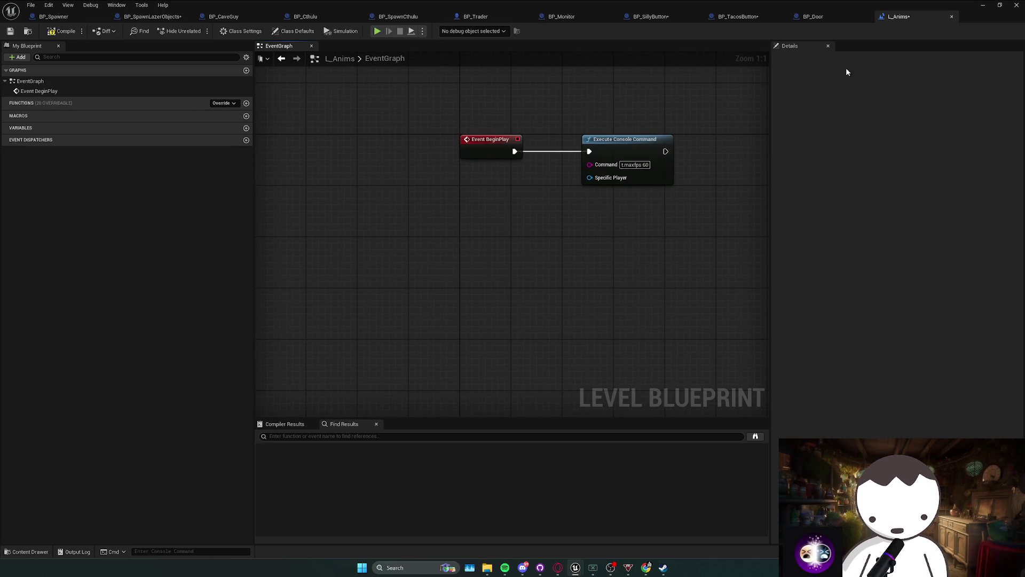
{"action": "left_click", "coordinate": [951, 18]}
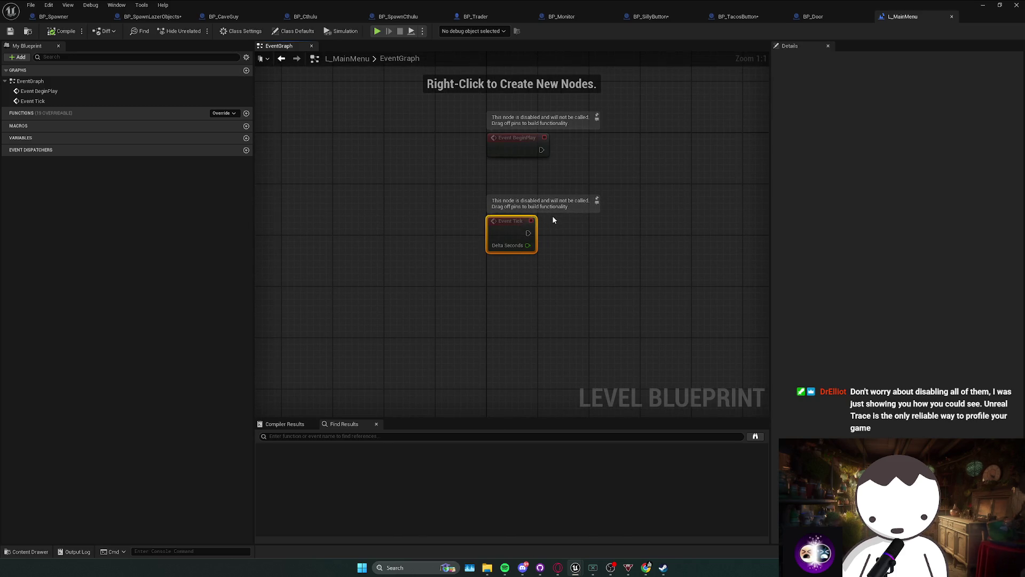
Delete L_MainMenu's unused Event Tick and look over the spawning logic.
{"action": "key", "text": "Delete"}
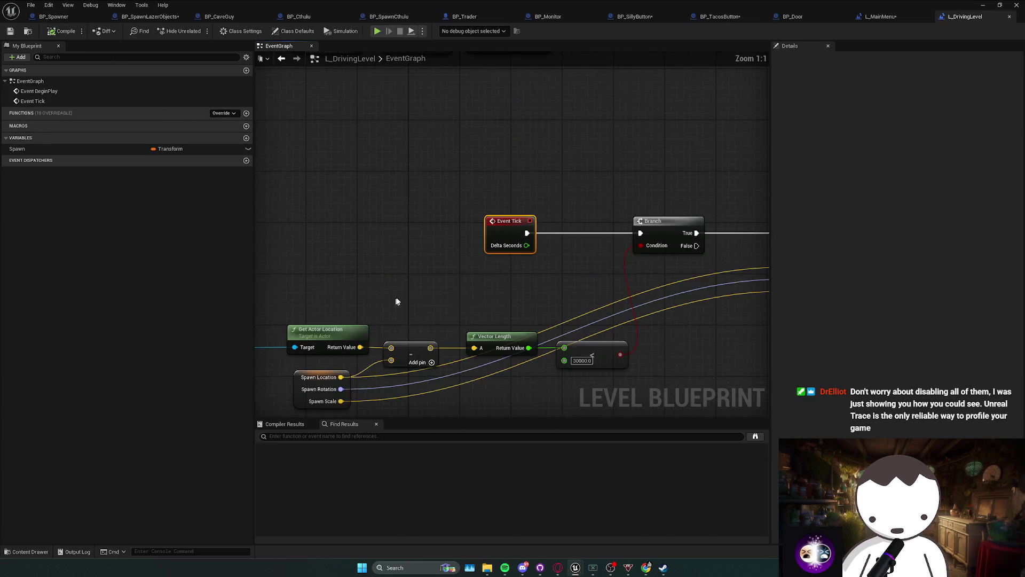
{"action": "scroll", "coordinate": [431, 268], "scroll_direction": "up", "scroll_amount": 2}
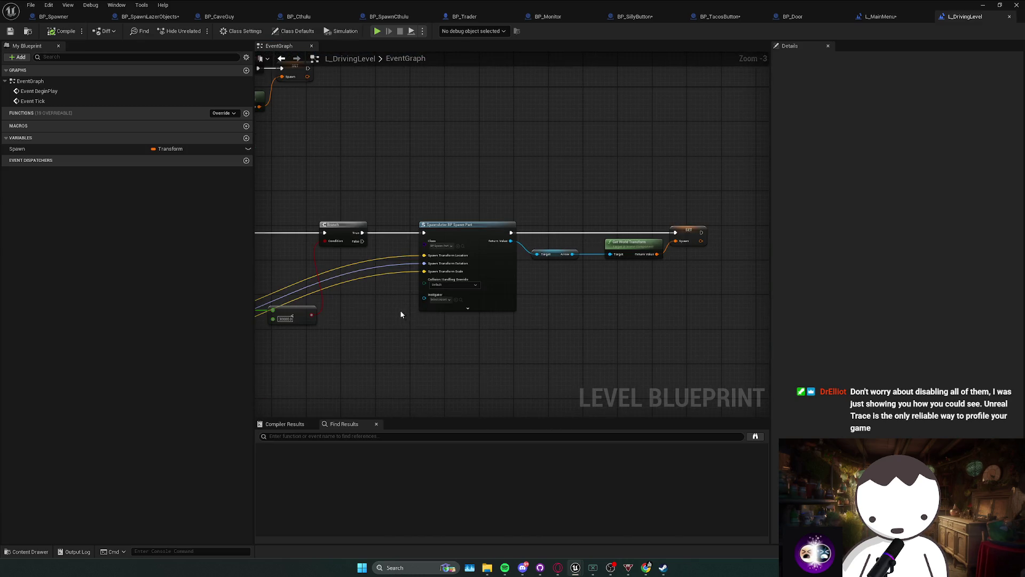
{"action": "left_click_drag", "start_coordinate": [399, 309], "coordinate": [531, 287]}
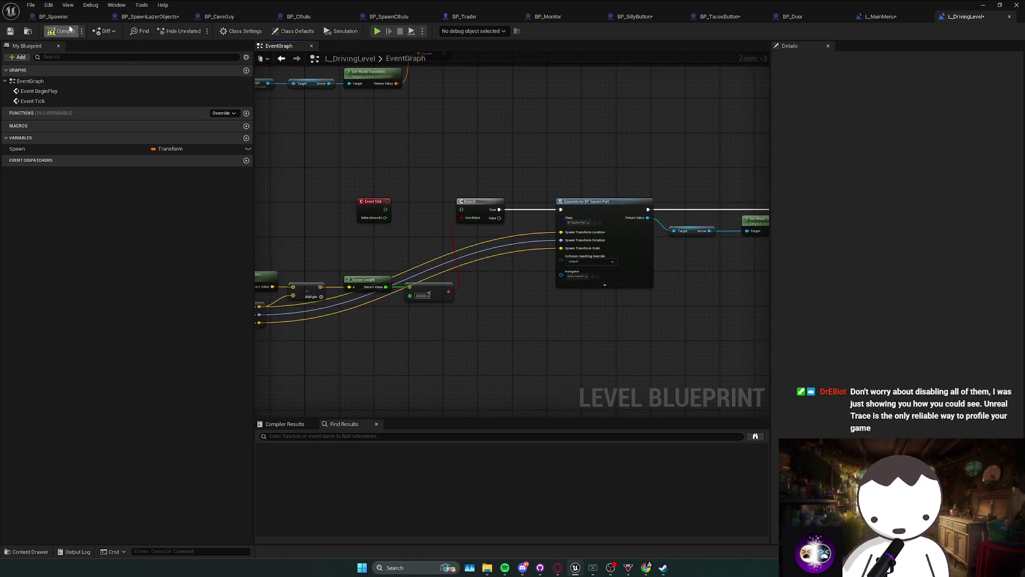
{"action": "key", "text": "alt+Tab"}
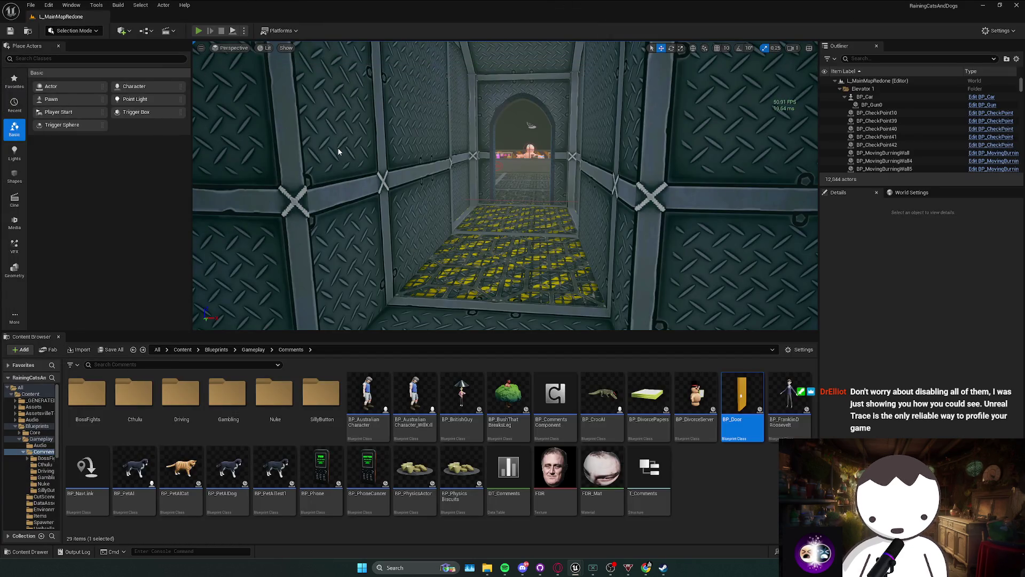
Play the level, run dumpticks in the console, and check its output in the log.
{"action": "left_click", "coordinate": [198, 31]}
{"action": "key", "text": "grave"}
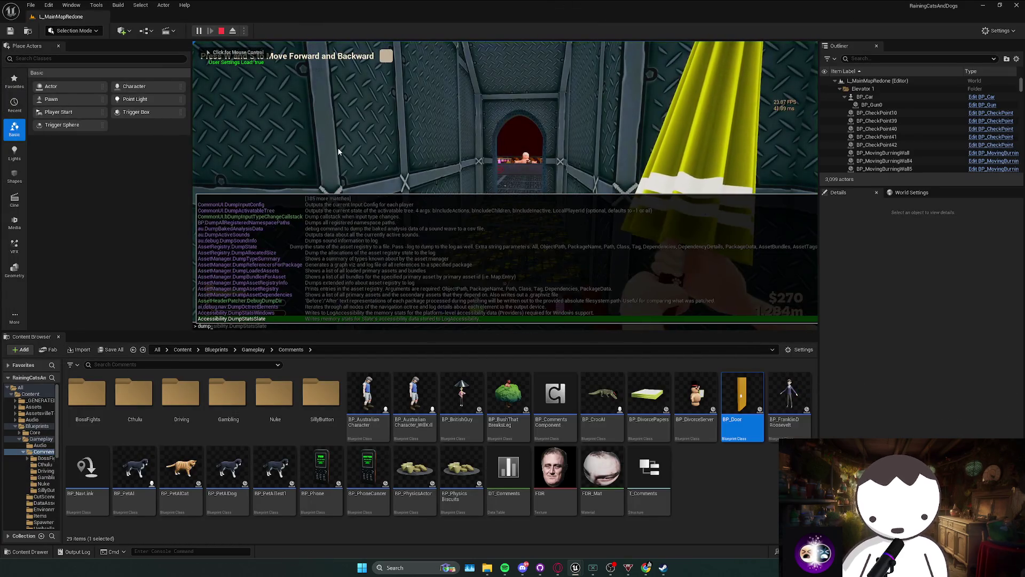
{"action": "type", "text": "dumpticks"}
{"action": "key", "text": "Return"}
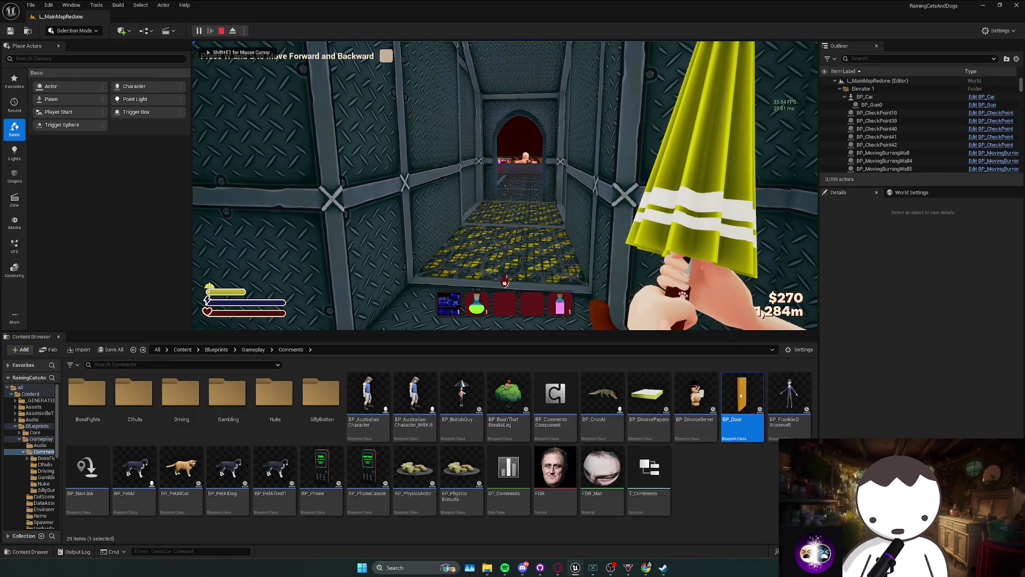
{"action": "key", "text": "Escape"}
{"action": "left_click", "coordinate": [77, 553]}
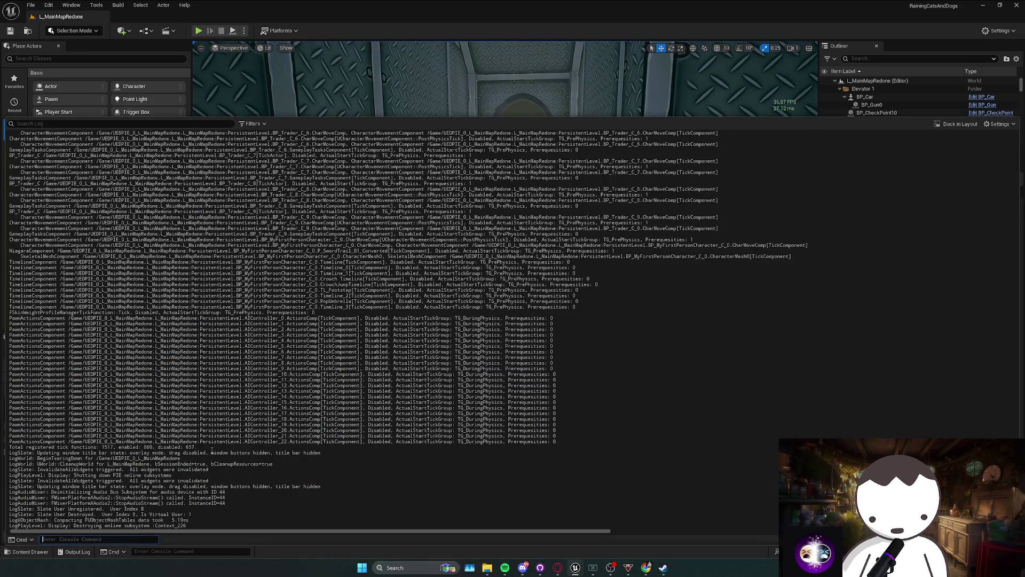
{"action": "left_click", "coordinate": [78, 551]}
Trace L_DrivingLevel's Event Tick chain through Branch, SpawnActor, SET and Vector Length nodes.
{"action": "double_click", "coordinate": [742, 405]}
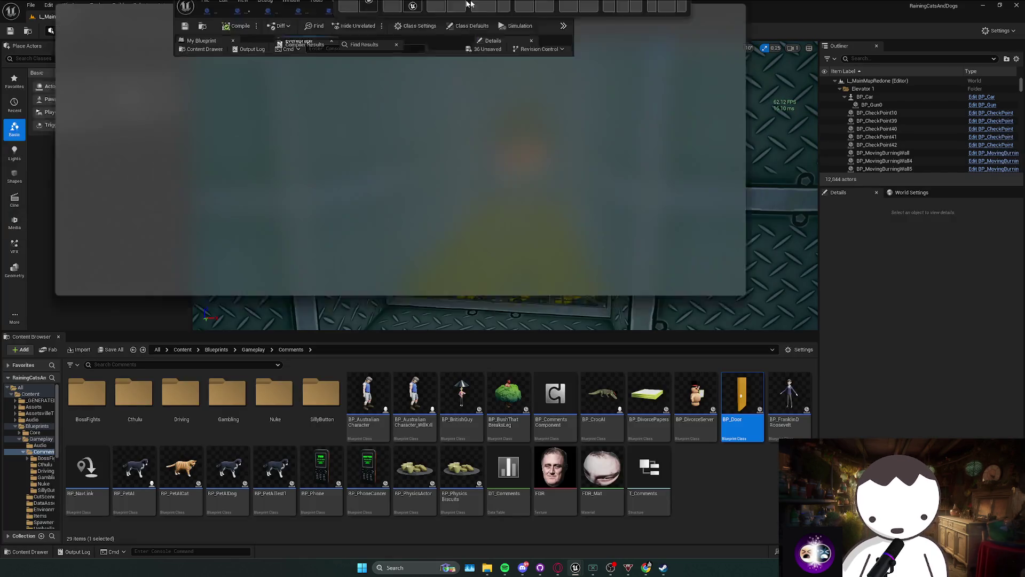
{"action": "scroll", "coordinate": [598, 219], "scroll_direction": "up", "scroll_amount": 1}
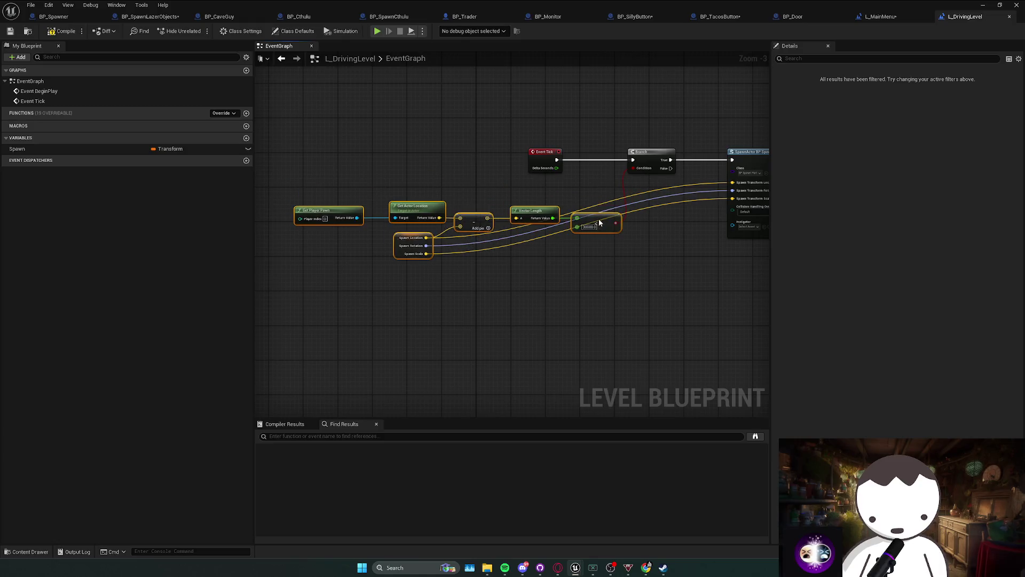
{"action": "left_click_drag", "start_coordinate": [598, 219], "coordinate": [571, 234]}
{"action": "left_click", "coordinate": [466, 283]}
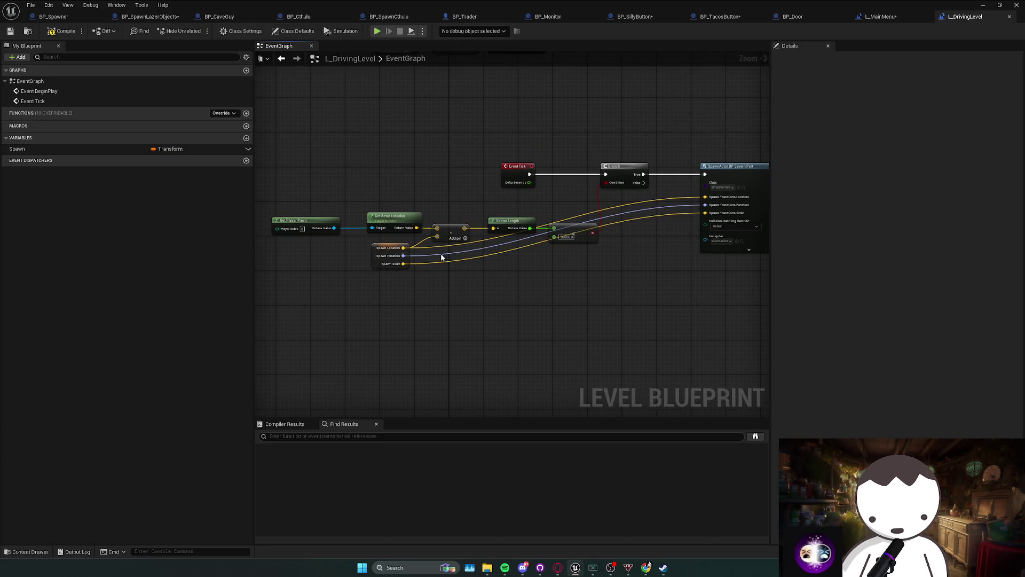
{"action": "left_click_drag", "start_coordinate": [443, 257], "coordinate": [402, 263]}
{"action": "left_click_drag", "start_coordinate": [465, 235], "coordinate": [444, 245]}
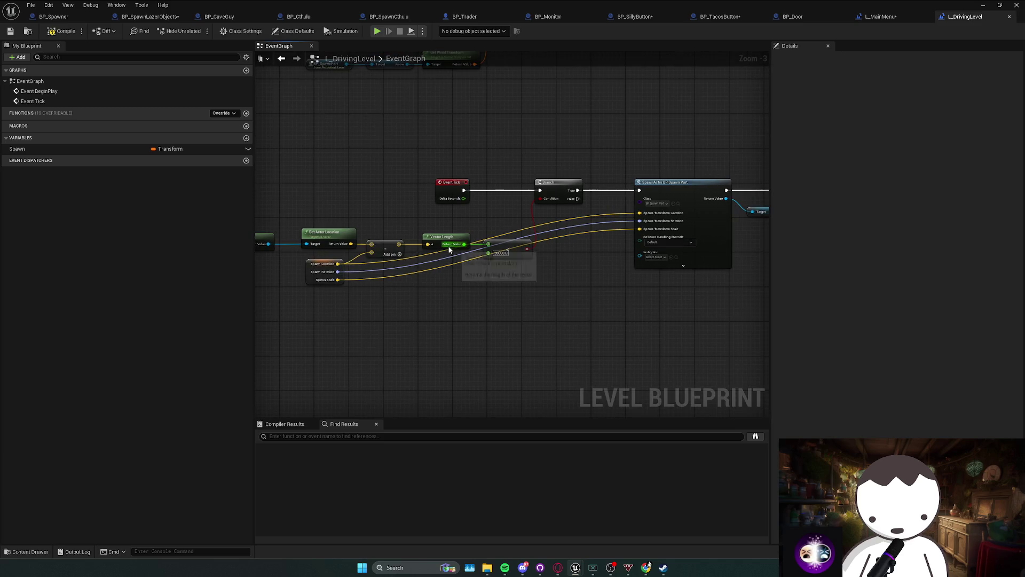
{"action": "left_click_drag", "start_coordinate": [558, 260], "coordinate": [464, 282]}
{"action": "left_click_drag", "start_coordinate": [686, 277], "coordinate": [583, 278]}
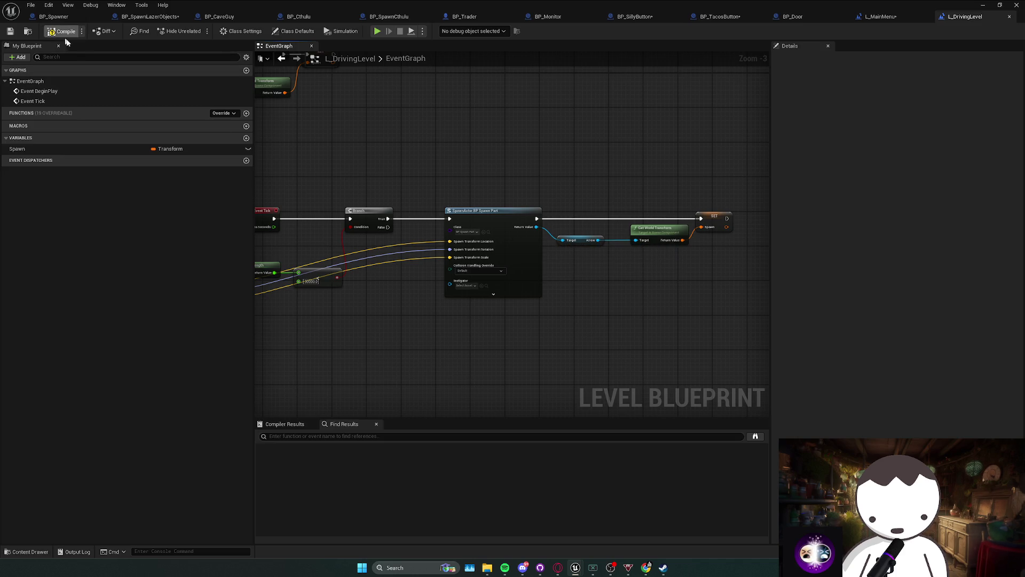
{"action": "left_click_drag", "start_coordinate": [293, 134], "coordinate": [388, 140]}
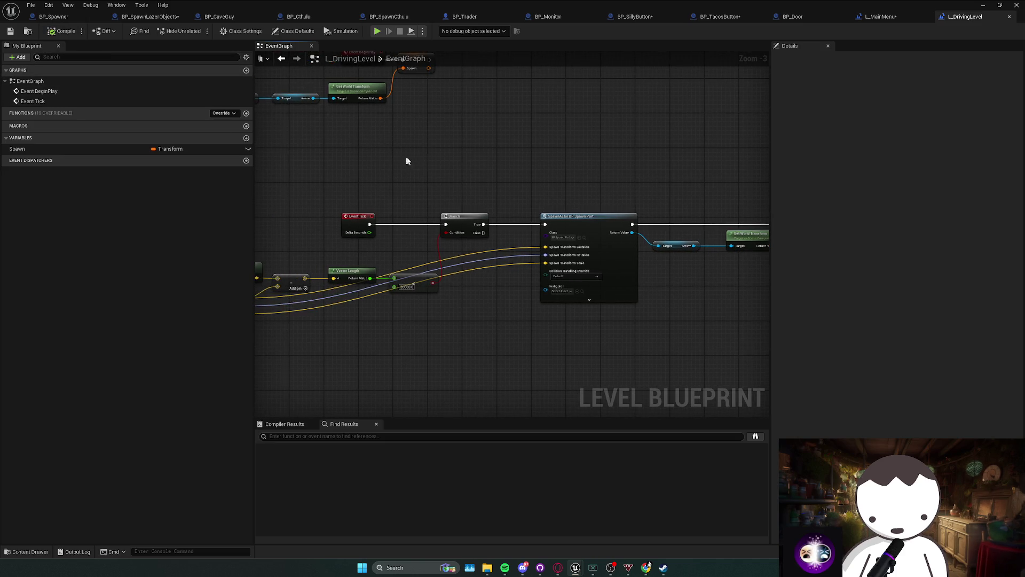
{"action": "left_click", "coordinate": [984, 6]}
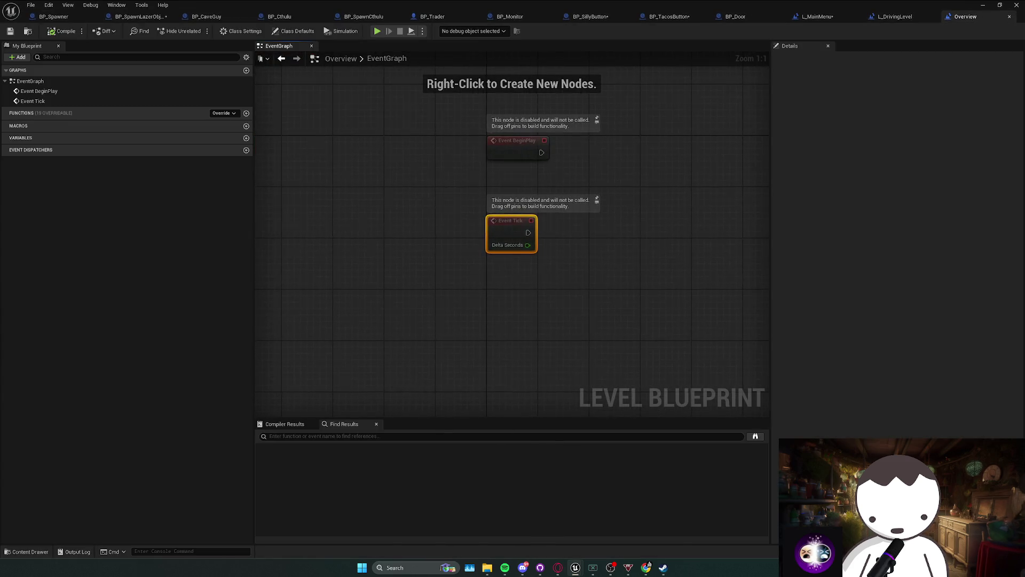
Delete Overview's unused Event Tick and close the L_MainMenu, L_DrivingLevel and Overview tabs.
{"action": "key", "text": "Delete"}
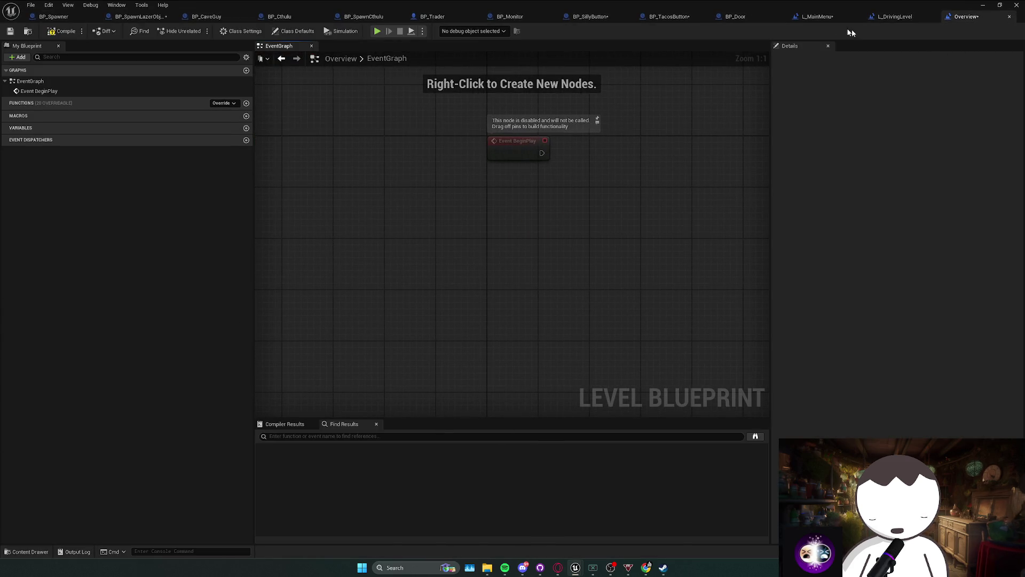
{"action": "left_click", "coordinate": [858, 20]}
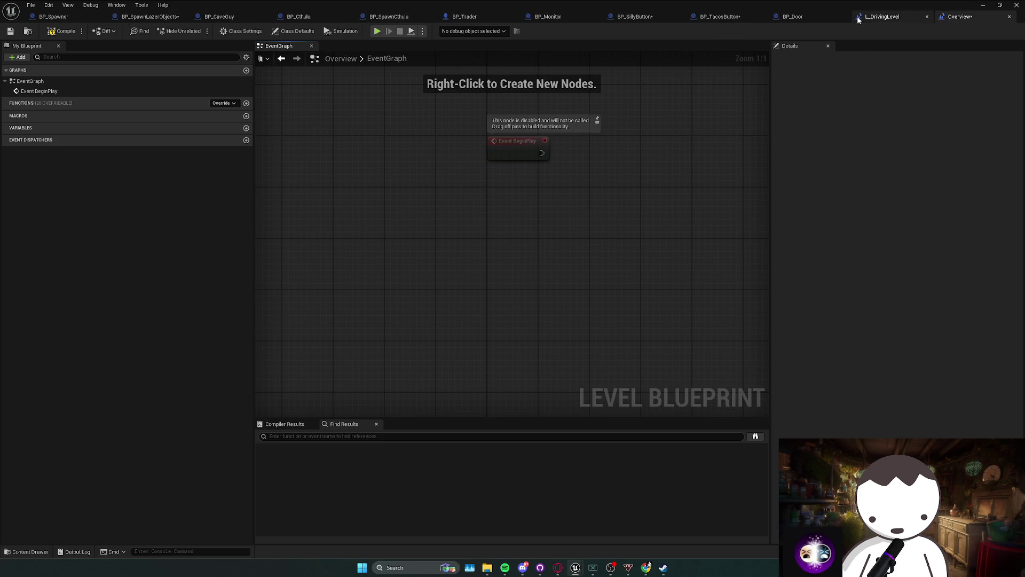
{"action": "left_click", "coordinate": [927, 18]}
{"action": "left_click", "coordinate": [951, 17]}
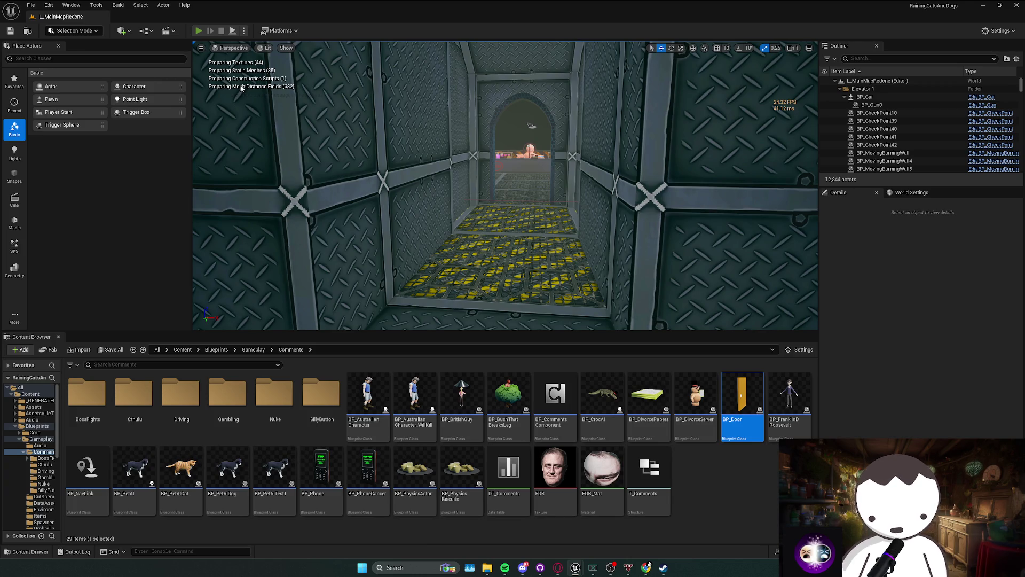
Enter 'stat game' in the play-session console to show the Stat Game table, then stop playing.
{"action": "key", "text": "grave"}
{"action": "type", "text": "stat game"}
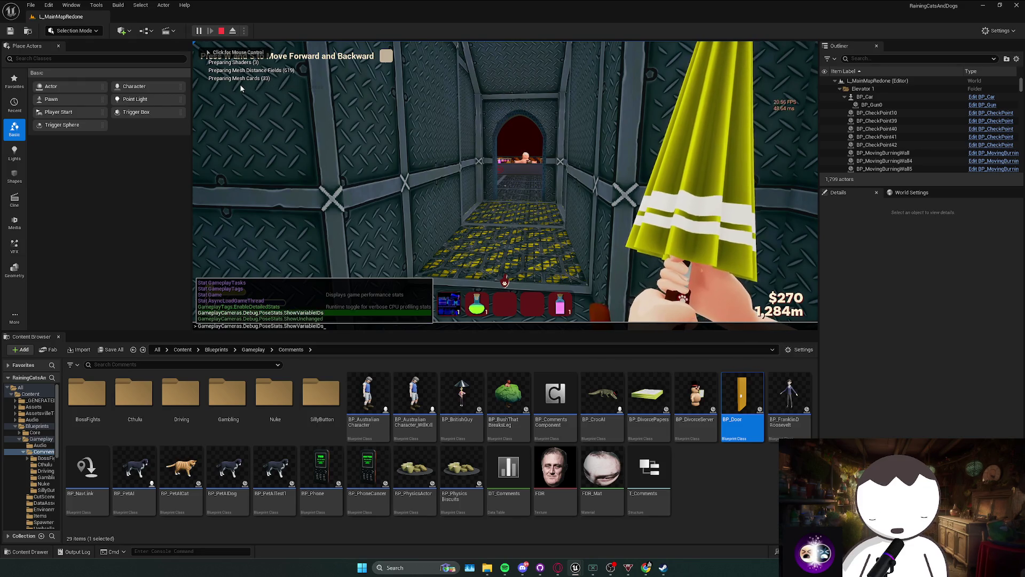
{"action": "key", "text": "Return"}
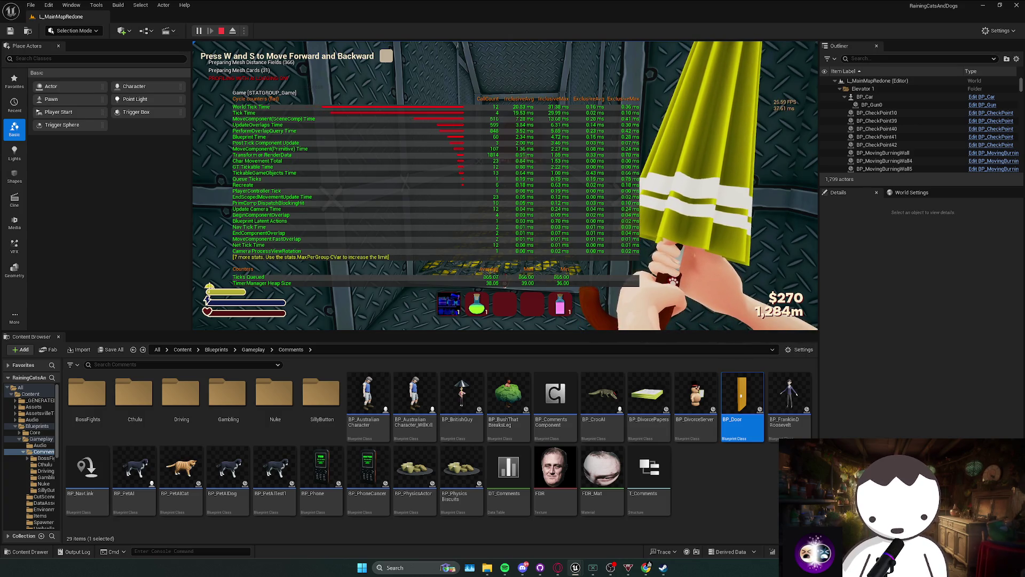
{"action": "key", "text": "Escape"}
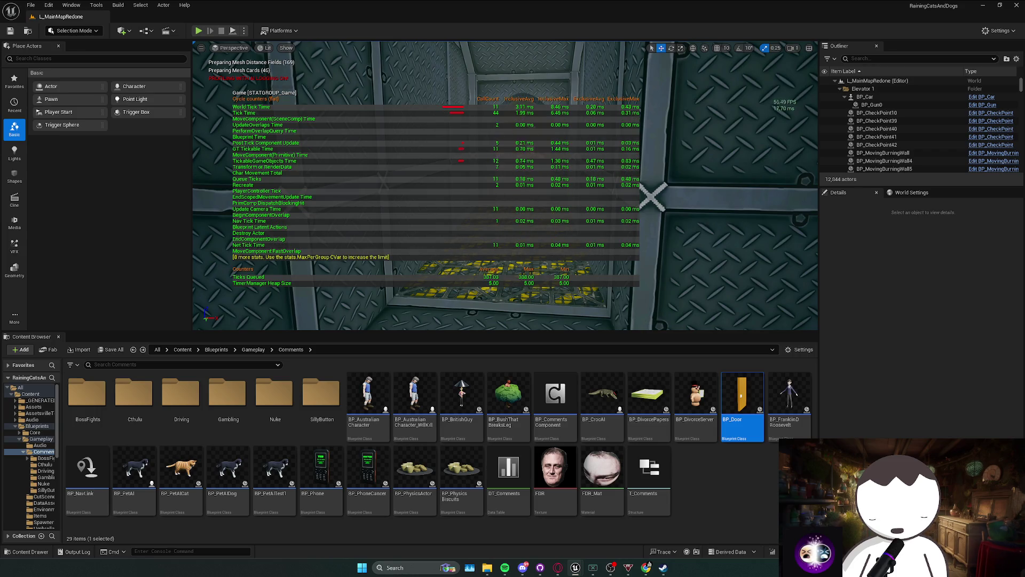
{"action": "key", "text": "alt+Tab"}
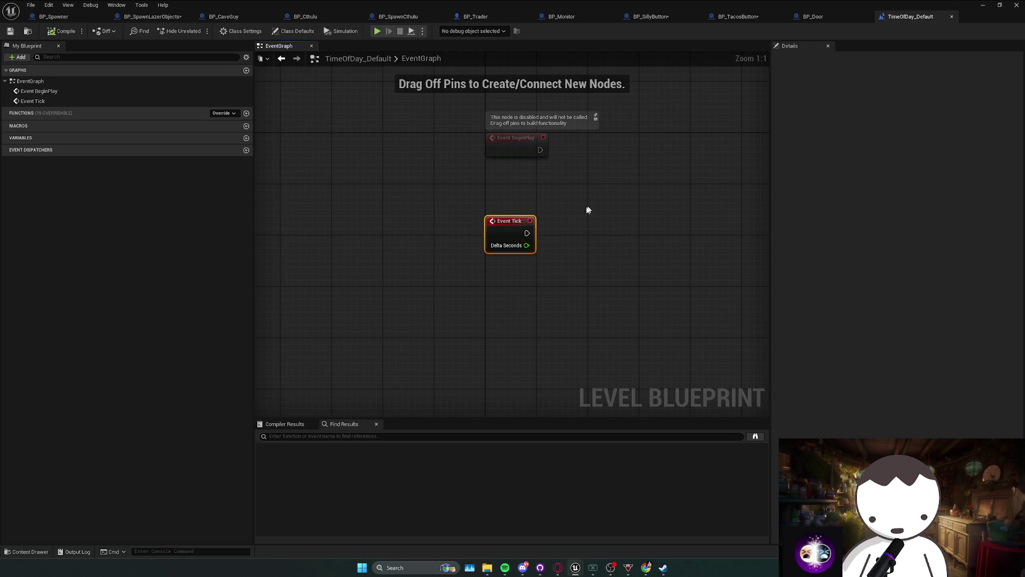
Delete Event Tick from the TimeOfDay_Default and Overview level blueprints, then compile Overview.
{"action": "key", "text": "Delete"}
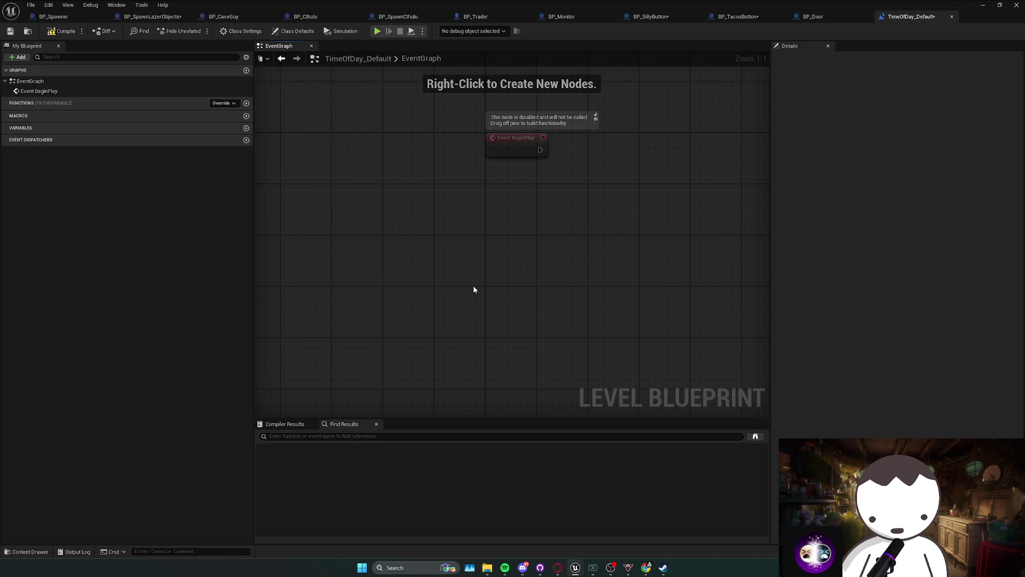
{"action": "key", "text": "ctrl+z"}
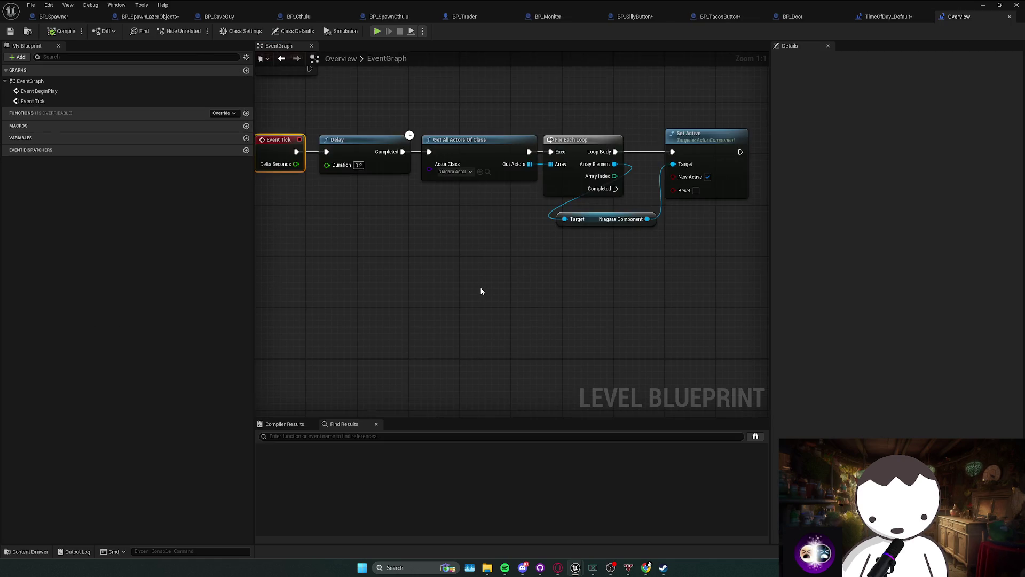
{"action": "left_click_drag", "start_coordinate": [483, 294], "coordinate": [374, 281]}
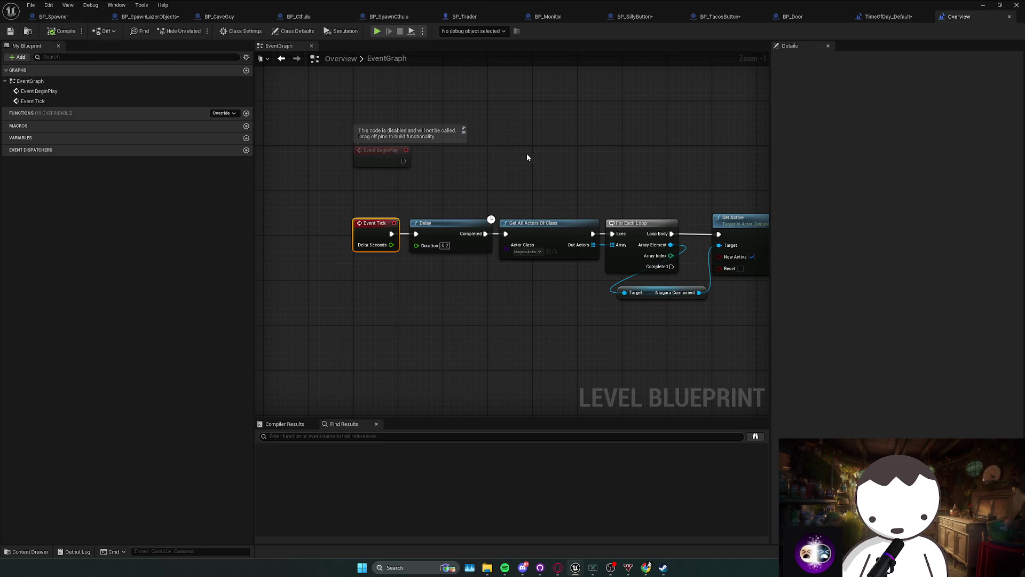
{"action": "mouse_move", "coordinate": [528, 5]}
{"action": "left_mouse_down"}
{"action": "mouse_move", "coordinate": [528, 38]}
{"action": "mouse_move", "coordinate": [527, 6]}
{"action": "left_mouse_up"}
{"action": "mouse_move", "coordinate": [292, 170]}
{"action": "left_mouse_down"}
{"action": "mouse_move", "coordinate": [393, 252]}
{"action": "mouse_move", "coordinate": [371, 256]}
{"action": "left_mouse_up"}
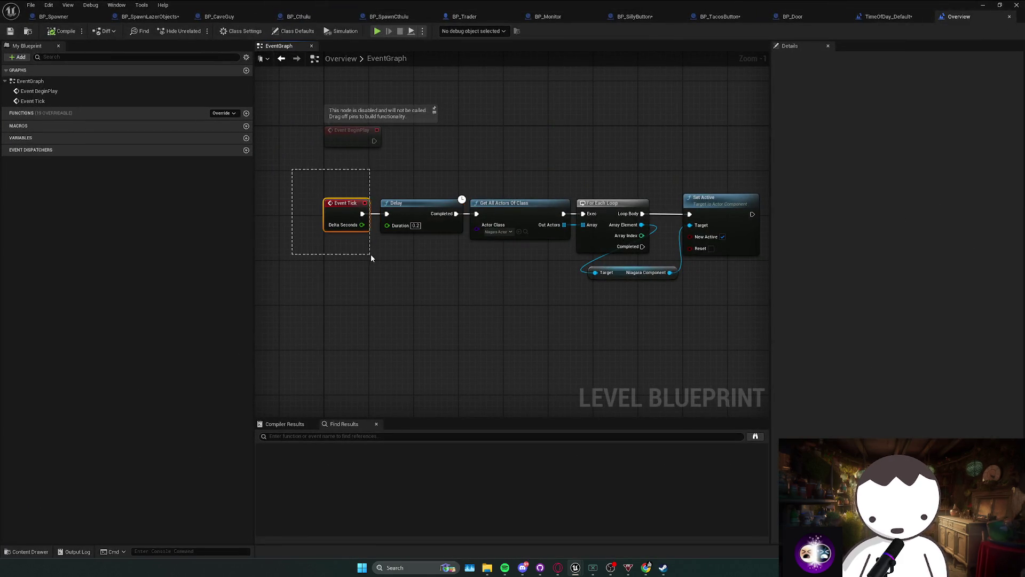
{"action": "key", "text": "Delete"}
{"action": "key", "text": "F7"}
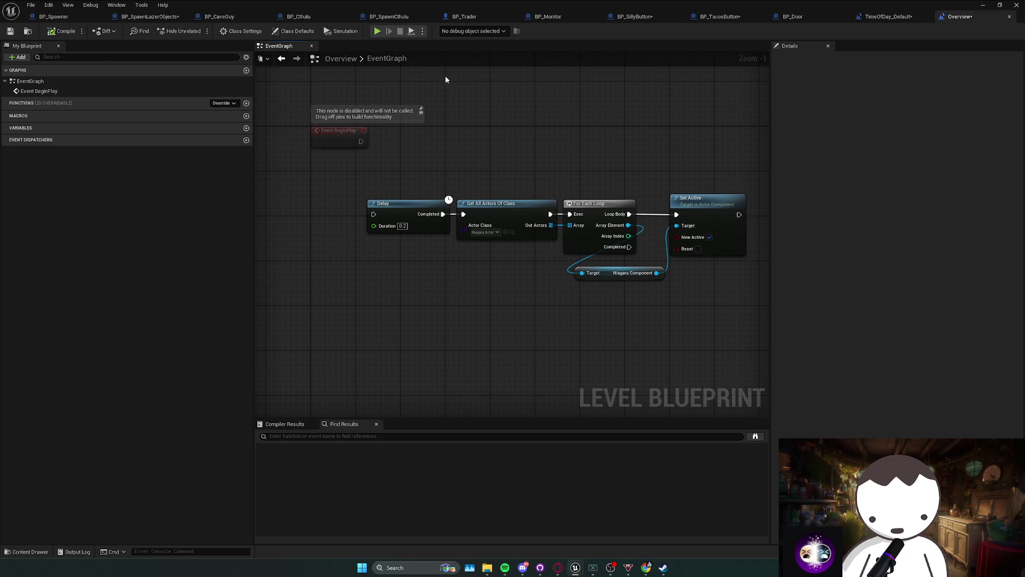
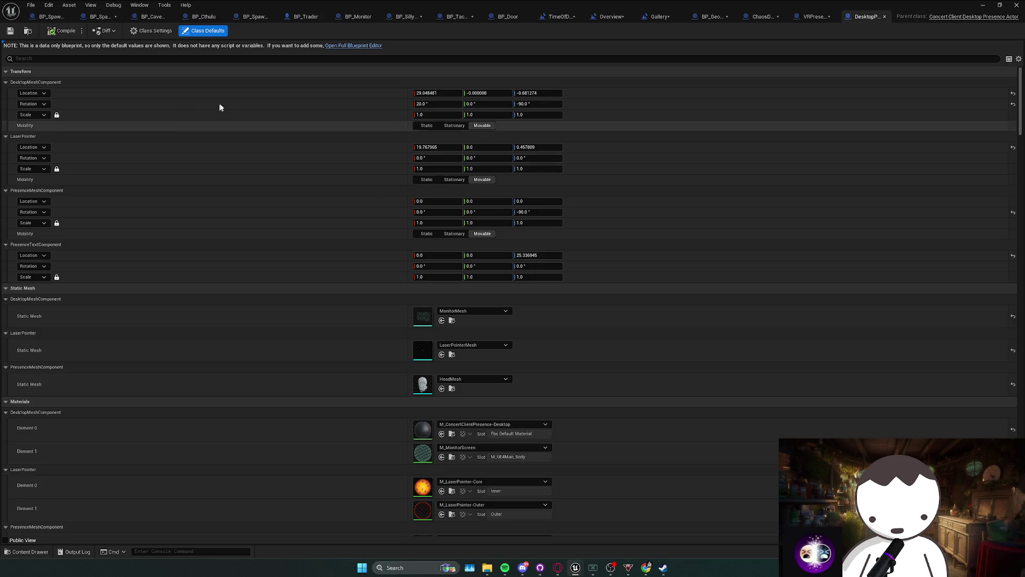
Delete DesktopPresence's three disabled event nodes in the full editor and compile it.
{"action": "left_click", "coordinate": [354, 46]}
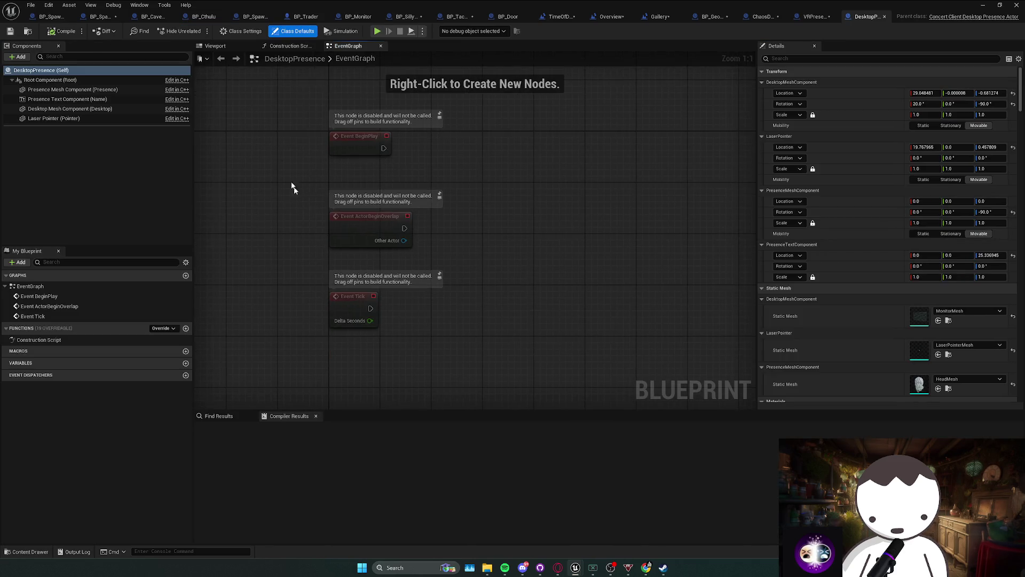
{"action": "left_click_drag", "start_coordinate": [282, 131], "coordinate": [449, 333]}
{"action": "key", "text": "Delete"}
{"action": "left_click", "coordinate": [61, 31]}
Inspect the 3D preview, the Desktop Mesh Component and the Root Component.
{"action": "left_click", "coordinate": [250, 48]}
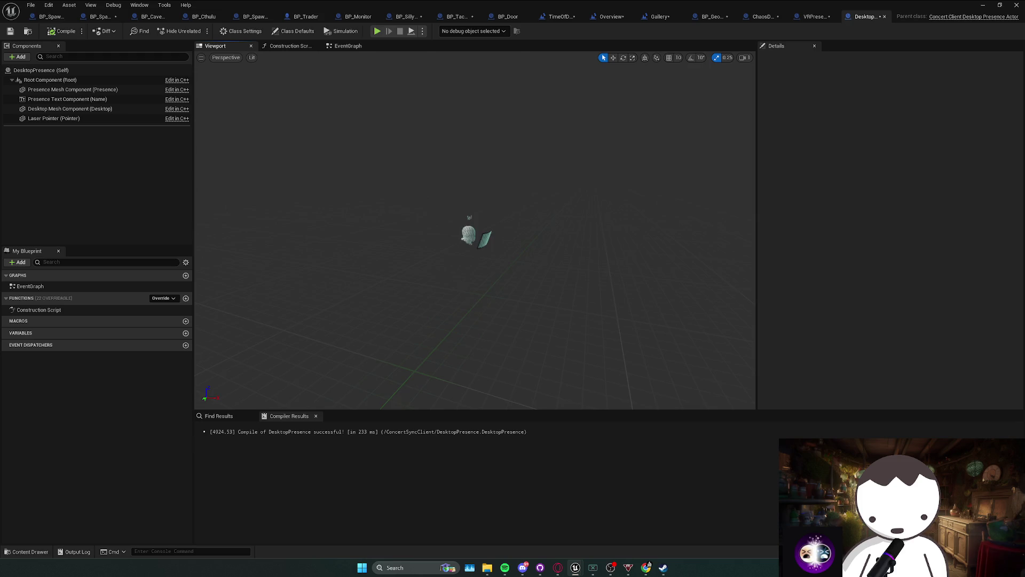
{"action": "left_click", "coordinate": [70, 108]}
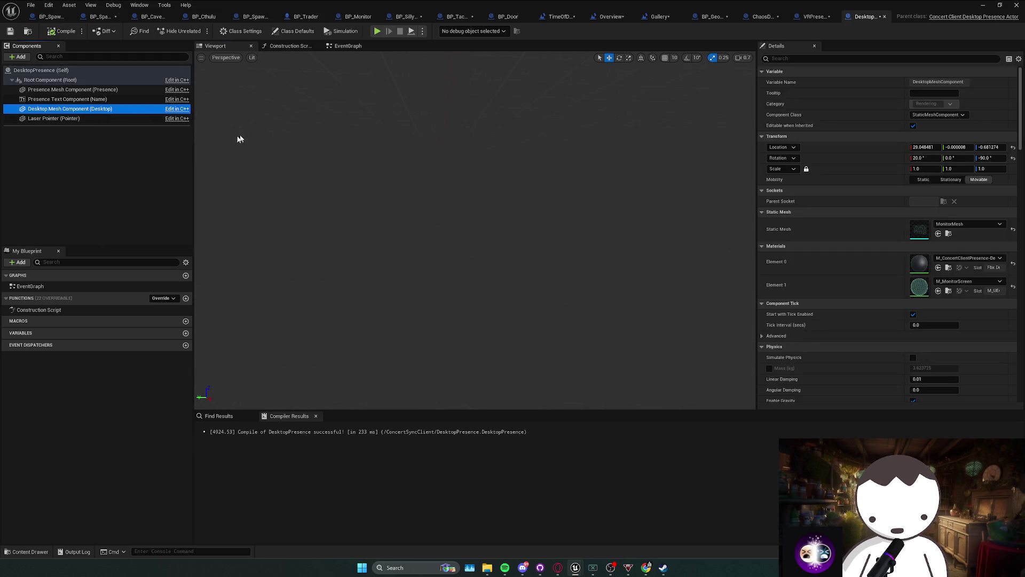
{"action": "key", "text": "Up"}
{"action": "key", "text": "Up"}
{"action": "key", "text": "Down"}
{"action": "key", "text": "Up"}
{"action": "key", "text": "Up"}
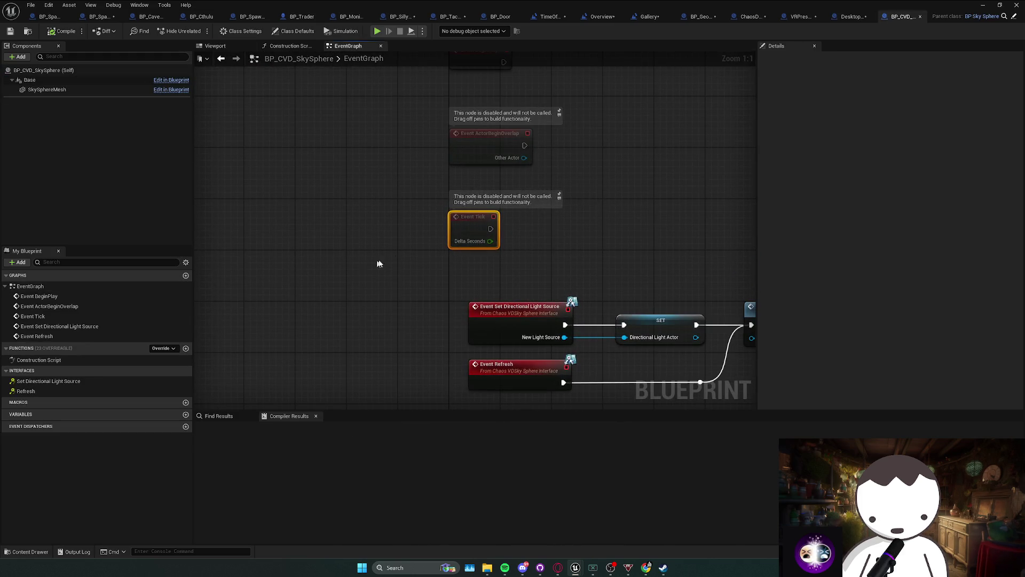
Delete BP_CVD_SkySphere's Event Tick node, then look over BP_Wind's trace nodes.
{"action": "key", "text": "Delete"}
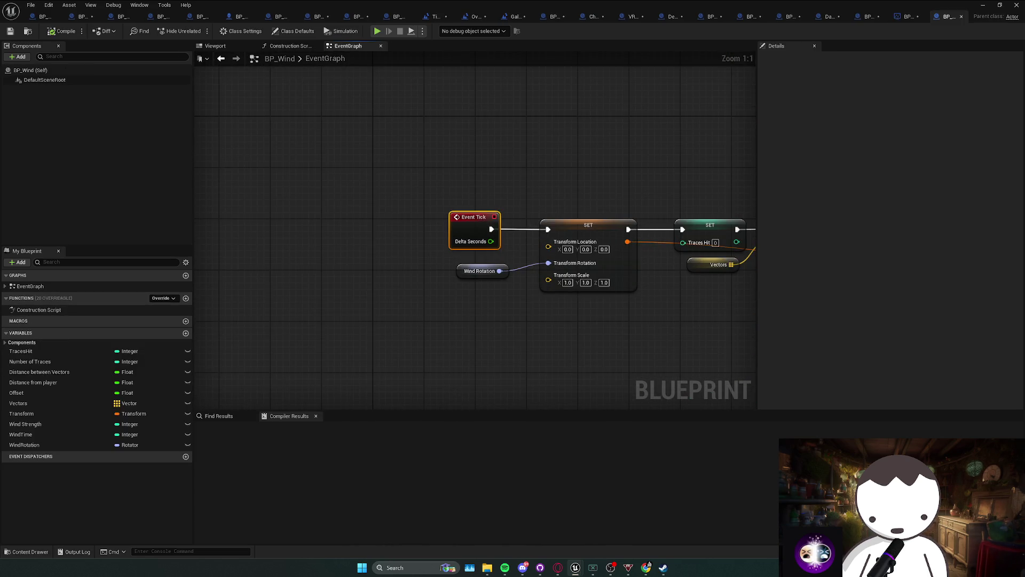
{"action": "scroll", "coordinate": [583, 311], "scroll_direction": "down", "scroll_amount": 2}
{"action": "mouse_move", "coordinate": [465, 292]}
{"action": "left_mouse_down"}
{"action": "mouse_move", "coordinate": [504, 293]}
{"action": "mouse_move", "coordinate": [208, 272]}
{"action": "mouse_move", "coordinate": [419, 252]}
{"action": "mouse_move", "coordinate": [383, 251]}
{"action": "left_mouse_up"}
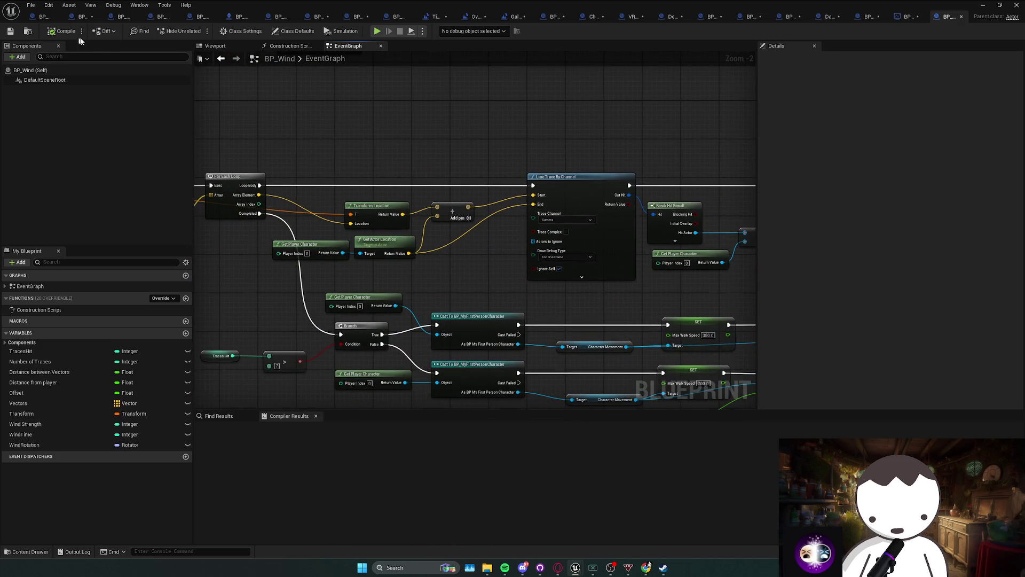
{"action": "scroll", "coordinate": [290, 153], "scroll_direction": "down", "scroll_amount": 3}
{"action": "scroll", "coordinate": [308, 125], "scroll_direction": "up", "scroll_amount": 3}
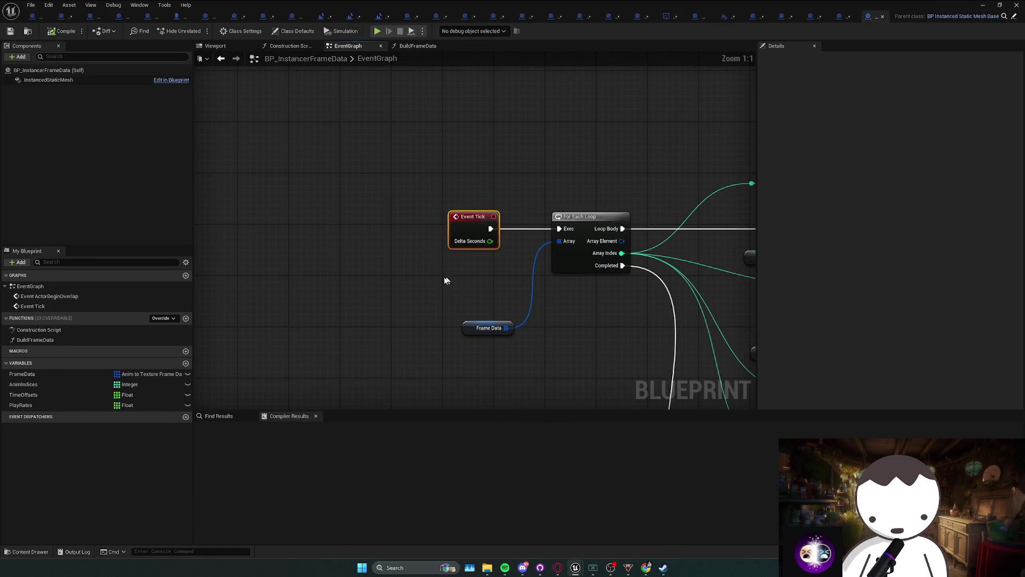
Check BP_InstancerFrameData's 3D preview, then delete its unused Event Tick node.
{"action": "left_click", "coordinate": [216, 46]}
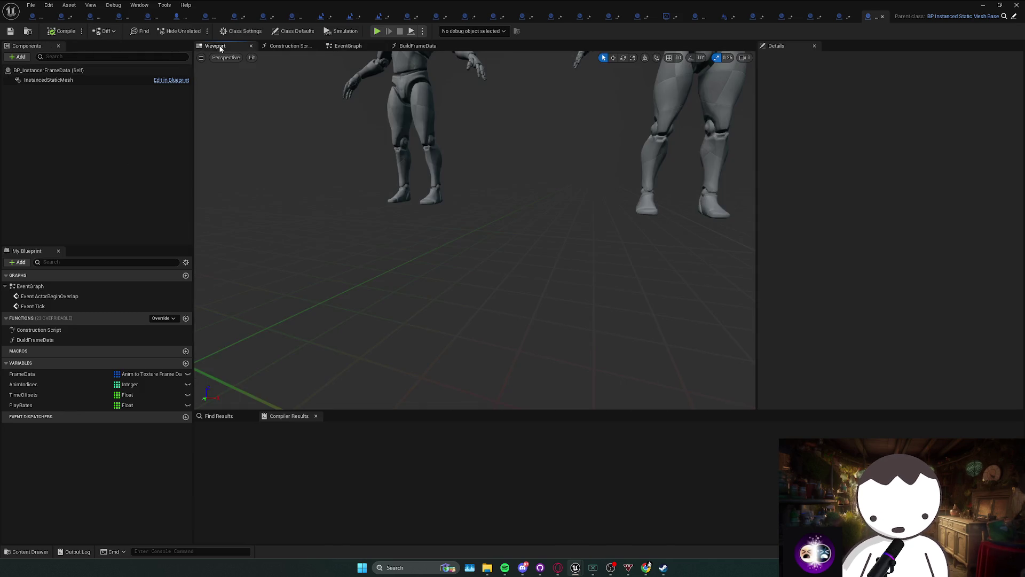
{"action": "left_click", "coordinate": [366, 46]}
{"action": "scroll", "coordinate": [360, 201], "scroll_direction": "down", "scroll_amount": 5}
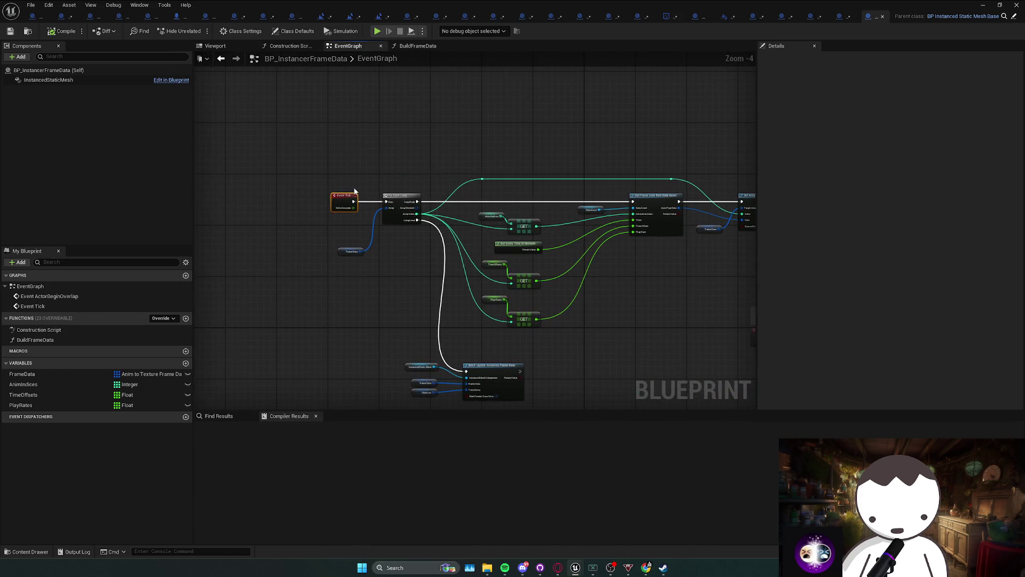
{"action": "key", "text": "Delete"}
{"action": "scroll", "coordinate": [343, 192], "scroll_direction": "up", "scroll_amount": 1}
{"action": "mouse_move", "coordinate": [343, 192]}
{"action": "left_mouse_down"}
{"action": "mouse_move", "coordinate": [182, 198]}
{"action": "mouse_move", "coordinate": [161, 187]}
{"action": "mouse_move", "coordinate": [350, 171]}
{"action": "mouse_move", "coordinate": [346, 179]}
{"action": "left_mouse_up"}
{"action": "scroll", "coordinate": [309, 178], "scroll_direction": "down", "scroll_amount": 2}
{"action": "scroll", "coordinate": [298, 174], "scroll_direction": "up", "scroll_amount": 3}
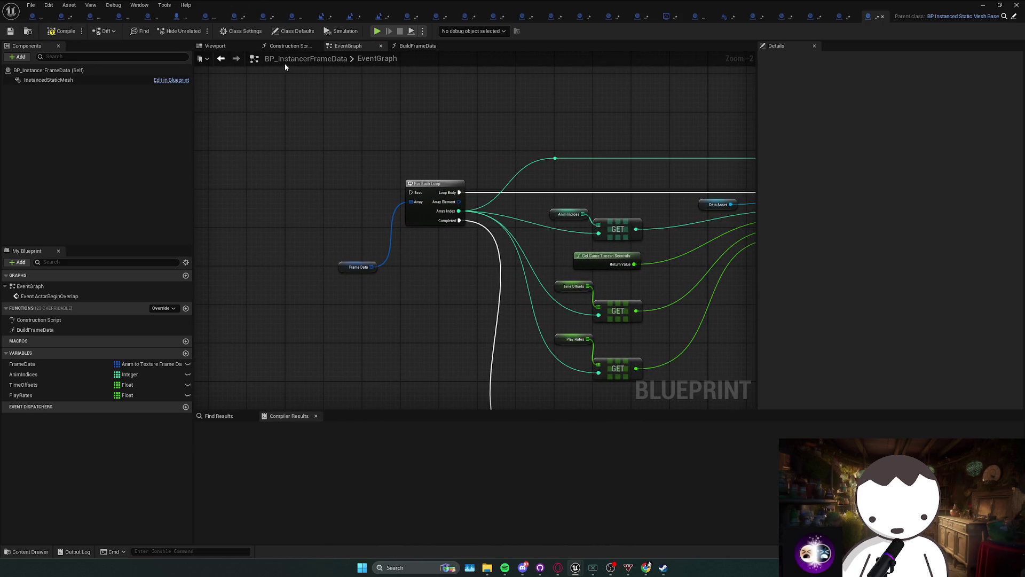
Close the BP_SpawnLazerObjects editor and delete DatasmithAreaLight's Event Tick node.
{"action": "left_click", "coordinate": [70, 16]}
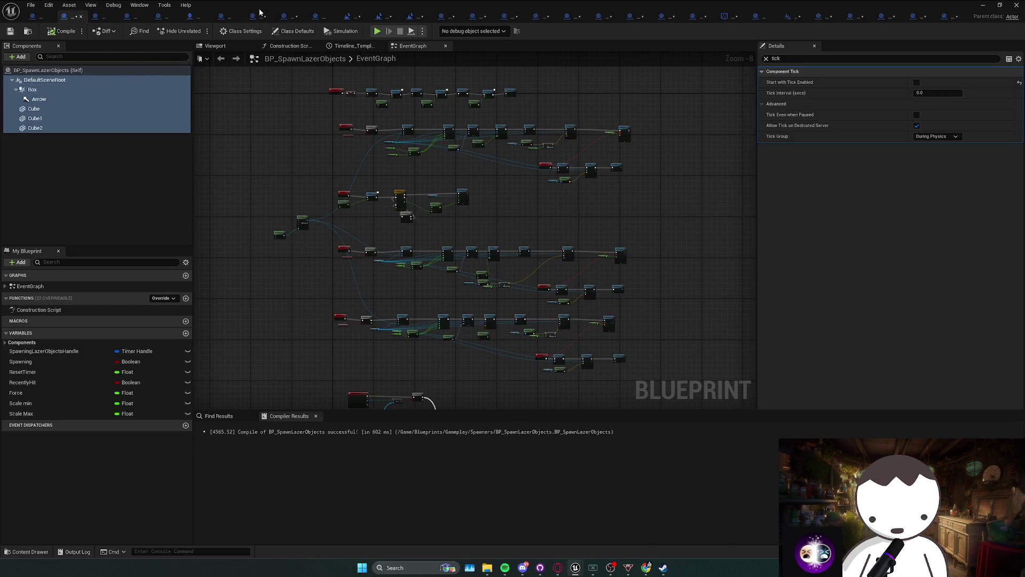
{"action": "left_click", "coordinate": [1016, 5]}
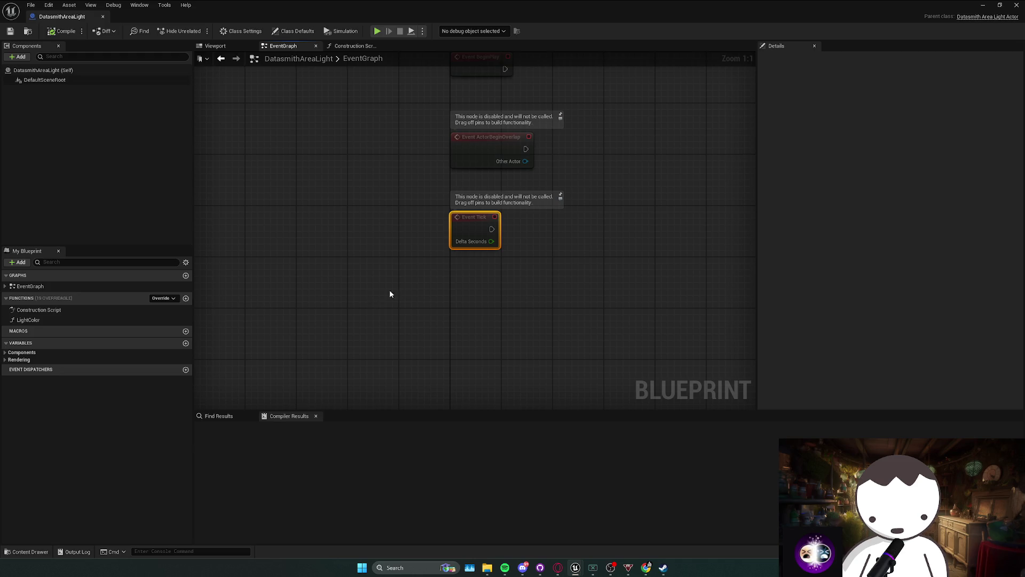
{"action": "key", "text": "Delete"}
Play-test the level briefly, then delete BP_Demo_RotatingLights' Event Tick node.
{"action": "left_click", "coordinate": [983, 5]}
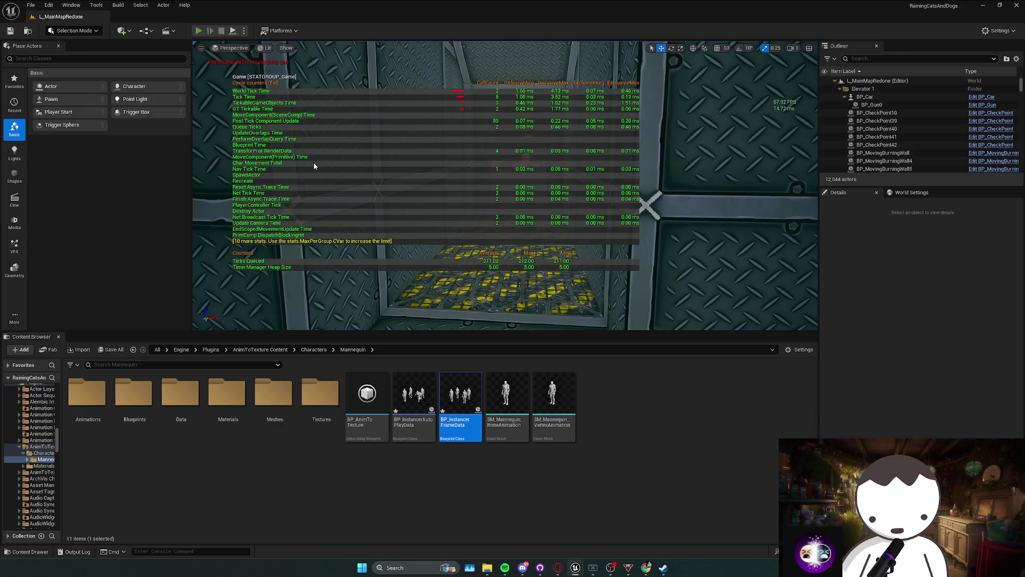
{"action": "key", "text": "alt+p"}
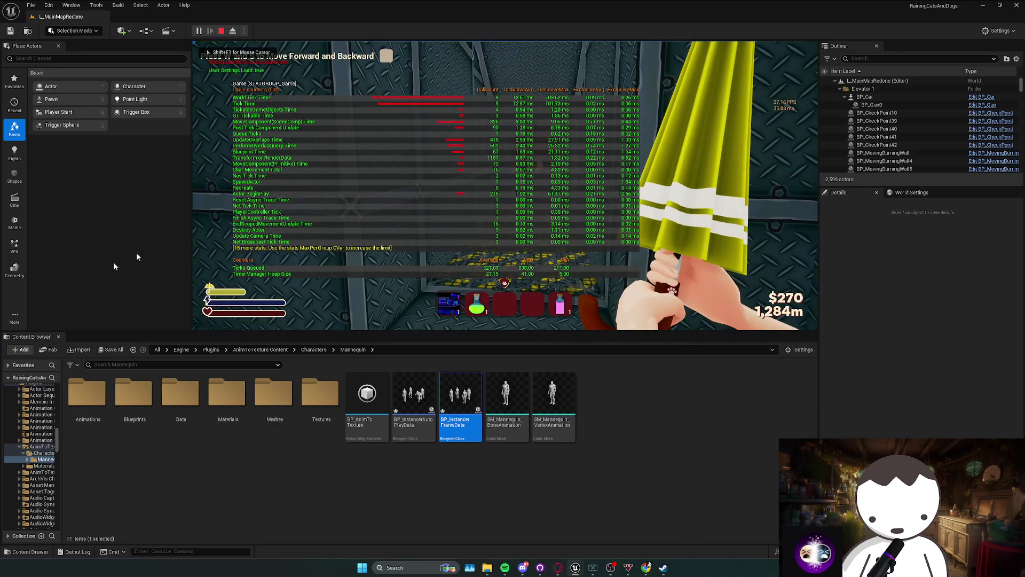
{"action": "key", "text": "Escape"}
{"action": "scroll", "coordinate": [402, 237], "scroll_direction": "up", "scroll_amount": 1}
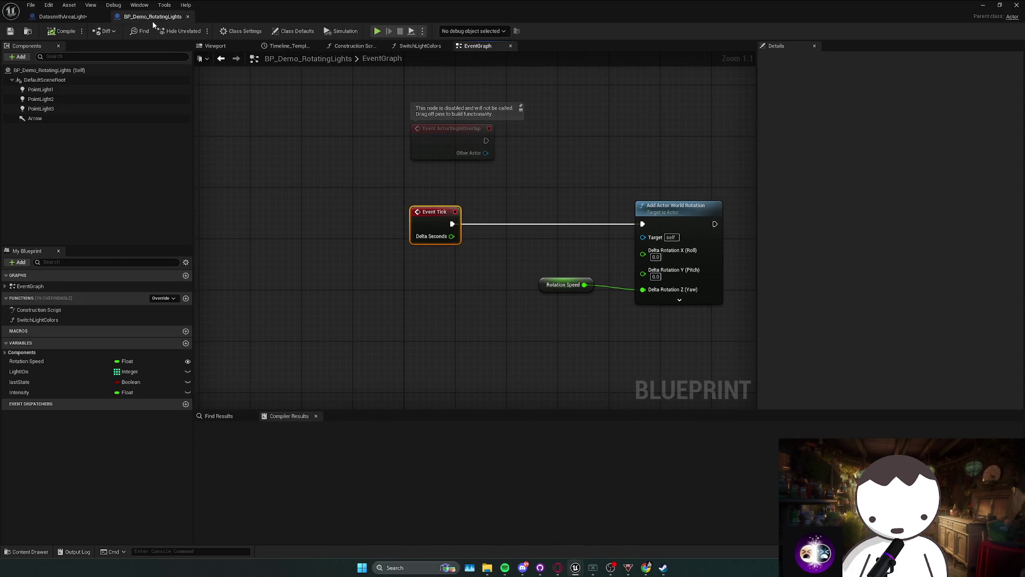
{"action": "key", "text": "Delete"}
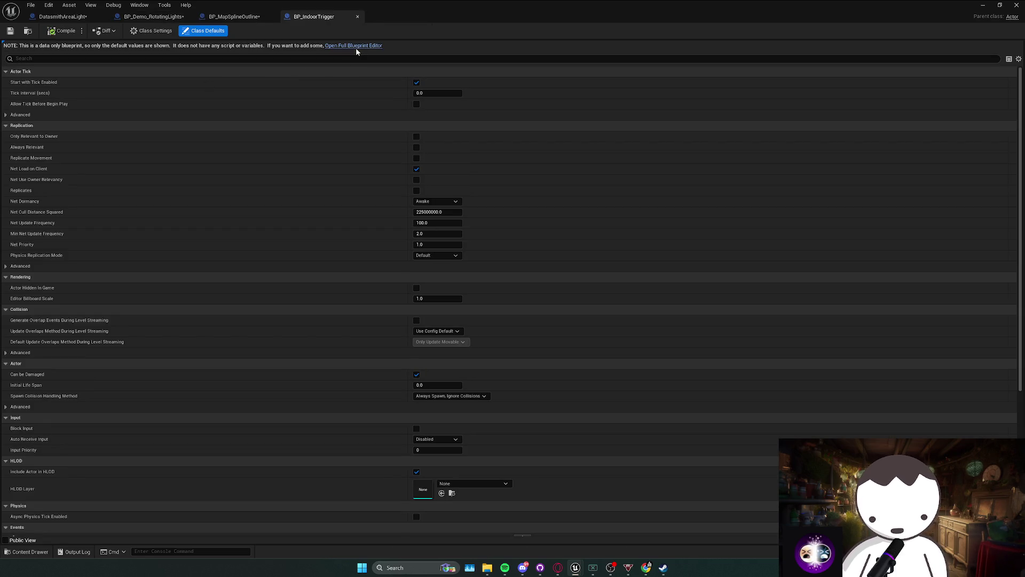
Delete BP_MapSplineOutline's three disabled events and BP_MainMenuController's unused default event.
{"action": "left_click", "coordinate": [355, 46]}
{"action": "left_click_drag", "start_coordinate": [403, 310], "coordinate": [503, 102]}
{"action": "key", "text": "Delete"}
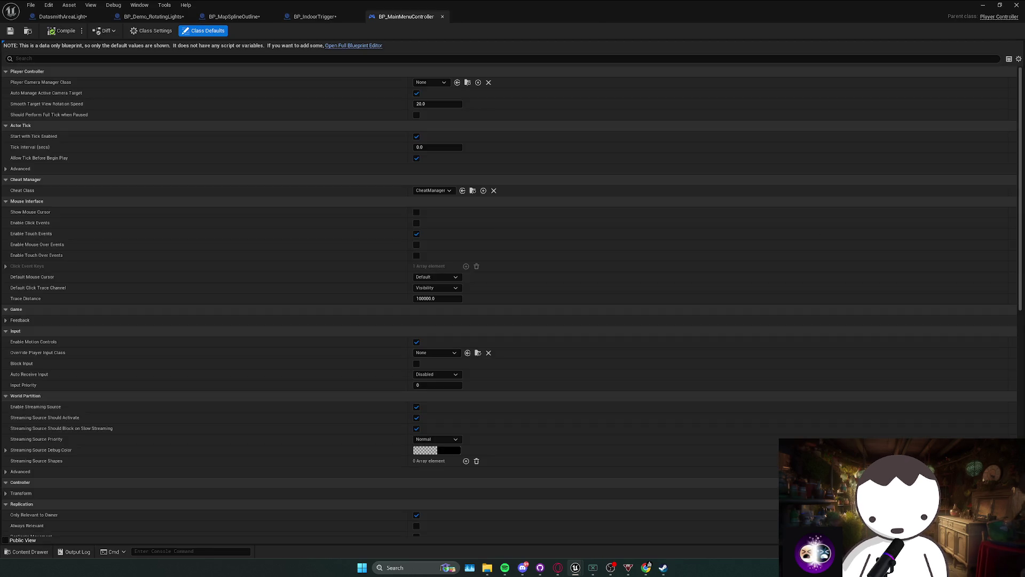
{"action": "left_click", "coordinate": [363, 47]}
{"action": "left_click", "coordinate": [470, 289]}
{"action": "key", "text": "Delete"}
Delete the Event Tick nodes in BP_Sky_NorthernLights, BP_Sky and the following blueprint.
{"action": "left_click", "coordinate": [470, 257]}
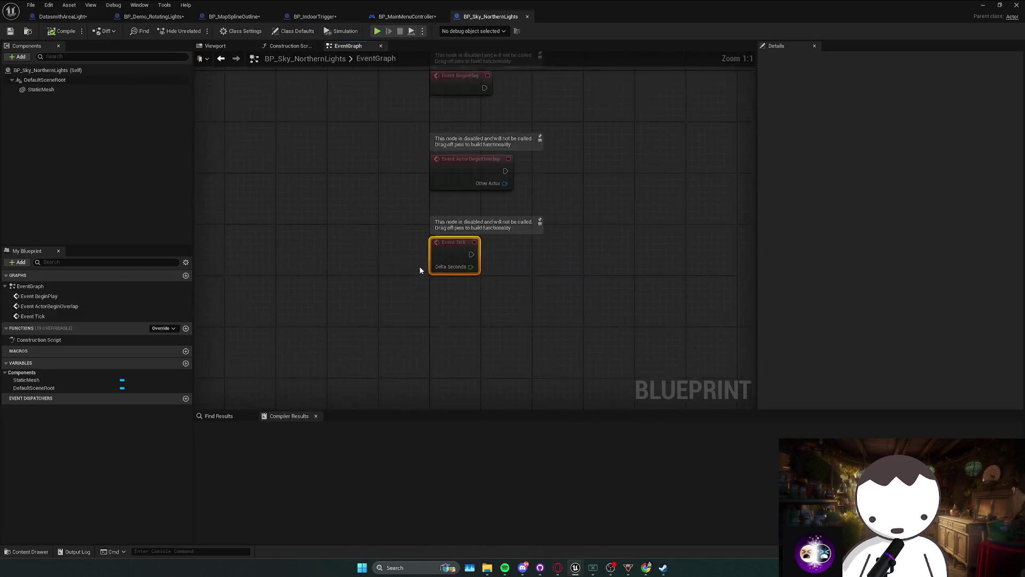
{"action": "key", "text": "Delete"}
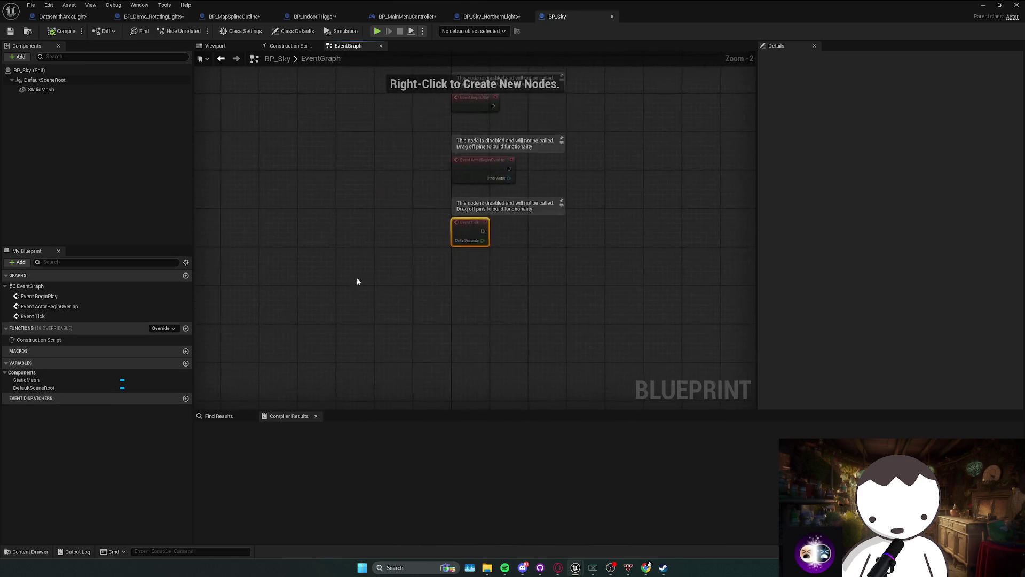
{"action": "key", "text": "Delete"}
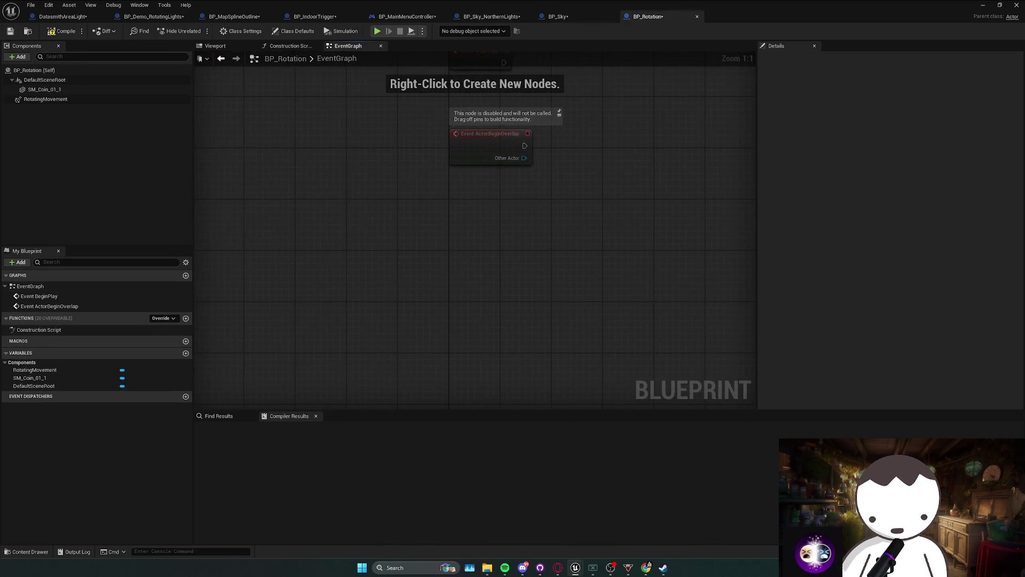
{"action": "key", "text": "Delete"}
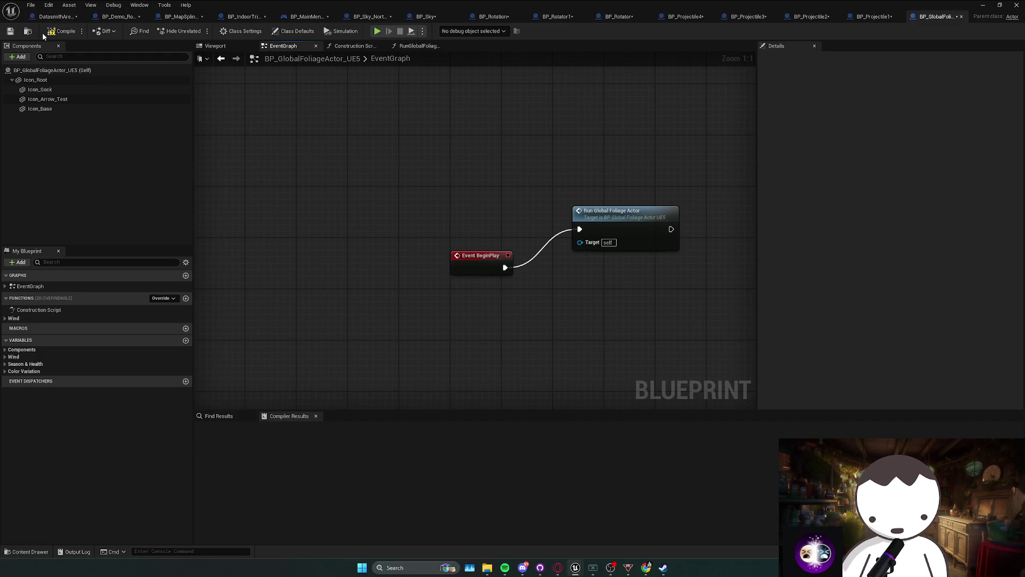
Delete BP_VAT_Demo's Event Tick node and compile BP_VAT_Demo.
{"action": "left_click", "coordinate": [29, 32]}
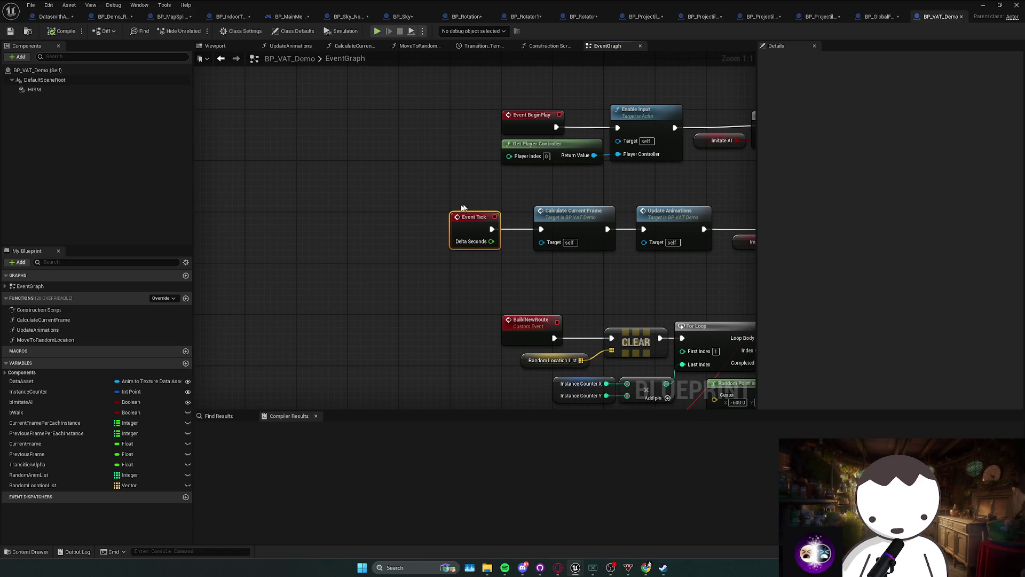
{"action": "mouse_move", "coordinate": [378, 3]}
{"action": "left_mouse_down"}
{"action": "mouse_move", "coordinate": [377, 57]}
{"action": "mouse_move", "coordinate": [377, 2]}
{"action": "left_mouse_up"}
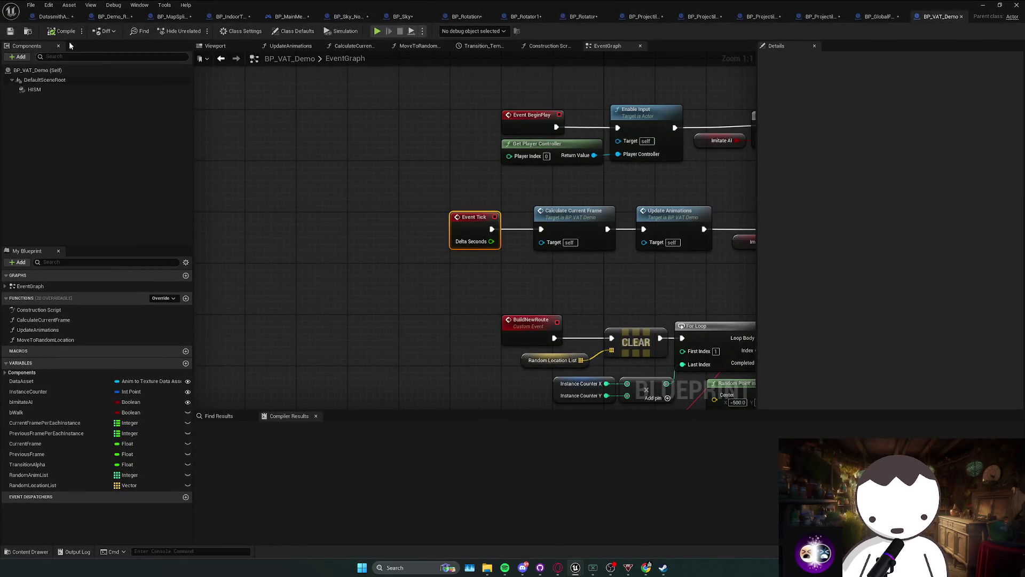
{"action": "key", "text": "Delete"}
{"action": "left_click", "coordinate": [51, 33]}
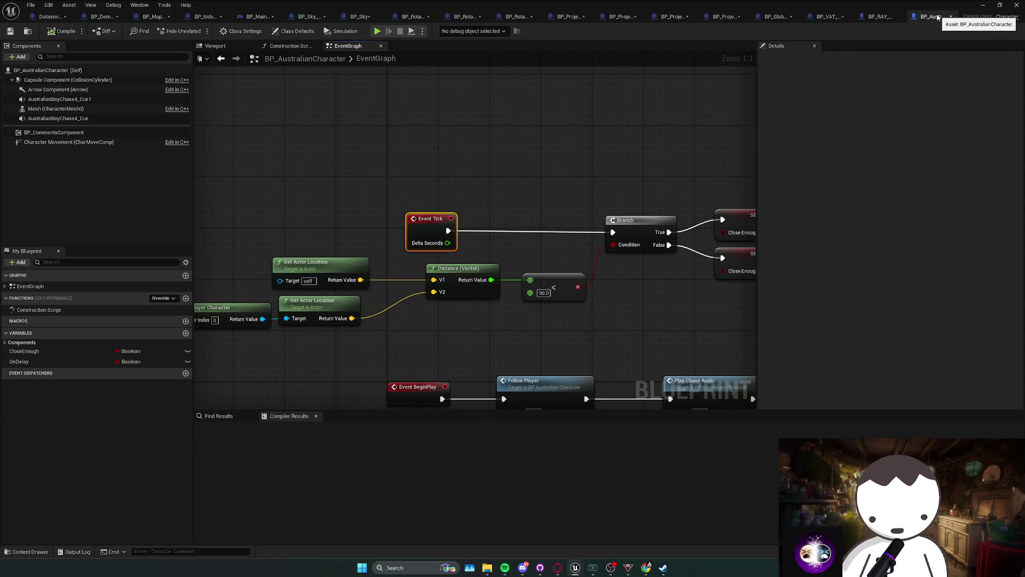
Disconnect Event Tick from the Branch node in BP_AustralianCharacter and recompile.
{"action": "scroll", "coordinate": [598, 190], "scroll_direction": "down", "scroll_amount": 2}
{"action": "mouse_move", "coordinate": [450, 186]}
{"action": "left_mouse_down"}
{"action": "mouse_move", "coordinate": [462, 184]}
{"action": "mouse_move", "coordinate": [385, 179]}
{"action": "mouse_move", "coordinate": [458, 174]}
{"action": "mouse_move", "coordinate": [286, 187]}
{"action": "mouse_move", "coordinate": [402, 162]}
{"action": "left_mouse_up"}
{"action": "key", "text": "F7"}
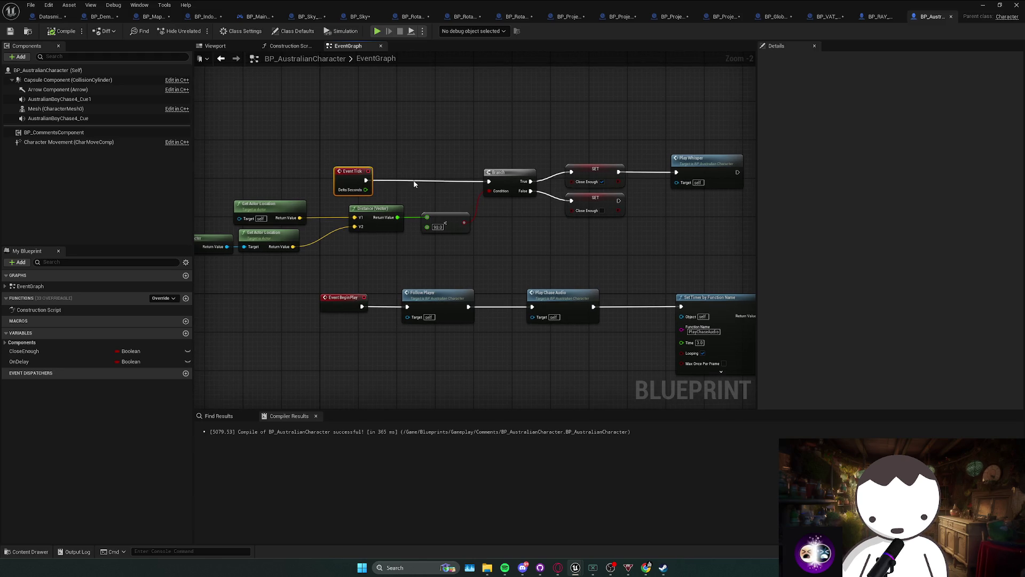
{"action": "left_click", "coordinate": [415, 185], "text": "alt"}
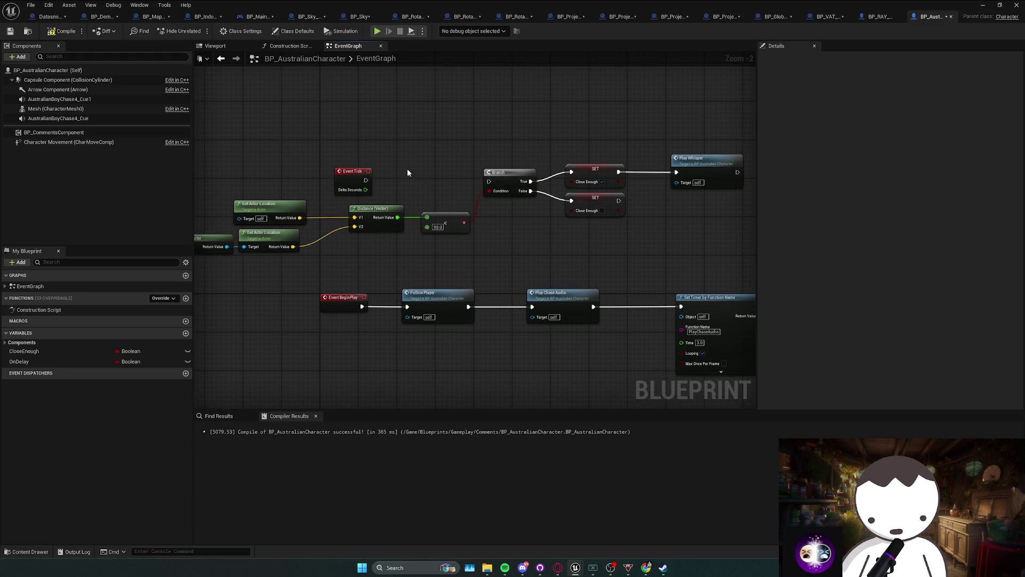
{"action": "left_click", "coordinate": [65, 33]}
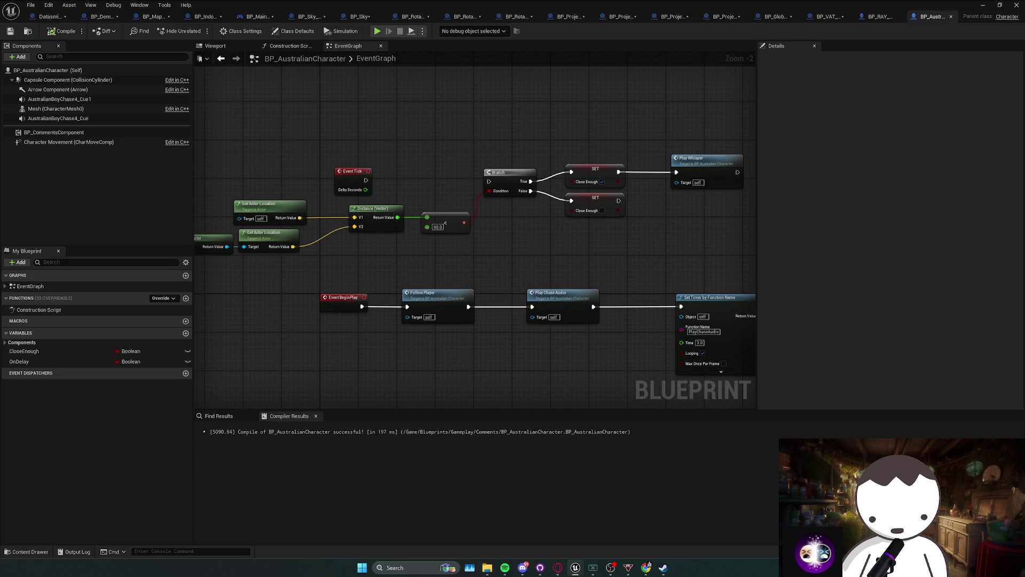
Compile BP_RAY_Spawner_22 with its editor taken out of full screen.
{"action": "left_click", "coordinate": [880, 16]}
{"action": "scroll", "coordinate": [471, 206], "scroll_direction": "up", "scroll_amount": 2}
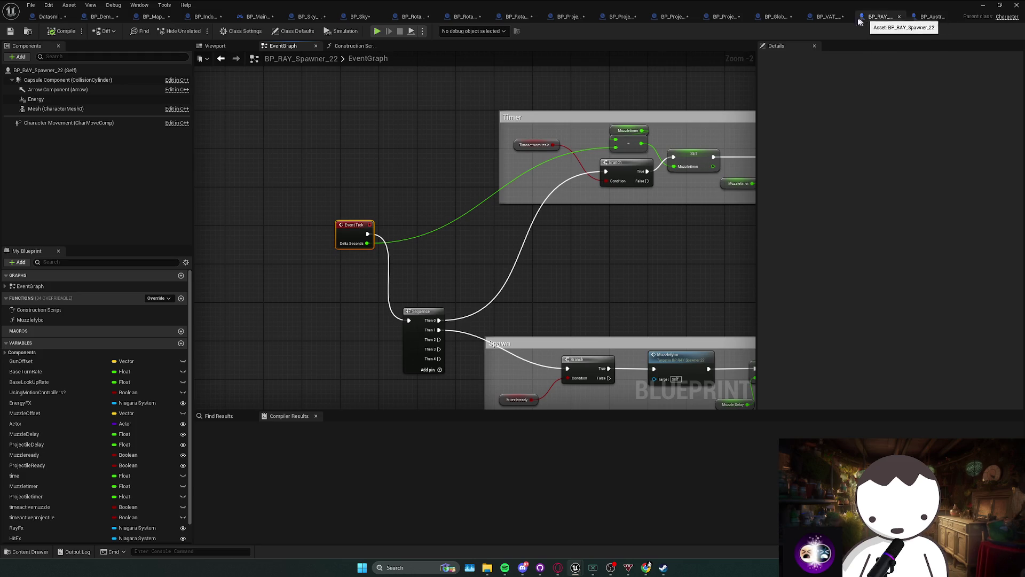
{"action": "scroll", "coordinate": [366, 186], "scroll_direction": "down", "scroll_amount": 2}
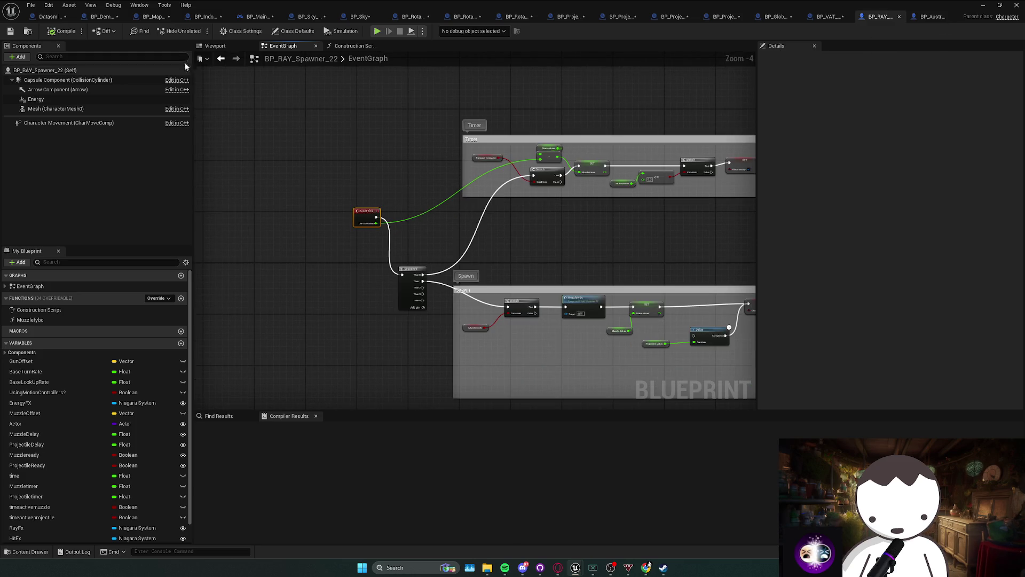
{"action": "mouse_move", "coordinate": [135, 21]}
{"action": "left_mouse_down"}
{"action": "mouse_move", "coordinate": [328, 39]}
{"action": "mouse_move", "coordinate": [341, 3]}
{"action": "left_mouse_up"}
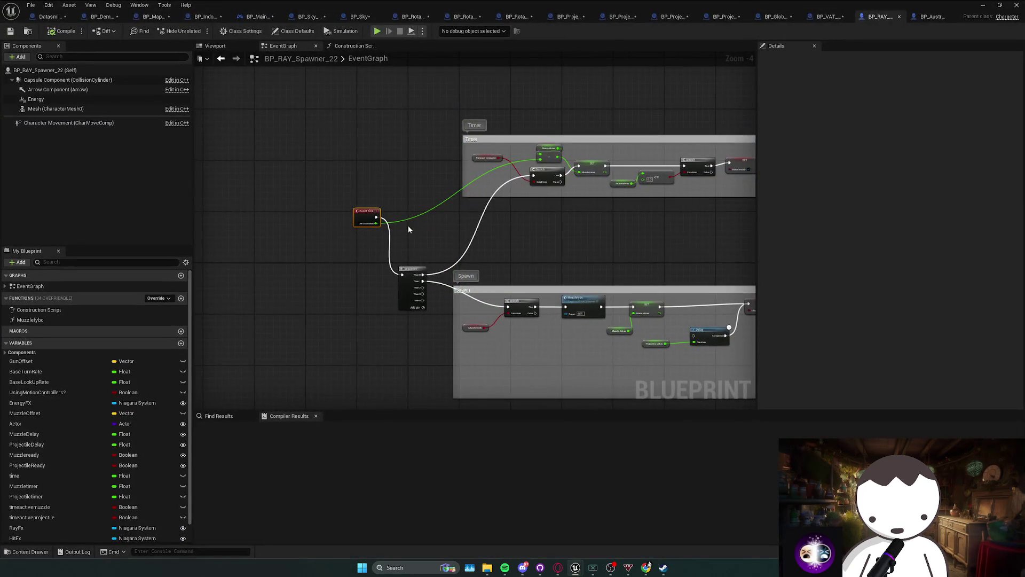
{"action": "left_click", "coordinate": [392, 244]}
{"action": "left_click", "coordinate": [63, 31]}
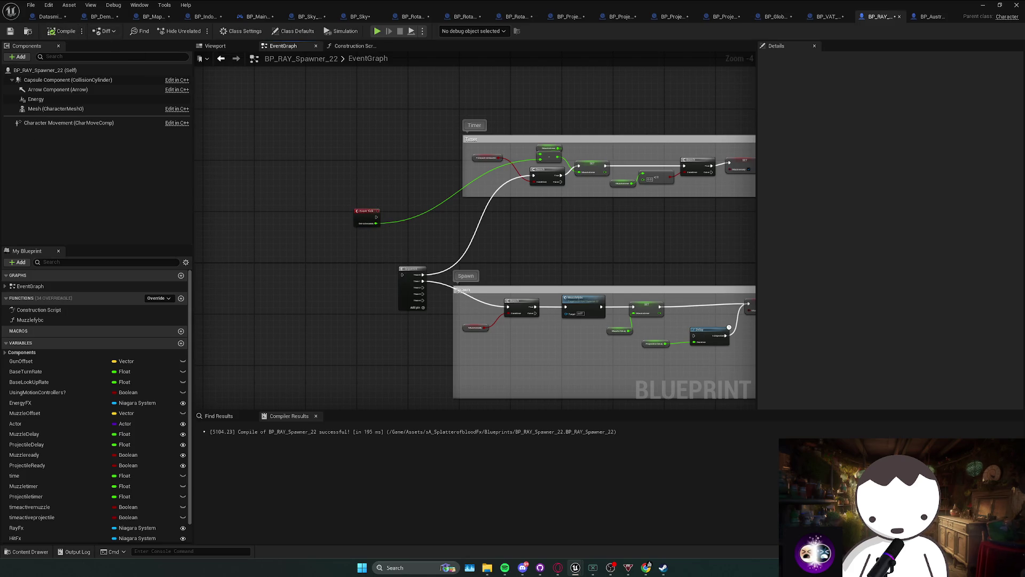
Delete the Event Tick node in BP_Projectile5.
{"action": "scroll", "coordinate": [390, 250], "scroll_direction": "up", "scroll_amount": 5}
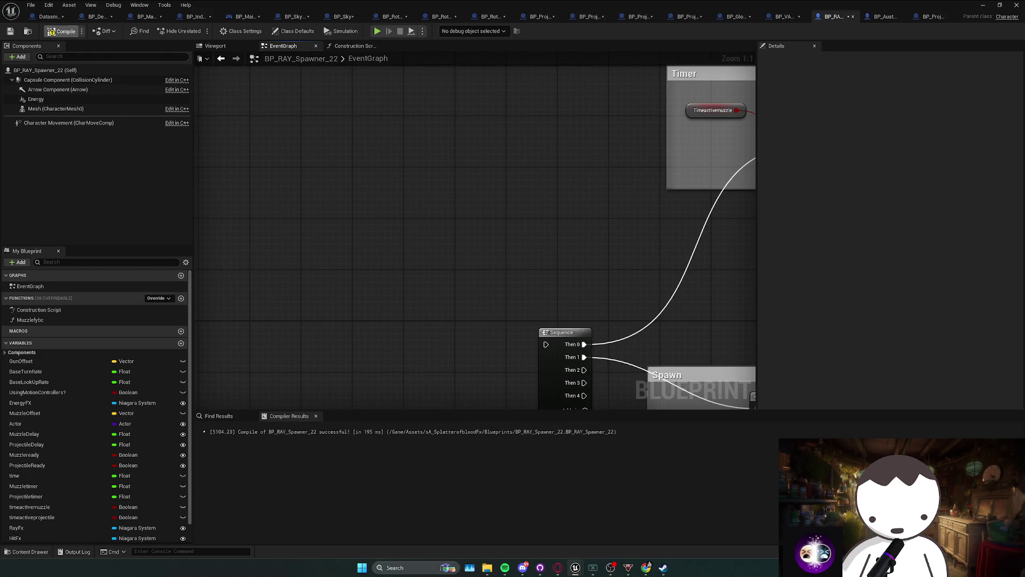
{"action": "key", "text": "ctrl+Tab"}
{"action": "key", "text": "Delete"}
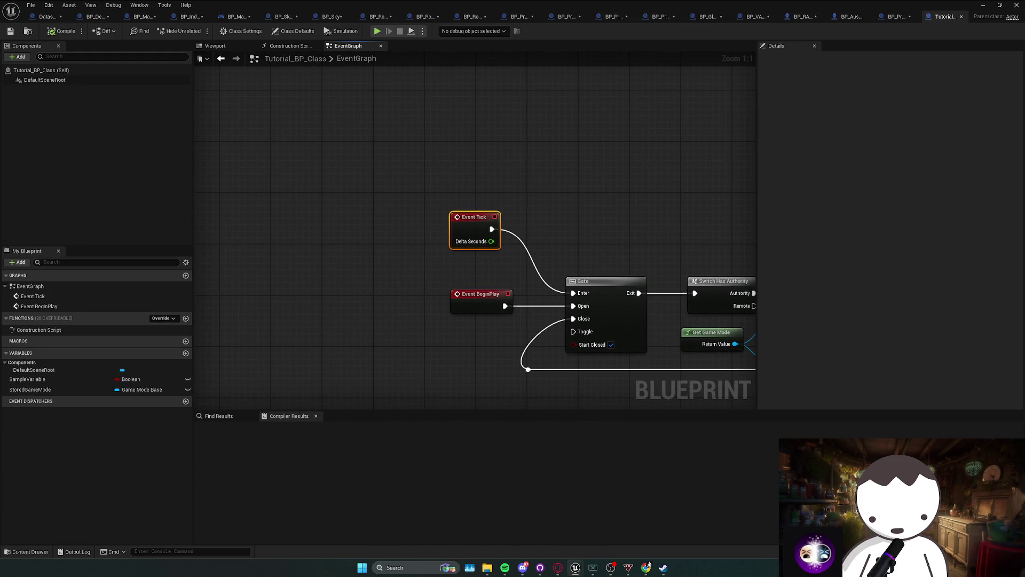
Delete Tutorial_BP_Class's Event Tick node and compile Tutorial_BP_Class.
{"action": "left_click", "coordinate": [225, 46]}
{"action": "left_click", "coordinate": [291, 46]}
{"action": "left_click", "coordinate": [347, 46]}
{"action": "left_click", "coordinate": [28, 32]}
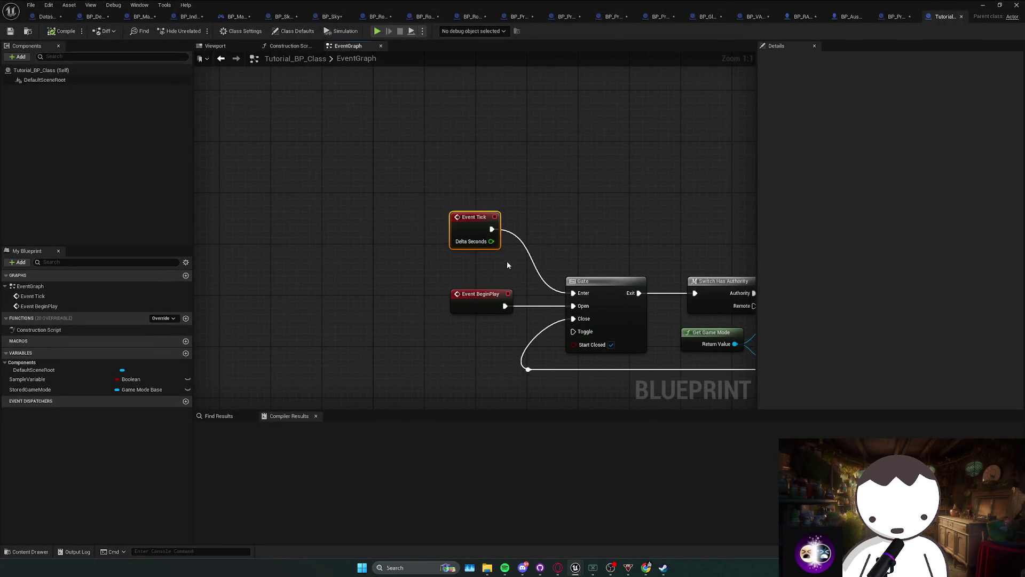
{"action": "key", "text": "Delete"}
{"action": "left_click", "coordinate": [63, 31]}
Re-maximize the blueprint editor and bring FS_UniformScalarField's graph into view.
{"action": "left_click_drag", "start_coordinate": [277, 5], "coordinate": [489, 82]}
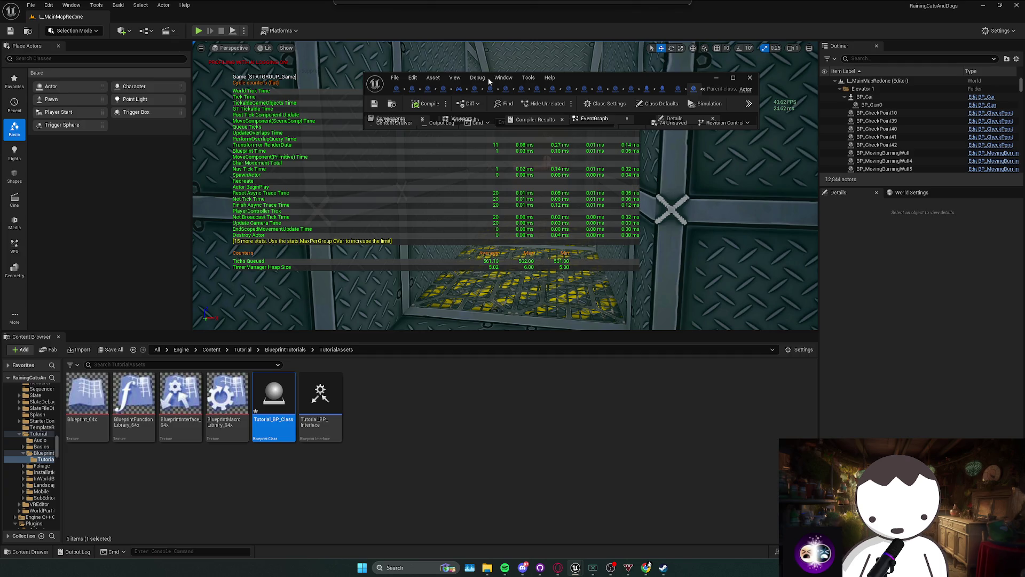
{"action": "left_click_drag", "start_coordinate": [489, 81], "coordinate": [478, 4]}
{"action": "scroll", "coordinate": [458, 165], "scroll_direction": "down", "scroll_amount": 2}
{"action": "mouse_move", "coordinate": [458, 165]}
{"action": "left_mouse_down"}
{"action": "mouse_move", "coordinate": [275, 156]}
{"action": "mouse_move", "coordinate": [414, 149]}
{"action": "left_mouse_up"}
{"action": "scroll", "coordinate": [276, 156], "scroll_direction": "up", "scroll_amount": 1}
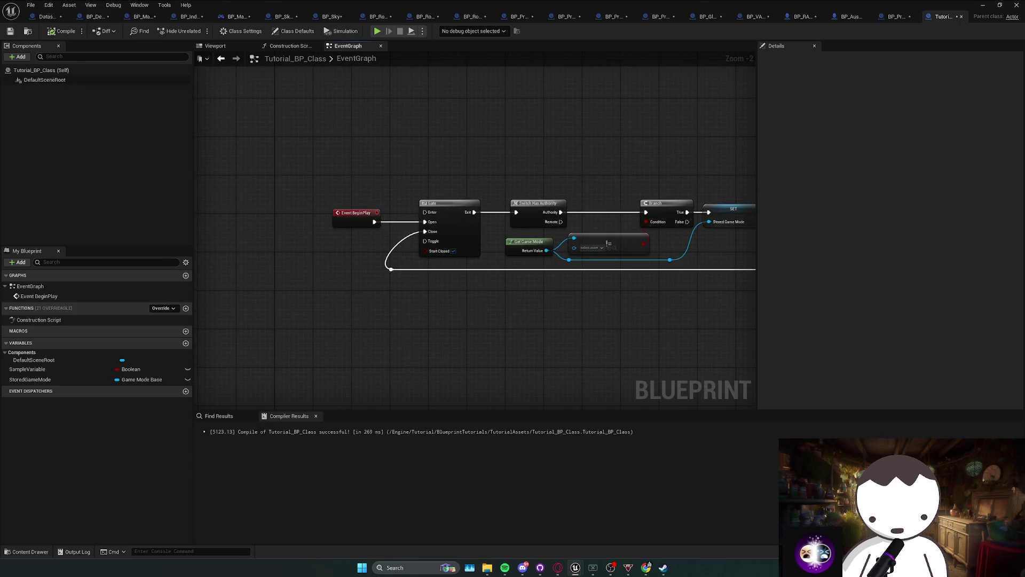
{"action": "scroll", "coordinate": [544, 206], "scroll_direction": "down", "scroll_amount": 2}
{"action": "mouse_move", "coordinate": [544, 206]}
{"action": "left_mouse_down"}
{"action": "mouse_move", "coordinate": [406, 227]}
{"action": "mouse_move", "coordinate": [383, 244]}
{"action": "left_mouse_up"}
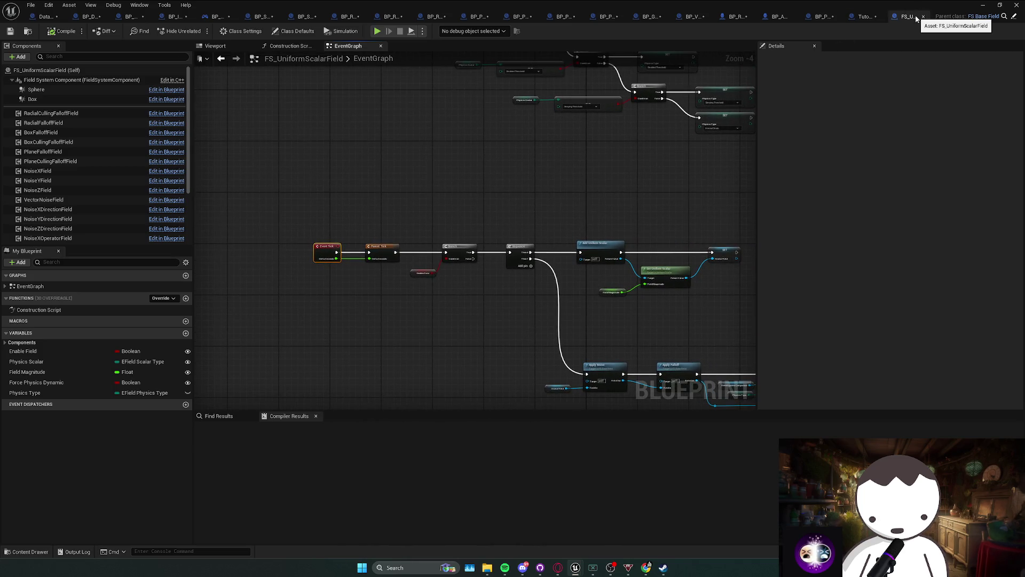
Preview FS_UniformScalarField's field sphere, delete its Event Tick node, and return to the level editor.
{"action": "left_click_drag", "start_coordinate": [406, 209], "coordinate": [425, 172]}
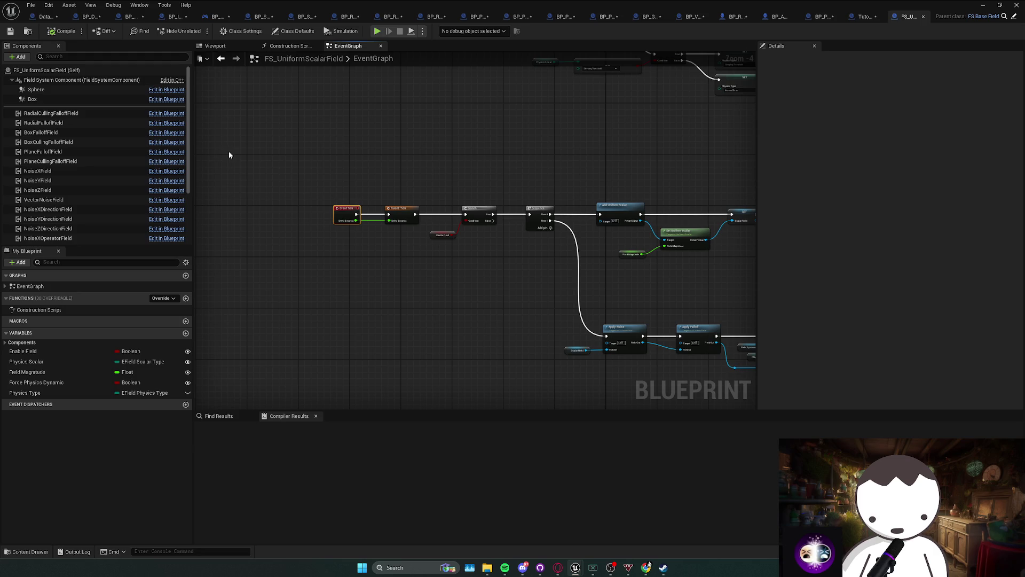
{"action": "left_click", "coordinate": [215, 46]}
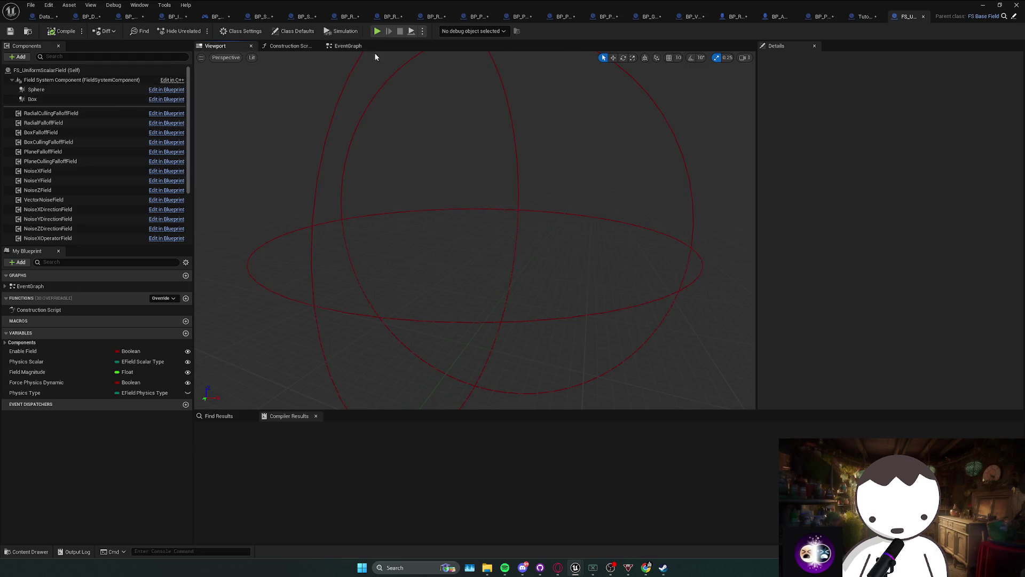
{"action": "left_click", "coordinate": [346, 47]}
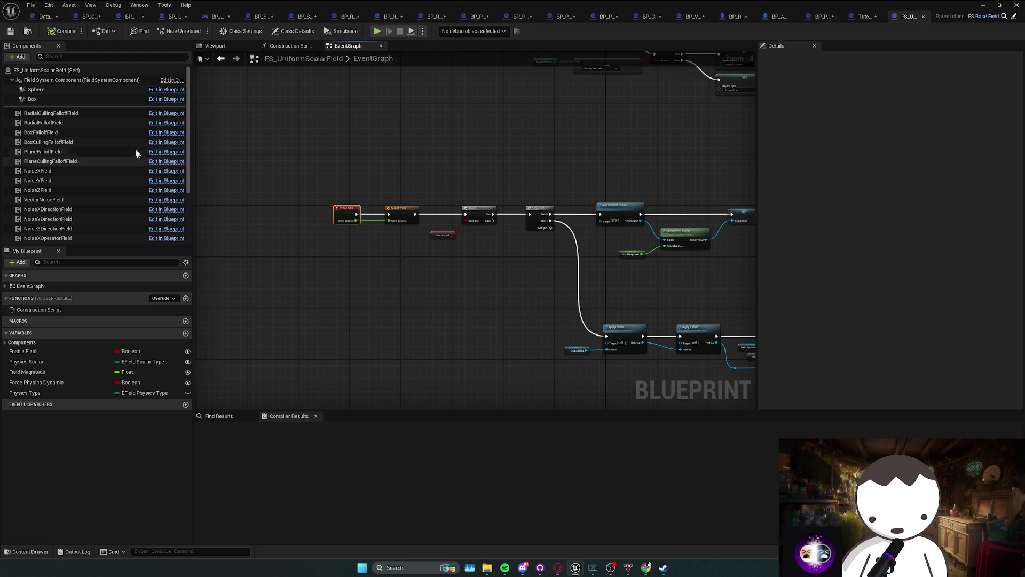
{"action": "mouse_move", "coordinate": [224, 8]}
{"action": "left_mouse_down"}
{"action": "mouse_move", "coordinate": [370, 37]}
{"action": "mouse_move", "coordinate": [370, 3]}
{"action": "left_mouse_up"}
{"action": "scroll", "coordinate": [293, 191], "scroll_direction": "down", "scroll_amount": 3}
{"action": "scroll", "coordinate": [317, 206], "scroll_direction": "up", "scroll_amount": 4}
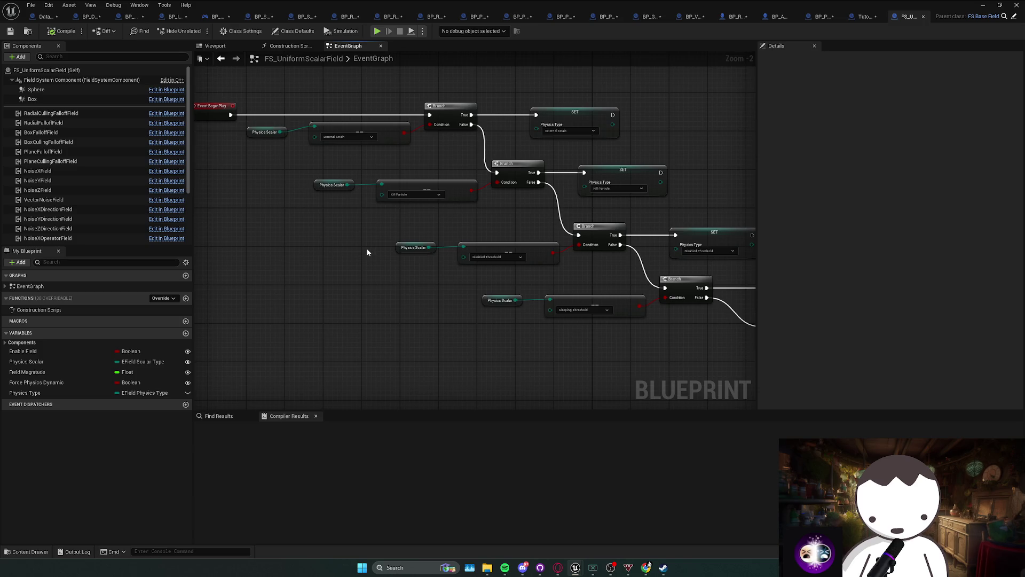
{"action": "mouse_move", "coordinate": [354, 247]}
{"action": "left_mouse_down"}
{"action": "mouse_move", "coordinate": [376, 167]}
{"action": "mouse_move", "coordinate": [403, 203]}
{"action": "mouse_move", "coordinate": [373, 199]}
{"action": "mouse_move", "coordinate": [297, 284]}
{"action": "left_mouse_up"}
{"action": "left_click", "coordinate": [297, 283]}
{"action": "key", "text": "Delete"}
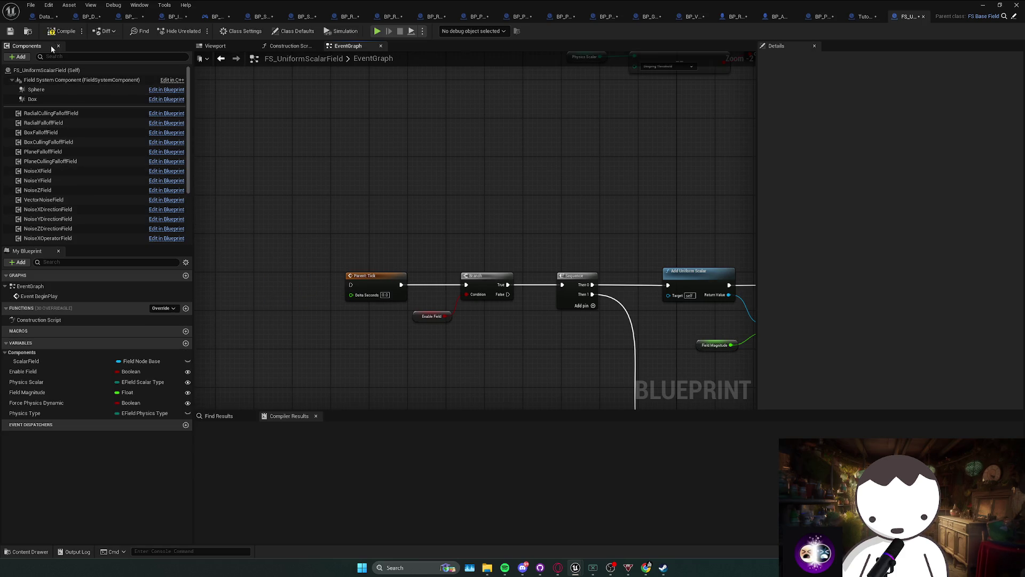
{"action": "key", "text": "ctrl+b"}
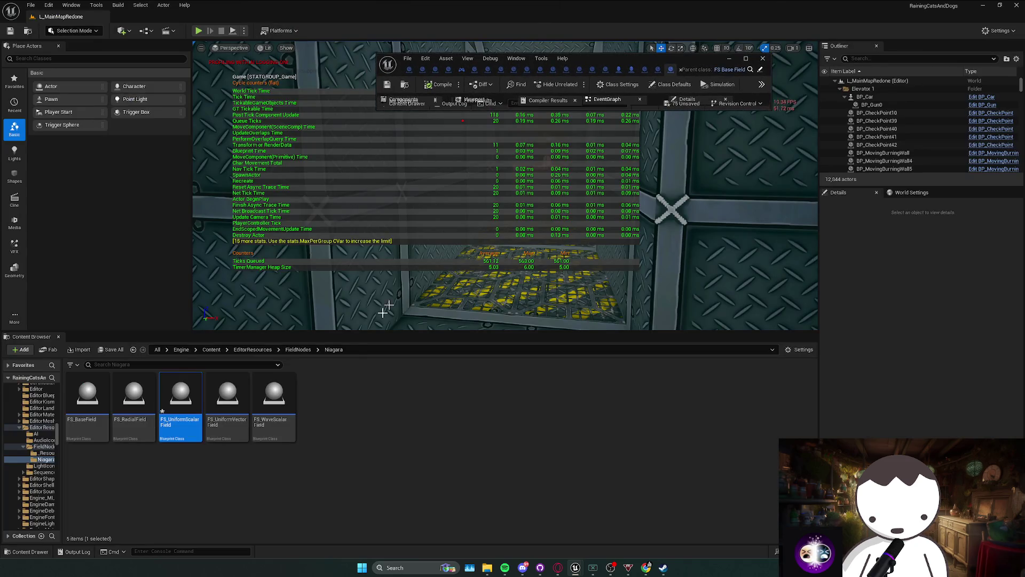
{"action": "left_click", "coordinate": [298, 349]}
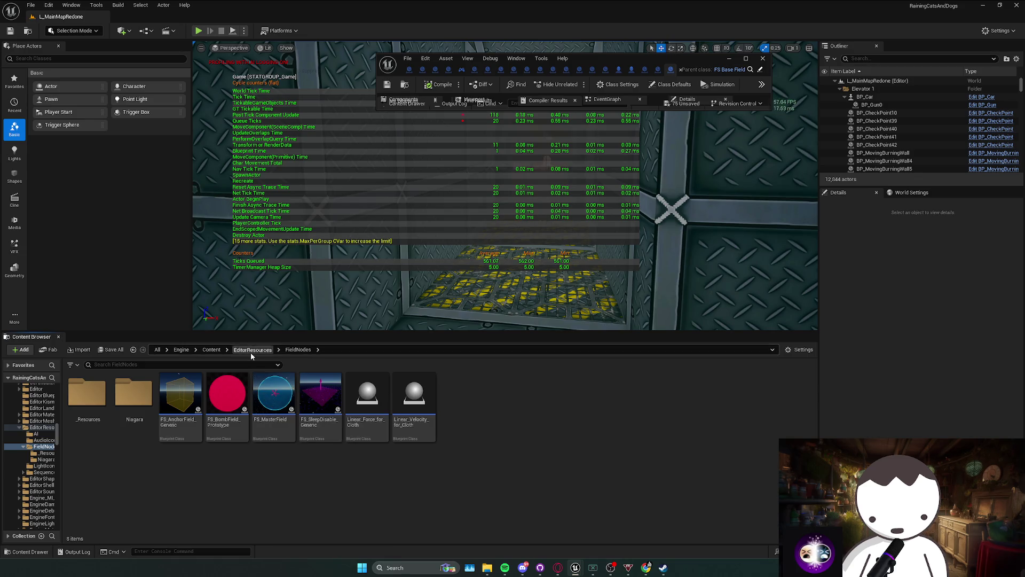
{"action": "left_click", "coordinate": [251, 350]}
{"action": "scroll", "coordinate": [264, 394], "scroll_direction": "down", "scroll_amount": 5}
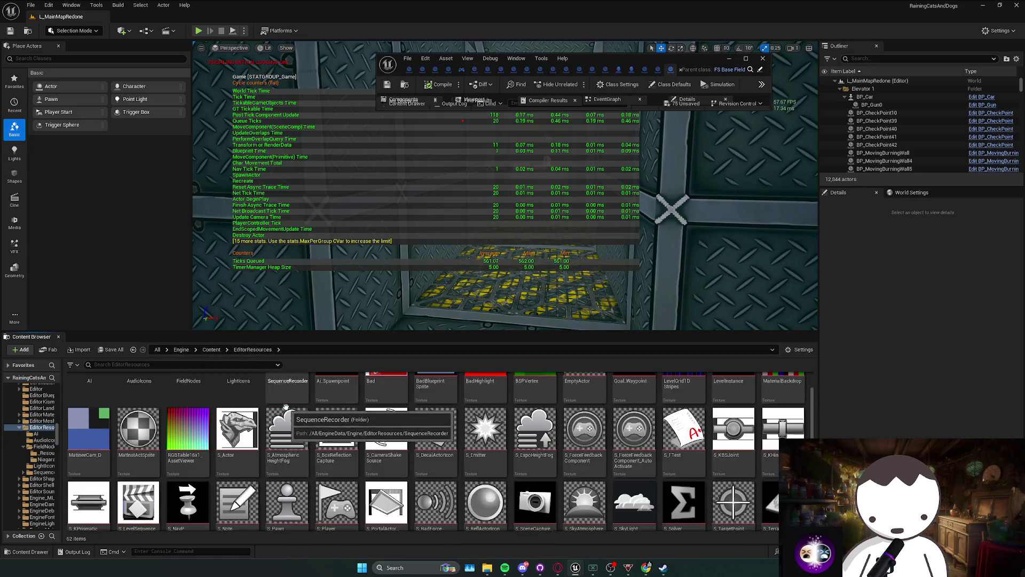
{"action": "scroll", "coordinate": [284, 408], "scroll_direction": "up", "scroll_amount": 2}
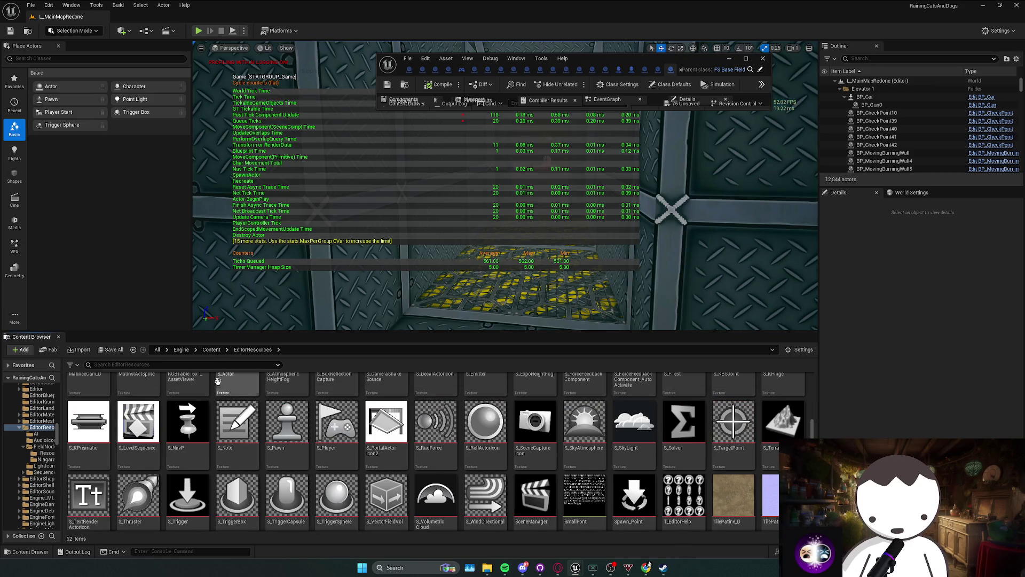
{"action": "key", "text": "alt+Left"}
{"action": "double_click", "coordinate": [135, 422]}
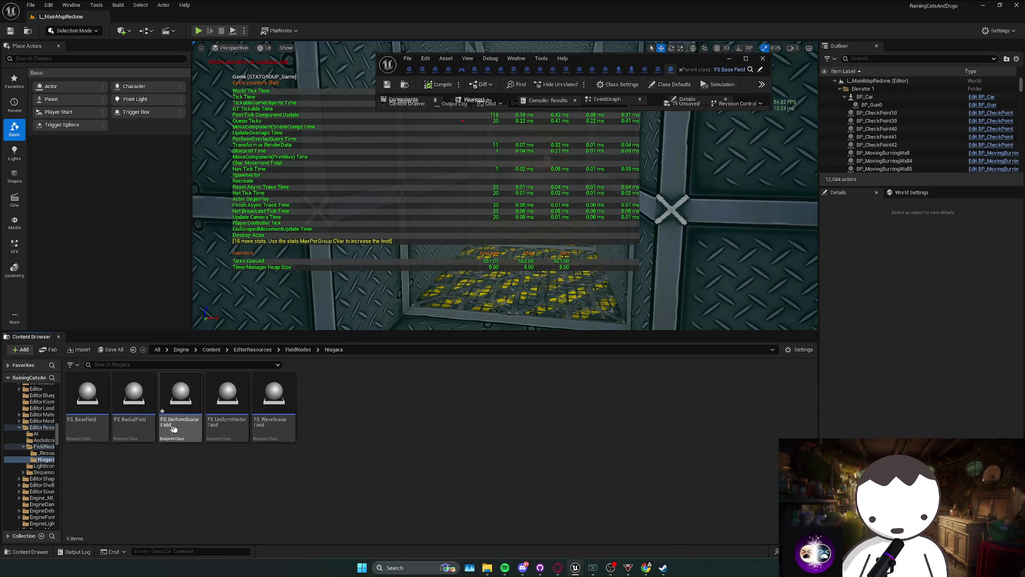
Open the blueprint asset and delete MyGameMode's disabled Event Tick node.
{"action": "double_click", "coordinate": [181, 398]}
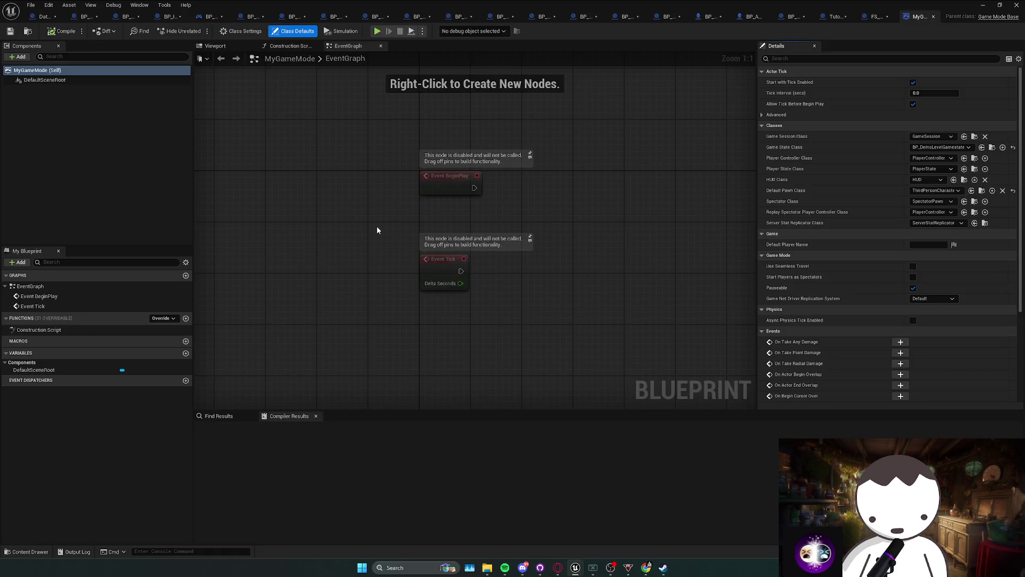
{"action": "left_click_drag", "start_coordinate": [396, 287], "coordinate": [470, 251]}
{"action": "key", "text": "Delete"}
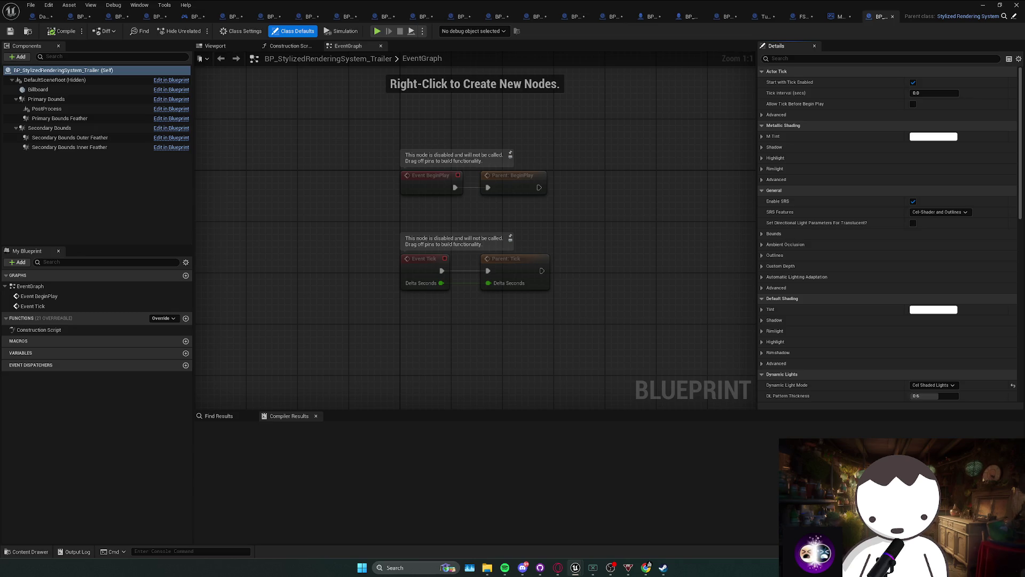
{"action": "left_click_drag", "start_coordinate": [568, 178], "coordinate": [549, 199]}
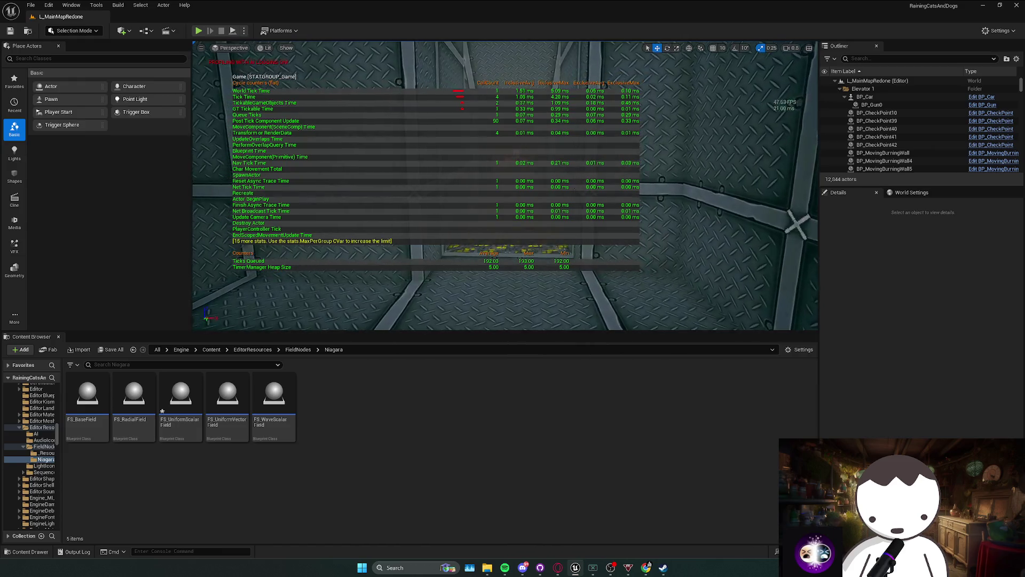
Save L_MainMapRedone and browse the Content Browser to the Content folder.
{"action": "key", "text": "ctrl+s"}
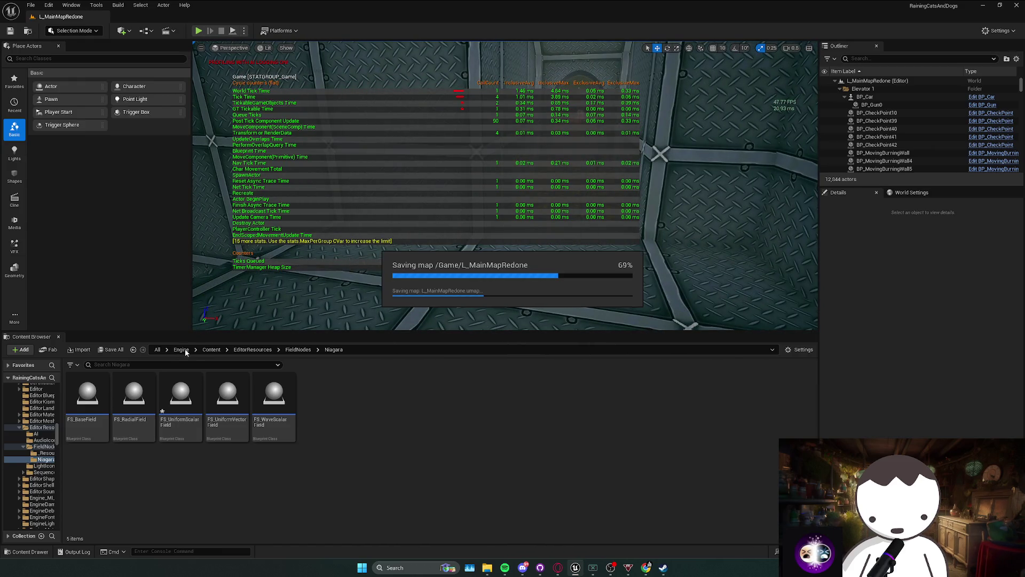
{"action": "left_click", "coordinate": [181, 349]}
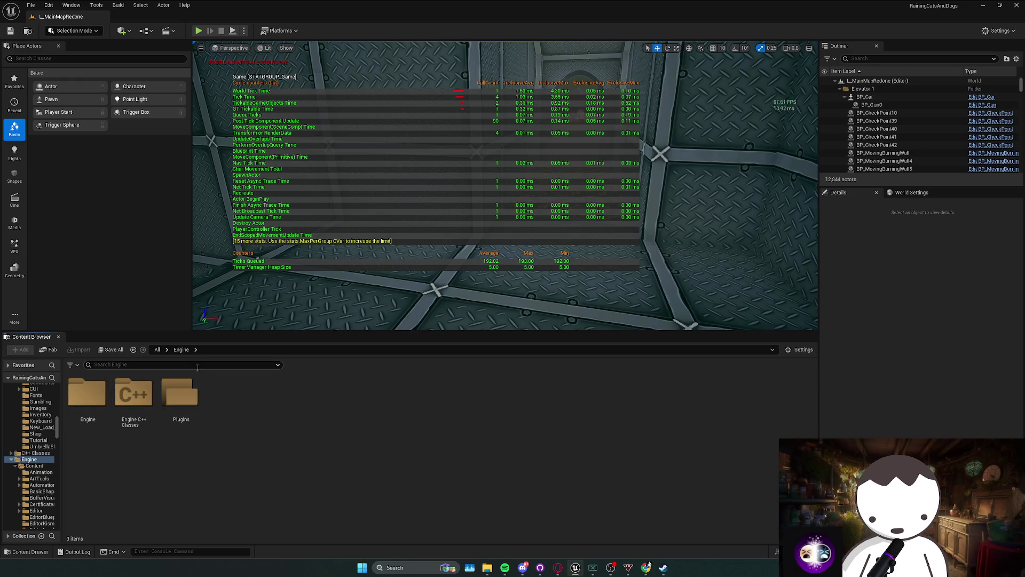
{"action": "scroll", "coordinate": [44, 417], "scroll_direction": "up", "scroll_amount": 10}
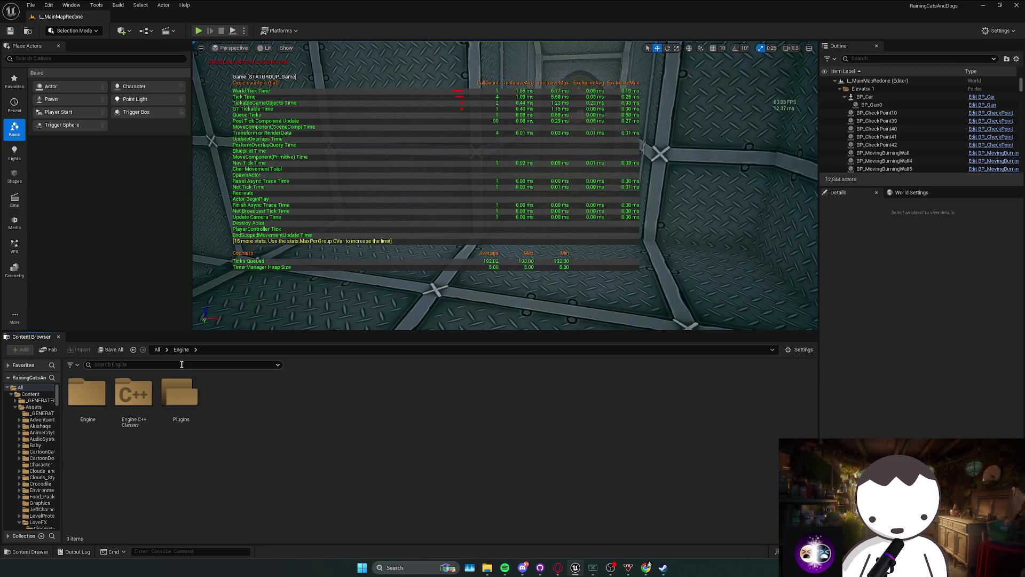
{"action": "left_click", "coordinate": [157, 350]}
{"action": "left_click", "coordinate": [135, 422]}
{"action": "double_click", "coordinate": [135, 422]}
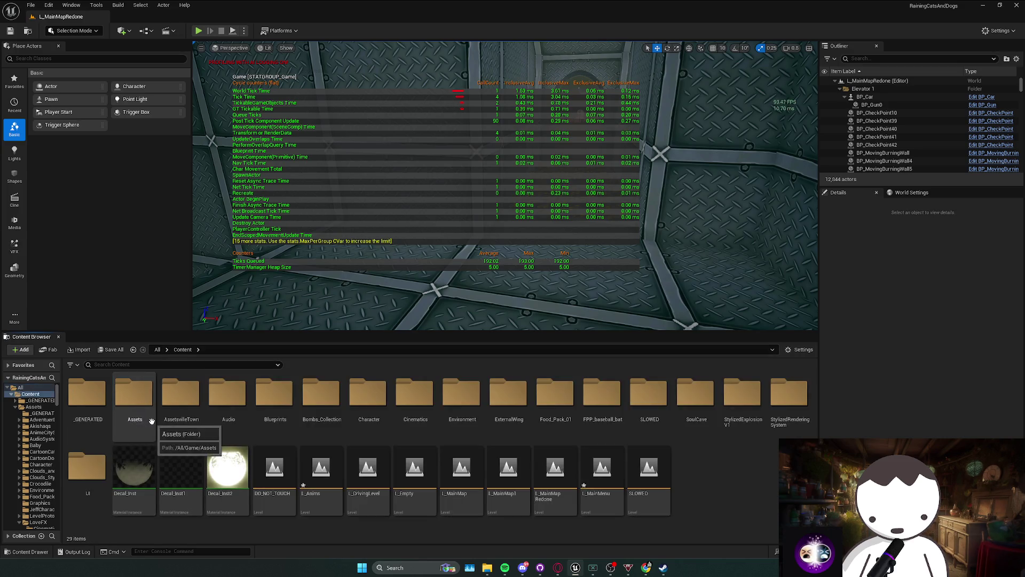
Run 'stat game' in the console to hide the game stats overlay.
{"action": "left_click_drag", "start_coordinate": [413, 215], "coordinate": [414, 215]}
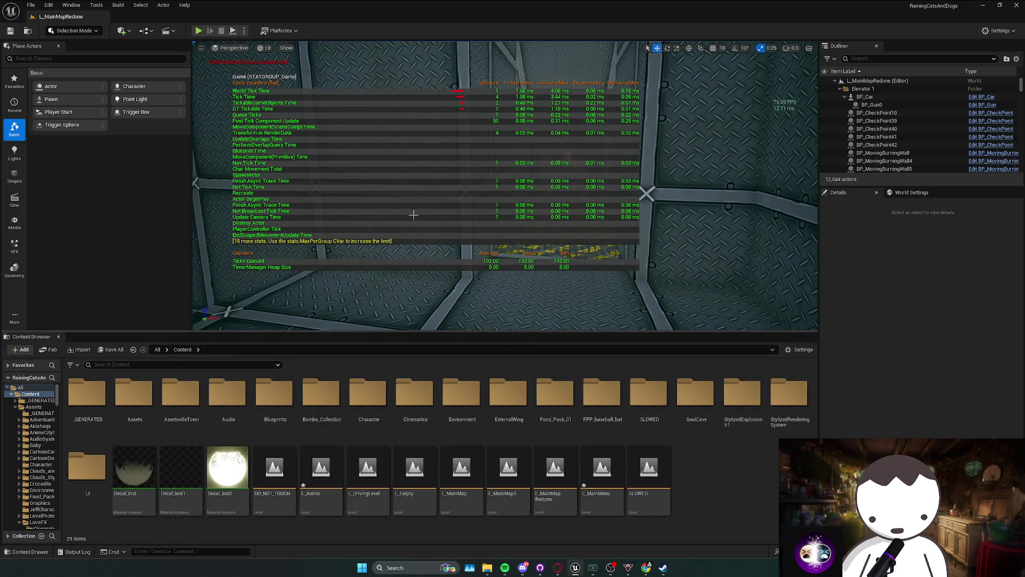
{"action": "key", "text": "grave"}
{"action": "type", "text": "stat game"}
{"action": "key", "text": "Return"}
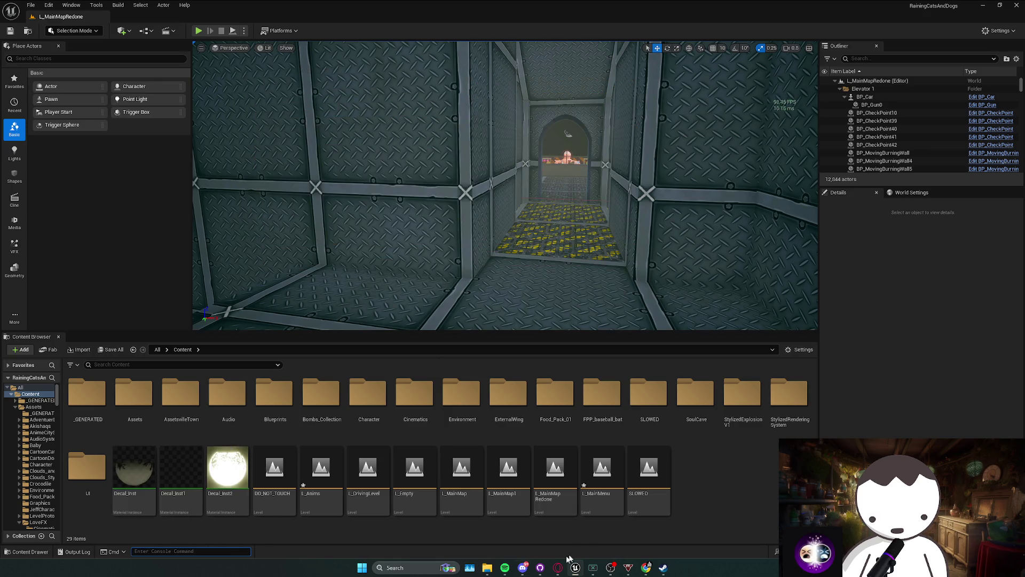
Load the L_Anims level and open a lava pillar's BP_PingPongLava blueprint for editing.
{"action": "double_click", "coordinate": [321, 470]}
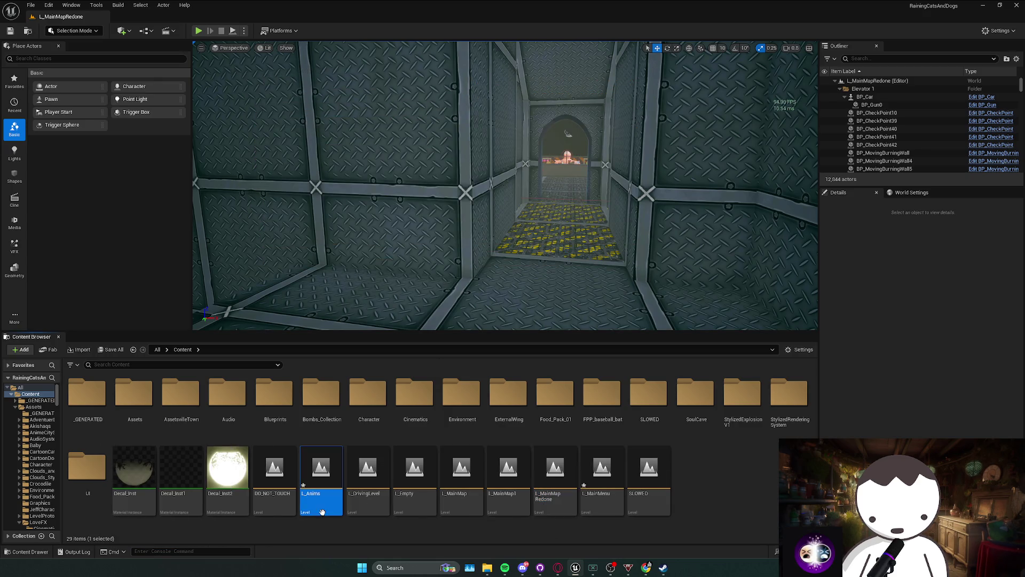
{"action": "left_click", "coordinate": [525, 371]}
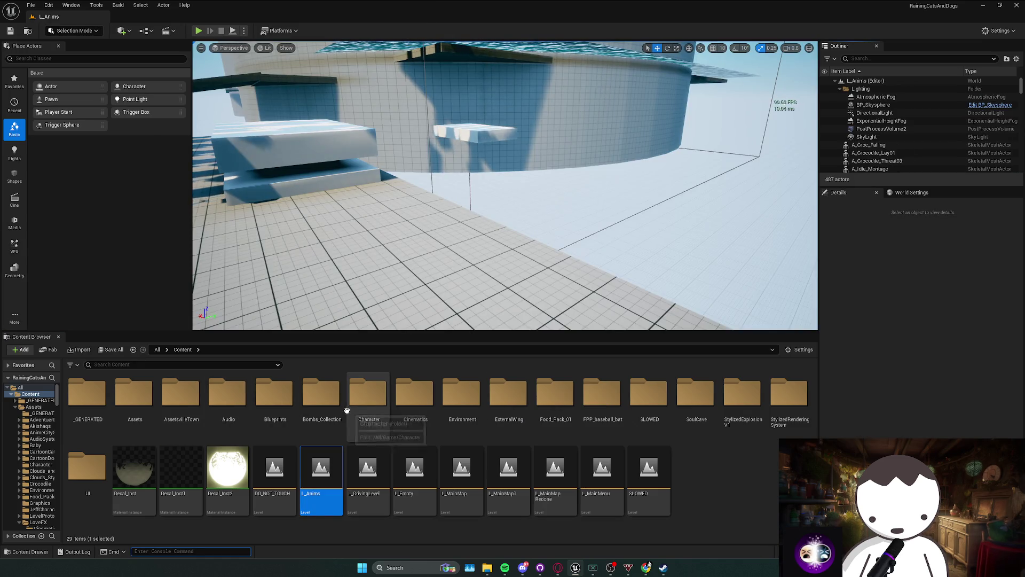
{"action": "left_click_drag", "start_coordinate": [374, 299], "coordinate": [483, 255]}
{"action": "left_click", "coordinate": [538, 229]}
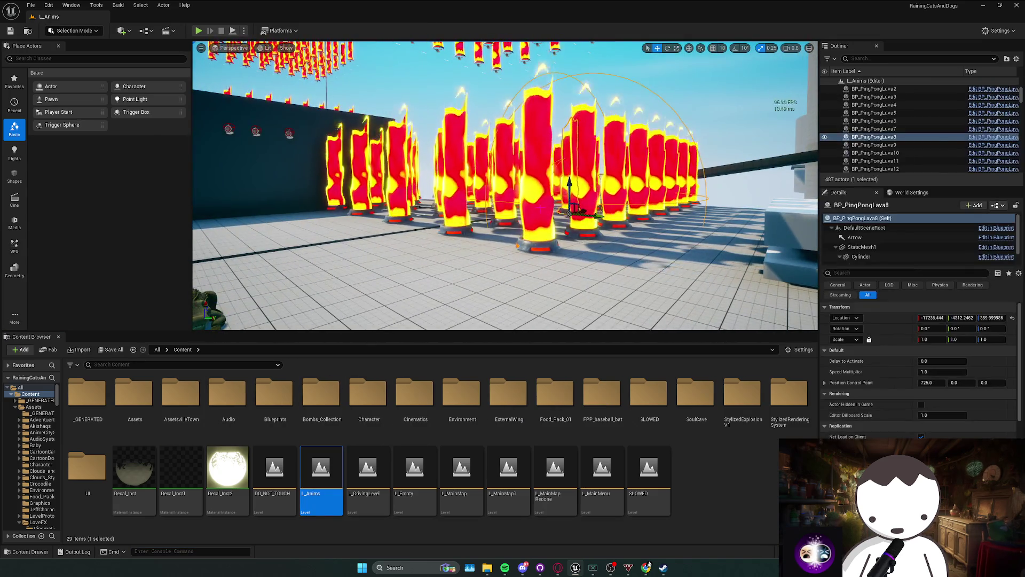
{"action": "right_click", "coordinate": [538, 229]}
{"action": "left_click", "coordinate": [563, 245]}
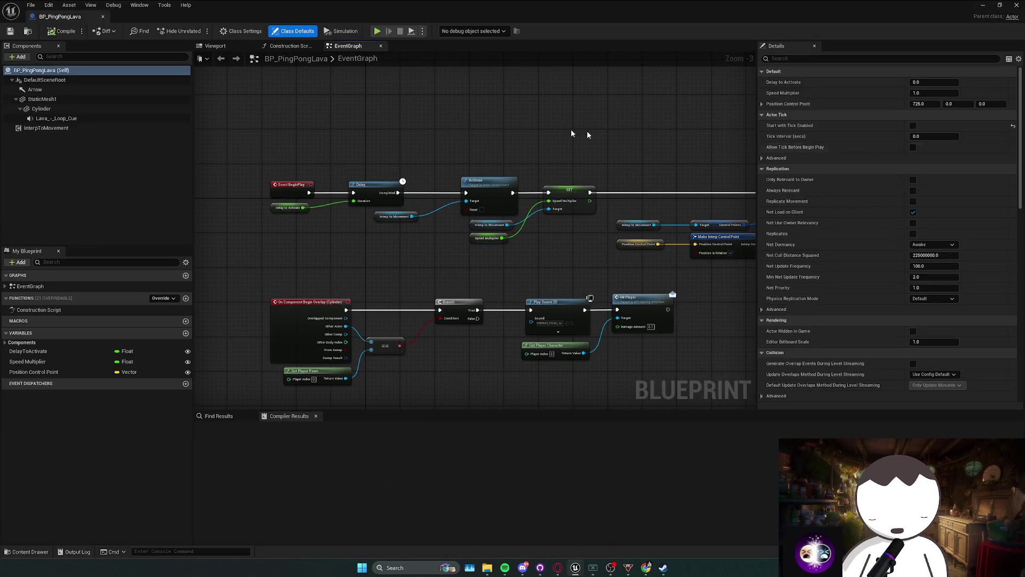
Select InterpToMovement, filter its properties by 'rend', and compile BP_PingPongLava.
{"action": "left_click", "coordinate": [46, 128]}
{"action": "left_click", "coordinate": [882, 59]}
{"action": "type", "text": "rend"}
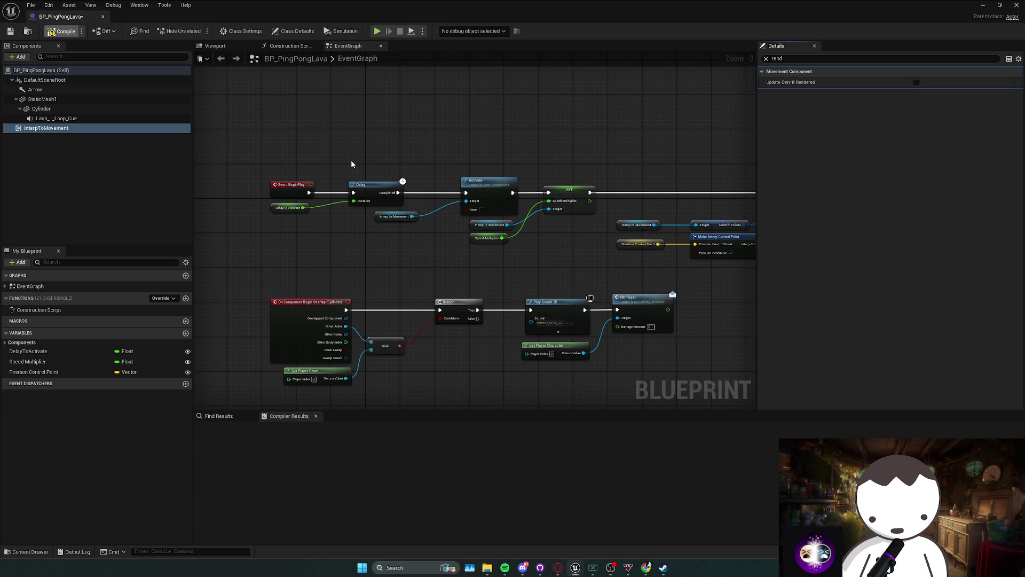
{"action": "key", "text": "F7"}
Add an ActivateMovement custom event above the BeginPlay chain, then return to the level editor.
{"action": "right_click", "coordinate": [321, 169]}
{"action": "type", "text": "cust"}
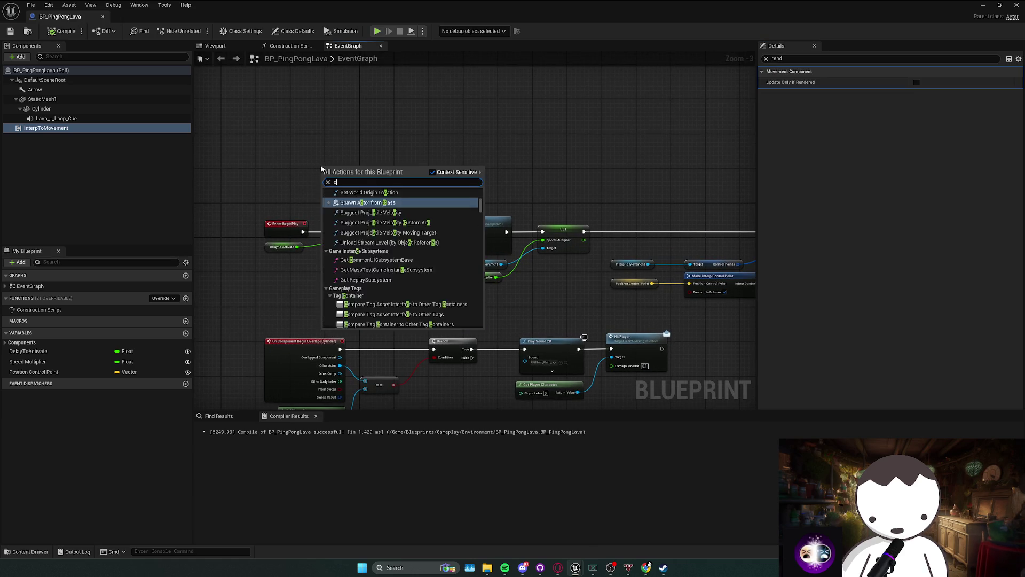
{"action": "key", "text": "Escape"}
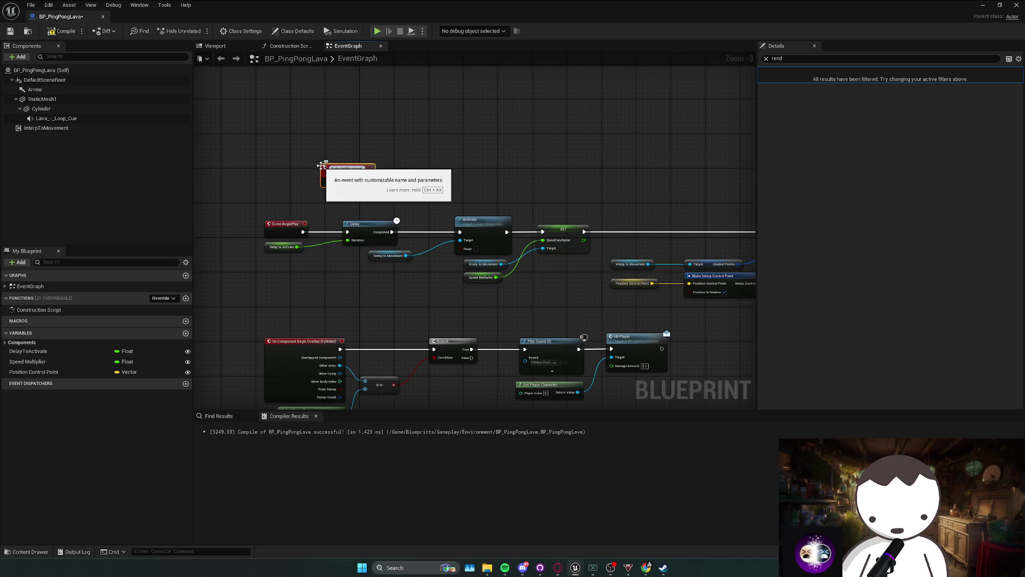
{"action": "left_click_drag", "start_coordinate": [361, 183], "coordinate": [313, 144]}
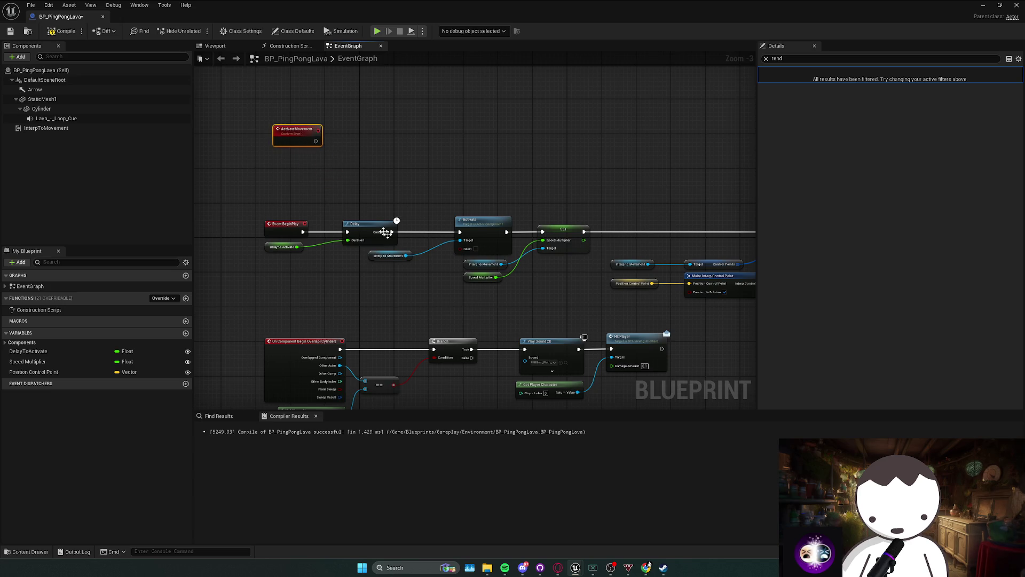
{"action": "left_click", "coordinate": [1016, 5]}
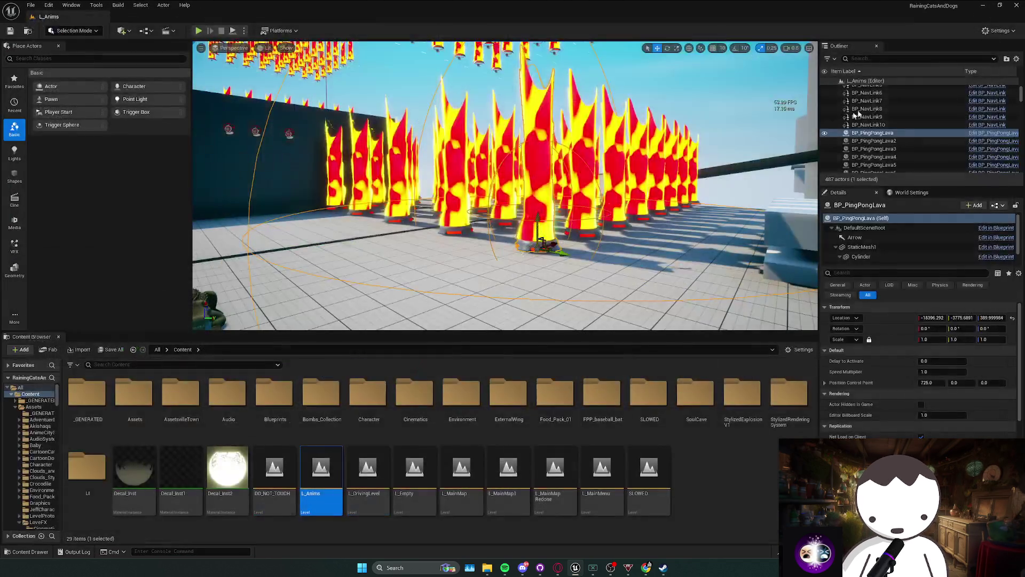
Close Unreal Editor with saving, and filter GitHub Desktop's changed files to .umap.
{"action": "left_click", "coordinate": [1016, 5]}
{"action": "left_click", "coordinate": [534, 371]}
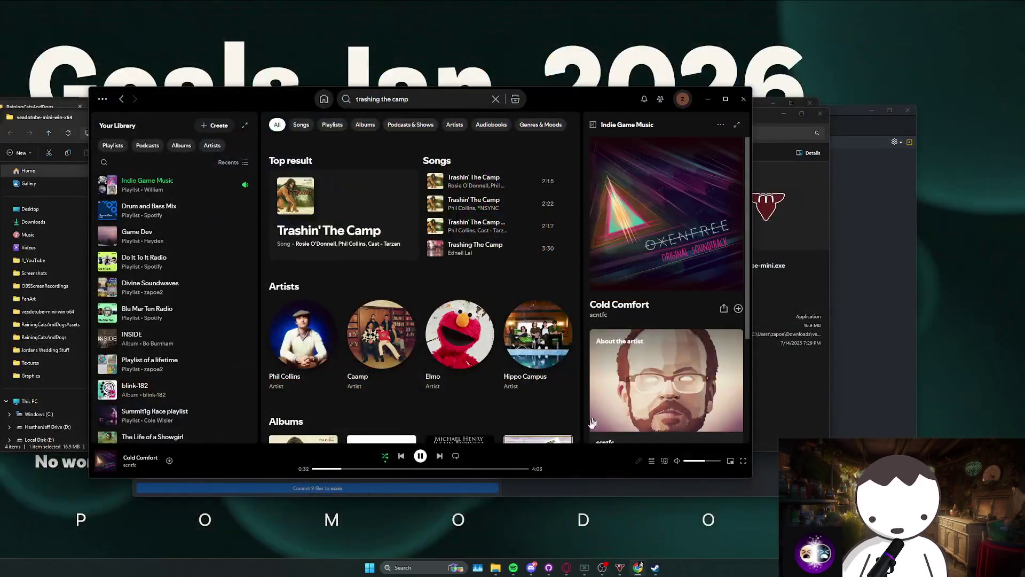
{"action": "left_click", "coordinate": [521, 489]}
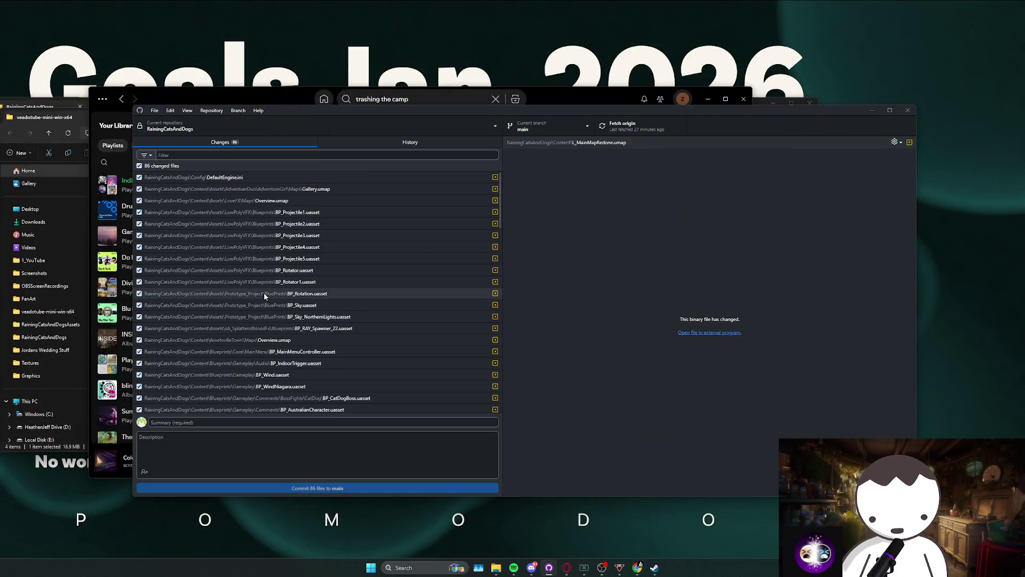
{"action": "scroll", "coordinate": [276, 304], "scroll_direction": "up", "scroll_amount": 10}
{"action": "type", "text": ".umap"}
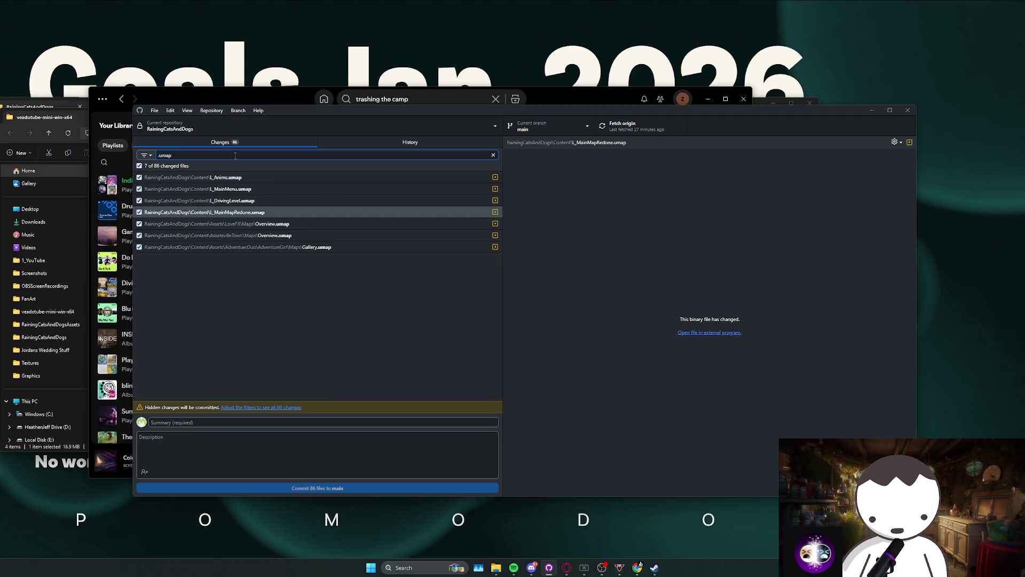
Review the changed maps: L_DrivingLevel, L_MainMenu, L_Anims, both Overview.umap files and Gallery.umap.
{"action": "left_click", "coordinate": [240, 201]}
{"action": "left_click", "coordinate": [242, 186]}
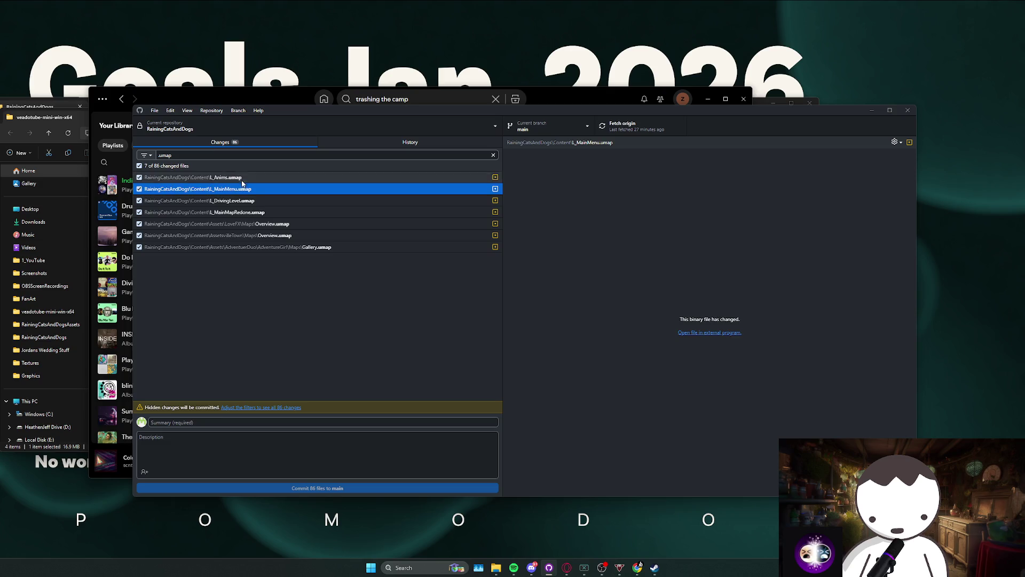
{"action": "left_click", "coordinate": [241, 178]}
{"action": "left_click", "coordinate": [244, 189]}
{"action": "left_click", "coordinate": [245, 201]}
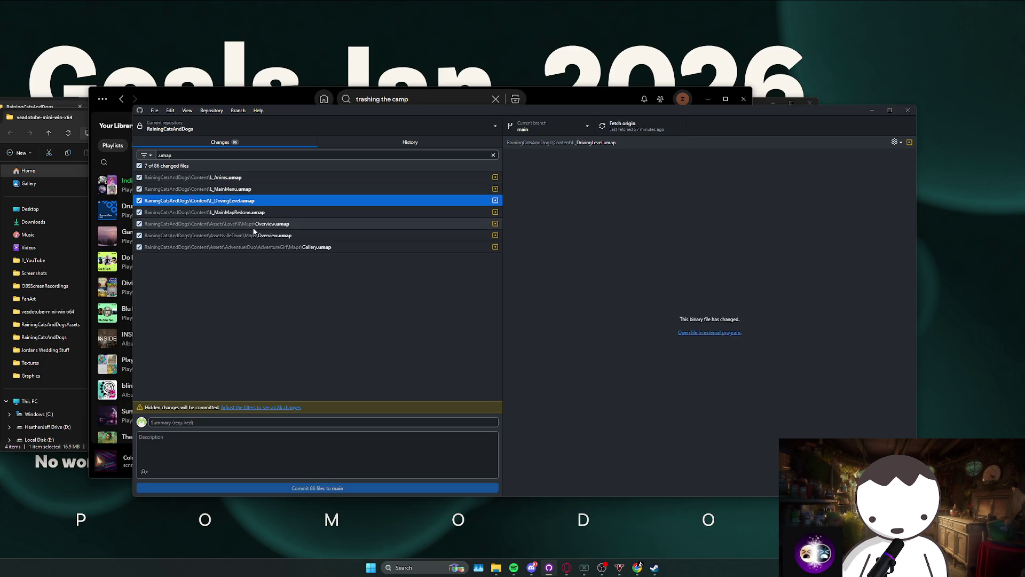
{"action": "left_click", "coordinate": [251, 223]}
{"action": "left_click", "coordinate": [255, 234]}
{"action": "left_click", "coordinate": [260, 246]}
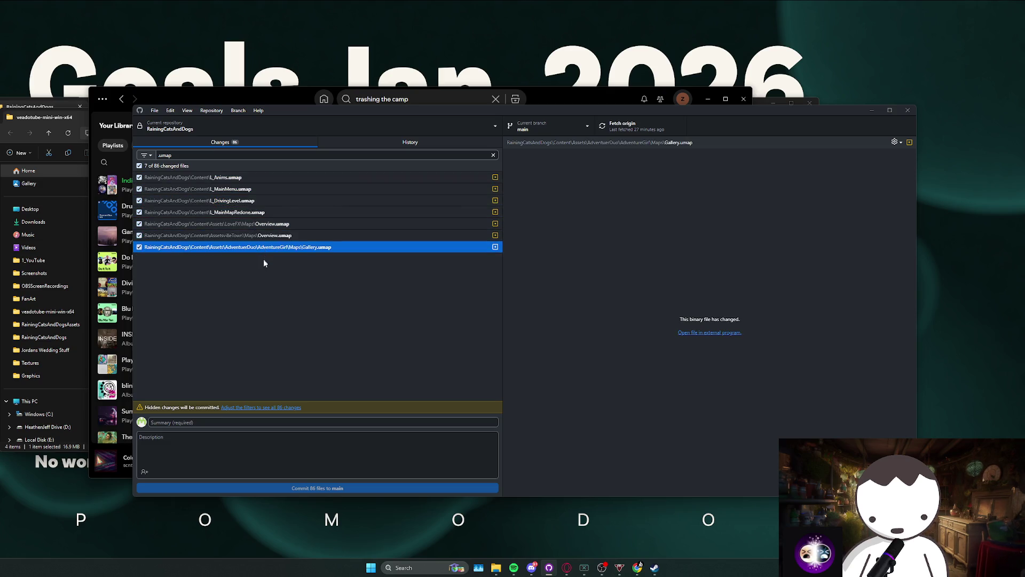
Commit all 86 changed files to main with the summary 'optimizing'.
{"action": "left_click", "coordinate": [193, 423]}
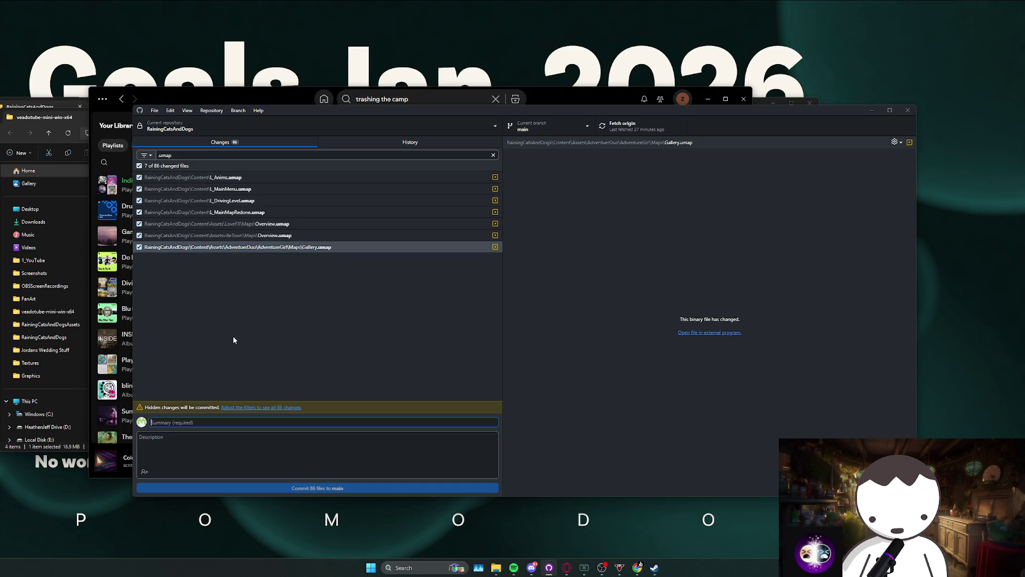
{"action": "type", "text": "optimizing"}
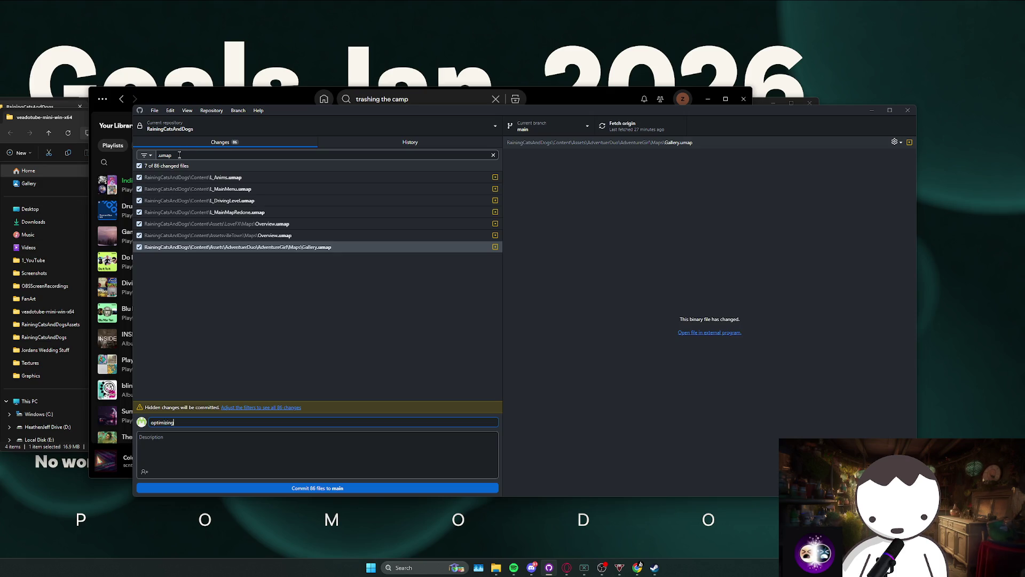
{"action": "left_click", "coordinate": [261, 408]}
{"action": "left_click", "coordinate": [251, 488]}
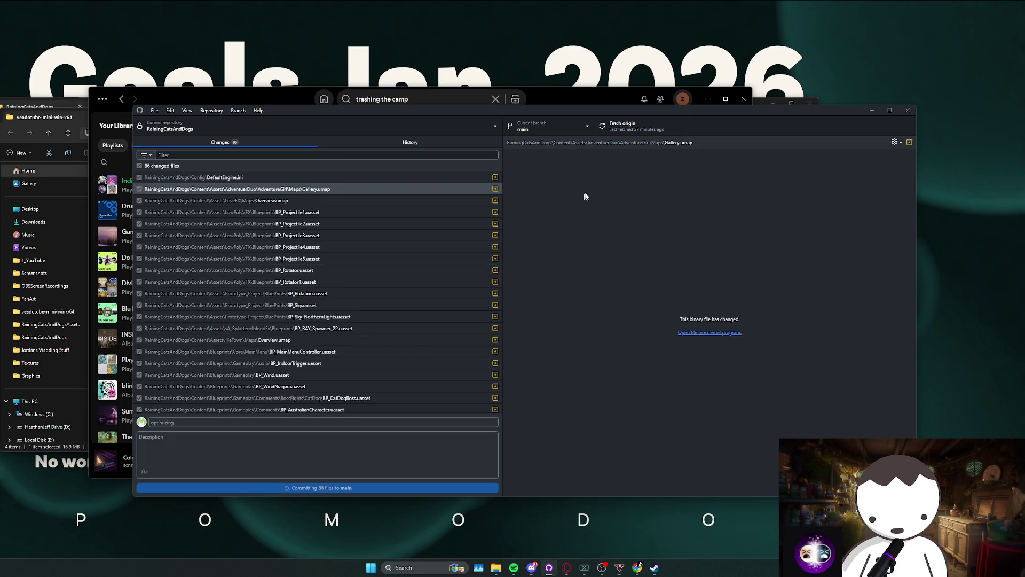
Show the repository in File Explorer and open the RainingCatsAndDogs project folder.
{"action": "left_click", "coordinate": [211, 111]}
{"action": "left_click", "coordinate": [243, 205]}
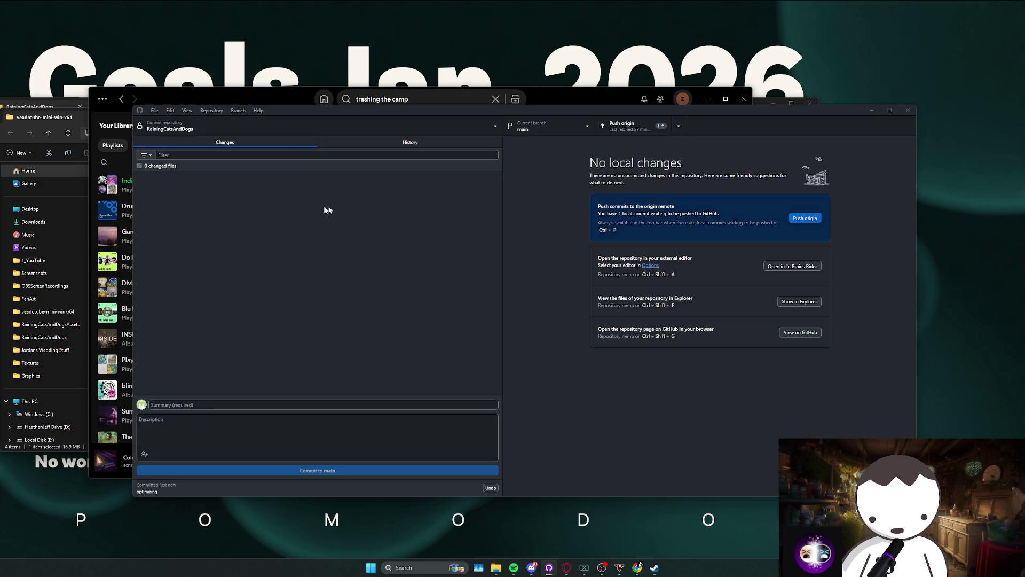
{"action": "double_click", "coordinate": [254, 212]}
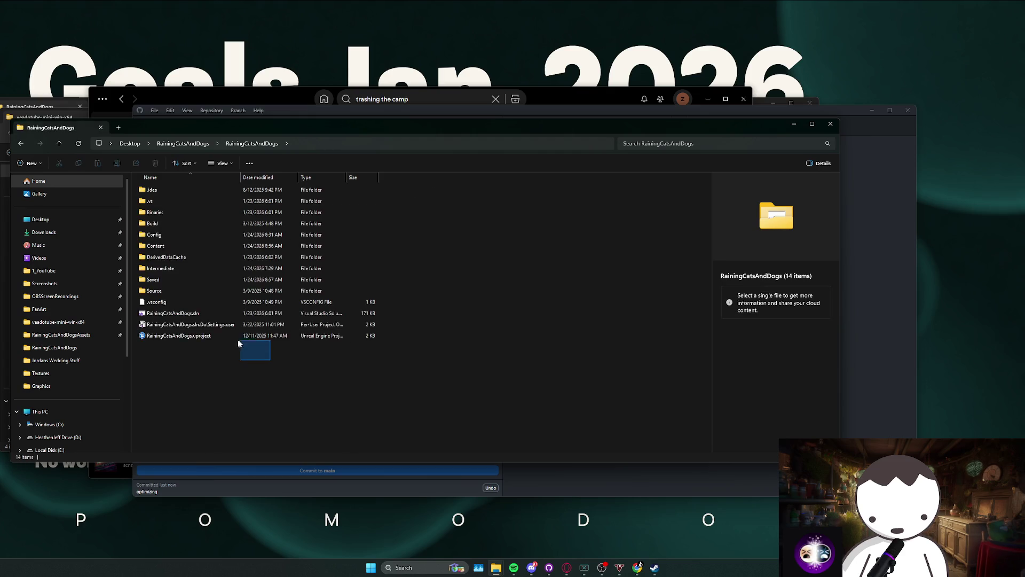
Launch RainingCatsAndDogs.uproject from File Explorer and open the L_Anims level.
{"action": "double_click", "coordinate": [226, 336]}
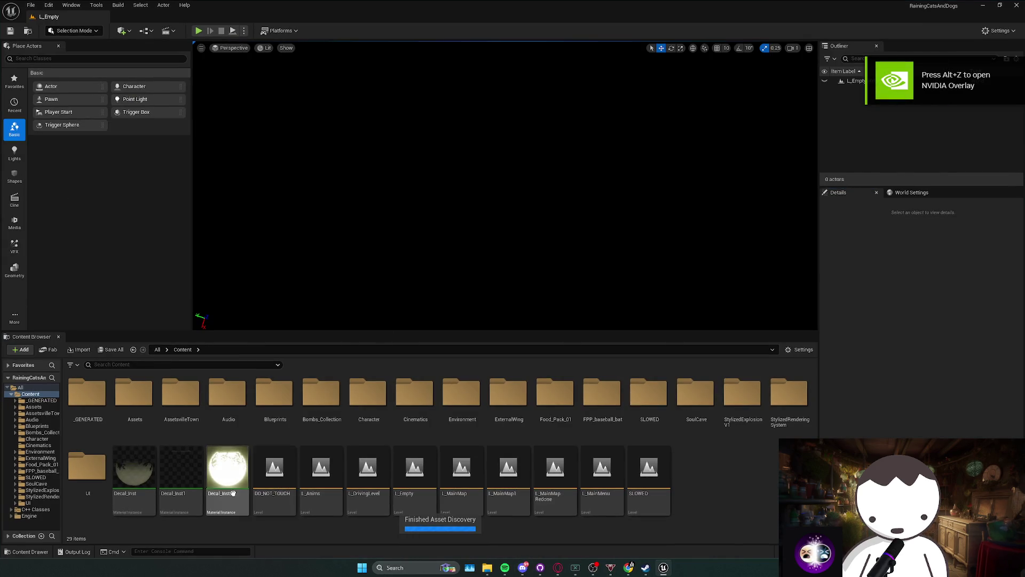
{"action": "double_click", "coordinate": [329, 505]}
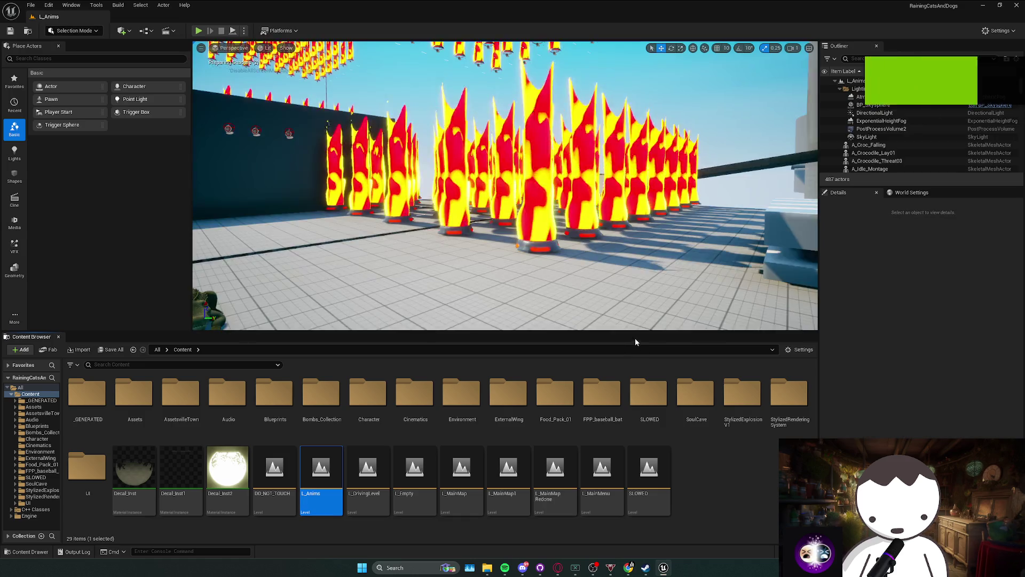
Open BP_PingPongLava from a lava actor and wire ActivateMovement into the moved Activate node.
{"action": "right_click", "coordinate": [527, 249]}
{"action": "left_click", "coordinate": [548, 278]}
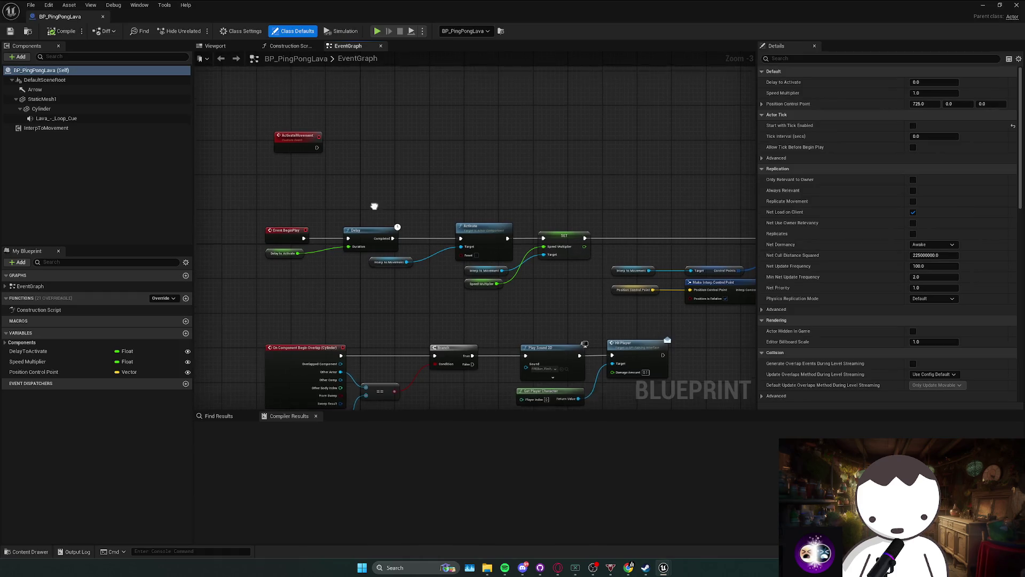
{"action": "left_click_drag", "start_coordinate": [384, 279], "coordinate": [420, 272]}
{"action": "left_click", "coordinate": [488, 243]}
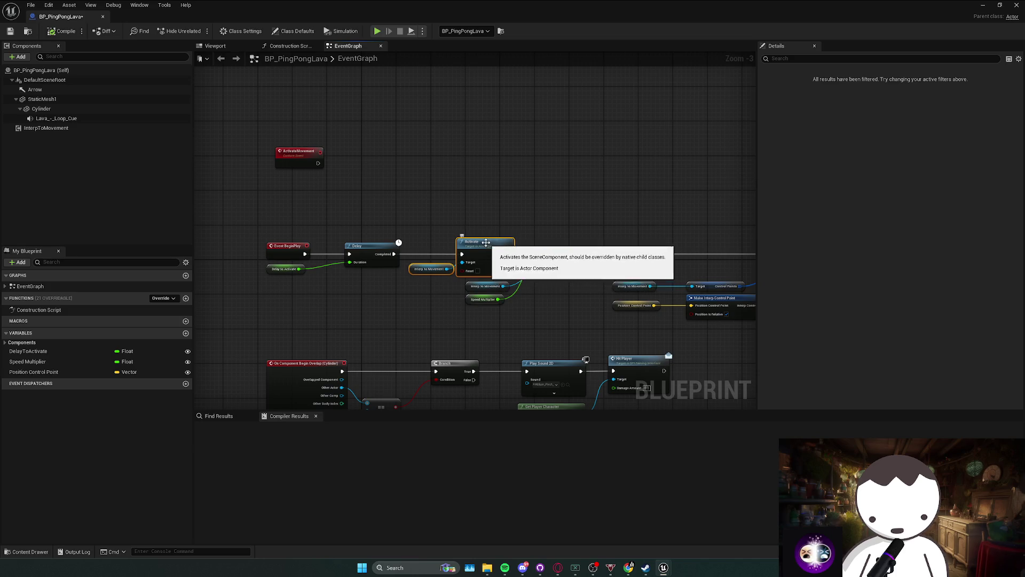
{"action": "mouse_move", "coordinate": [491, 239]}
{"action": "left_mouse_down"}
{"action": "mouse_move", "coordinate": [481, 233]}
{"action": "mouse_move", "coordinate": [540, 217]}
{"action": "mouse_move", "coordinate": [413, 148]}
{"action": "mouse_move", "coordinate": [318, 164]}
{"action": "left_mouse_up"}
{"action": "left_click_drag", "start_coordinate": [394, 254], "coordinate": [545, 254]}
{"action": "left_click", "coordinate": [398, 252]}
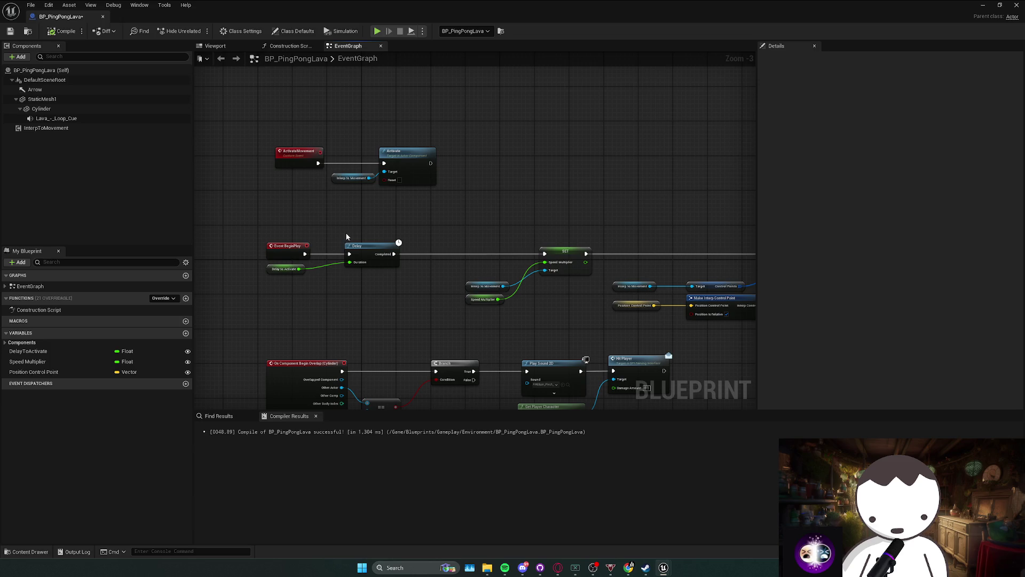
Break Delay→SET and insert Delay between ActivateMovement and Activate.
{"action": "left_click", "coordinate": [415, 253], "text": "alt"}
{"action": "left_click", "coordinate": [389, 270]}
{"action": "left_click", "coordinate": [286, 268], "text": "shift"}
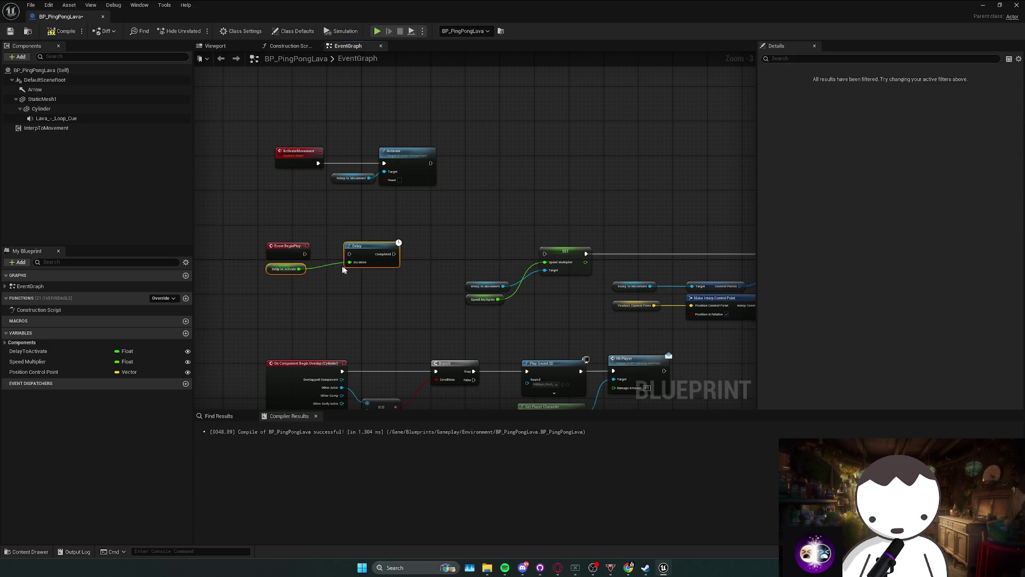
{"action": "left_click_drag", "start_coordinate": [381, 255], "coordinate": [373, 207]}
{"action": "mouse_move", "coordinate": [351, 150]}
{"action": "left_mouse_down"}
{"action": "mouse_move", "coordinate": [382, 172]}
{"action": "mouse_move", "coordinate": [506, 151]}
{"action": "left_mouse_up"}
{"action": "mouse_move", "coordinate": [359, 201]}
{"action": "left_mouse_down"}
{"action": "mouse_move", "coordinate": [376, 157]}
{"action": "mouse_move", "coordinate": [493, 164]}
{"action": "left_mouse_up"}
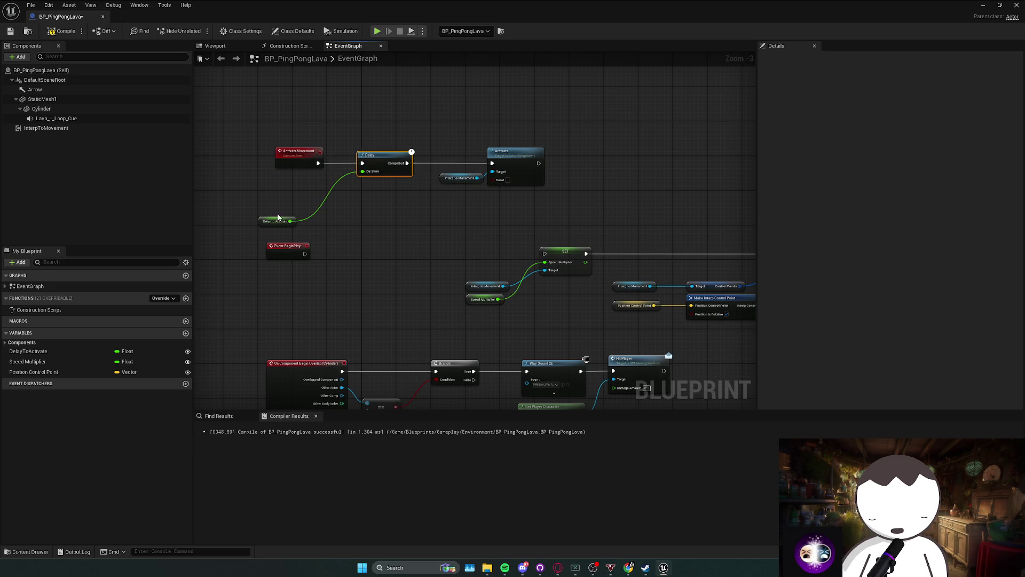
{"action": "left_click_drag", "start_coordinate": [266, 224], "coordinate": [289, 191]}
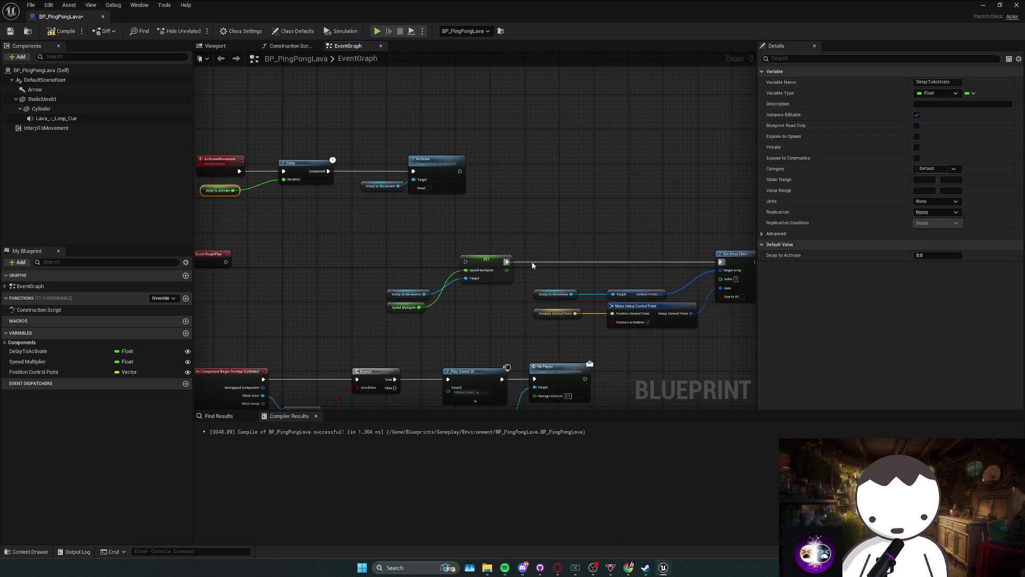
Attach the SET node and its getters after Activate.
{"action": "left_click_drag", "start_coordinate": [463, 287], "coordinate": [386, 319]}
{"action": "mouse_move", "coordinate": [466, 269]}
{"action": "left_mouse_down"}
{"action": "mouse_move", "coordinate": [495, 247]}
{"action": "mouse_move", "coordinate": [504, 164]}
{"action": "mouse_move", "coordinate": [459, 171]}
{"action": "left_mouse_up"}
{"action": "mouse_move", "coordinate": [377, 286]}
{"action": "left_mouse_down"}
{"action": "mouse_move", "coordinate": [436, 316]}
{"action": "mouse_move", "coordinate": [437, 207]}
{"action": "left_mouse_up"}
{"action": "left_click", "coordinate": [242, 250]}
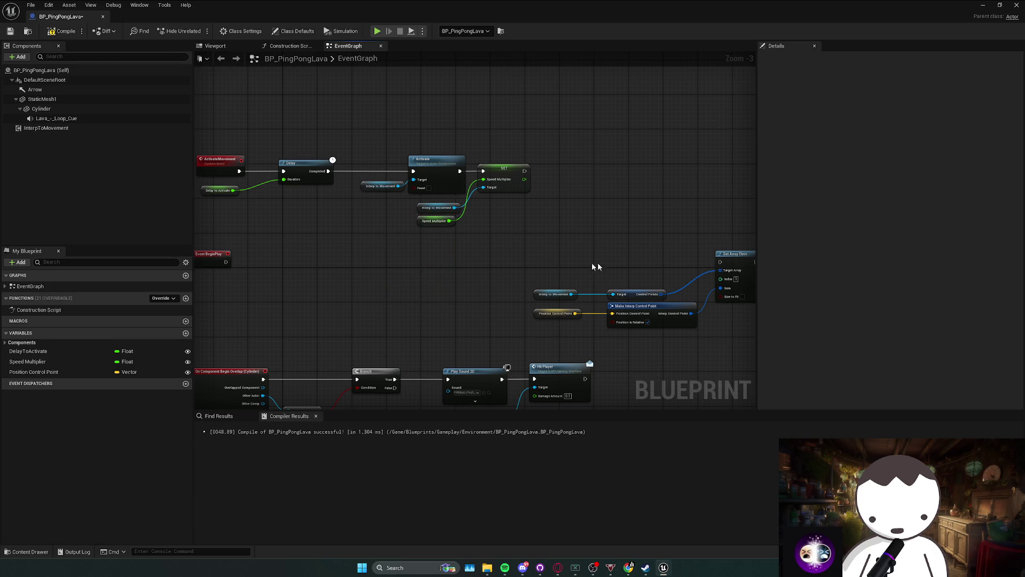
Move the Set Array Elem control-point nodes up beside SET.
{"action": "right_click", "coordinate": [394, 274]}
{"action": "left_click_drag", "start_coordinate": [437, 236], "coordinate": [538, 312]}
{"action": "left_click", "coordinate": [400, 286], "text": "ctrl"}
{"action": "left_click", "coordinate": [401, 305], "text": "ctrl"}
{"action": "left_click", "coordinate": [582, 246], "text": "ctrl"}
{"action": "mouse_move", "coordinate": [579, 254]}
{"action": "left_mouse_down"}
{"action": "mouse_move", "coordinate": [540, 200]}
{"action": "mouse_move", "coordinate": [540, 163]}
{"action": "mouse_move", "coordinate": [372, 163]}
{"action": "left_mouse_up"}
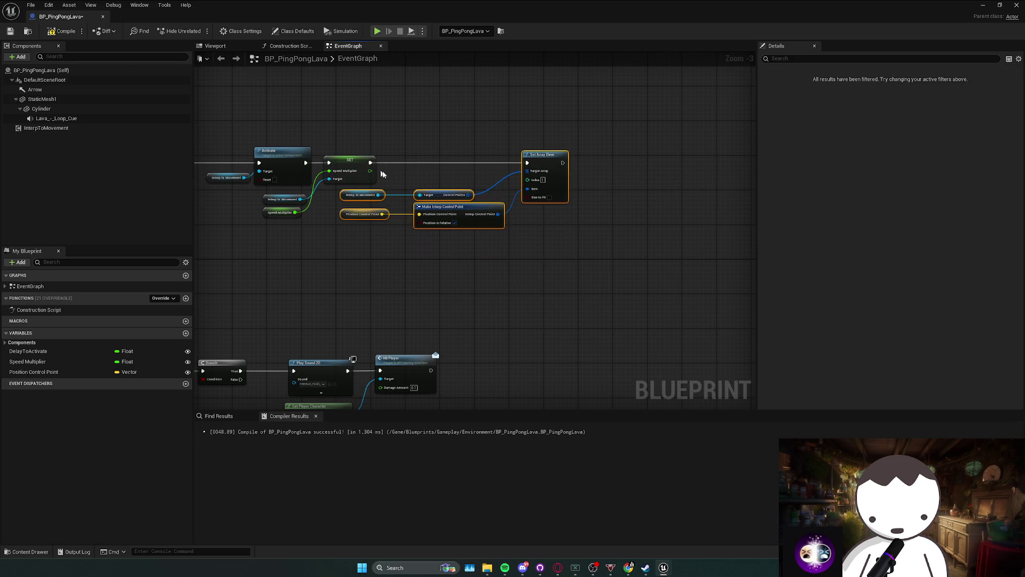
{"action": "left_click", "coordinate": [458, 250]}
Frame the graph, select the now-empty Event BeginPlay, and compile the Blueprint.
{"action": "key", "text": "Home"}
{"action": "left_click", "coordinate": [265, 251]}
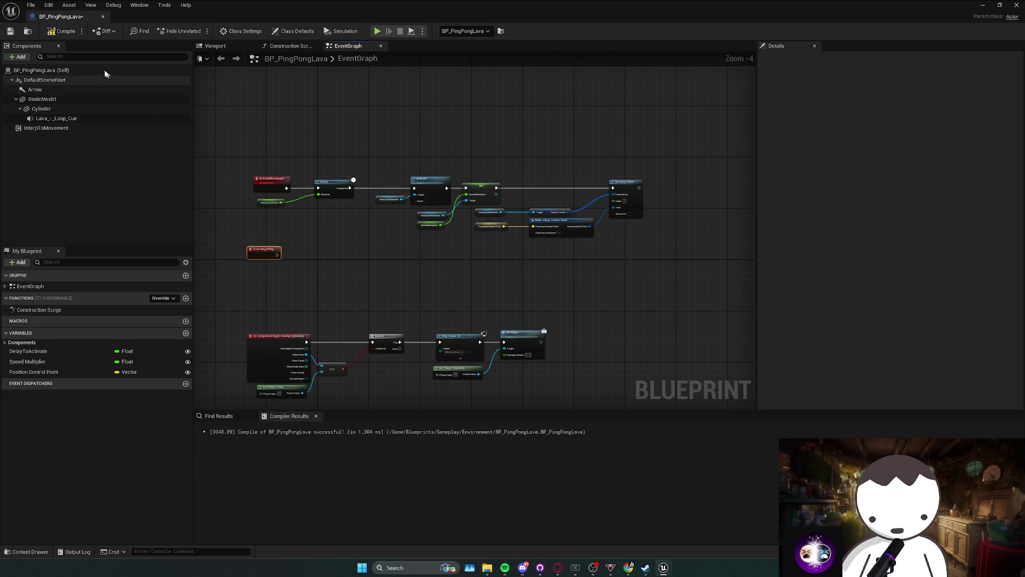
{"action": "left_click", "coordinate": [66, 34]}
{"action": "right_click", "coordinate": [300, 228]}
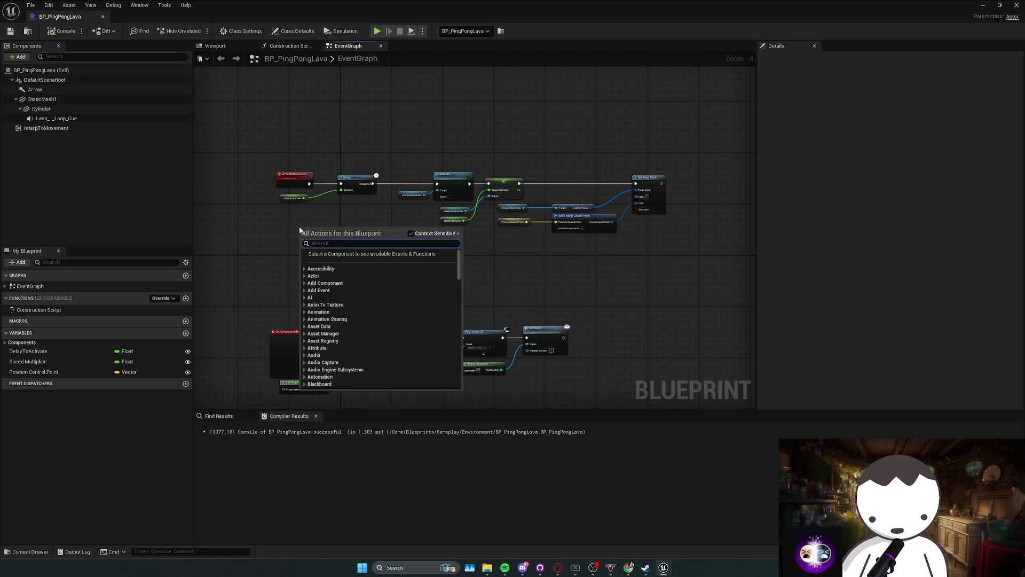
Name the new custom event DeactivateMovement and move it left.
{"action": "type", "text": "de"}
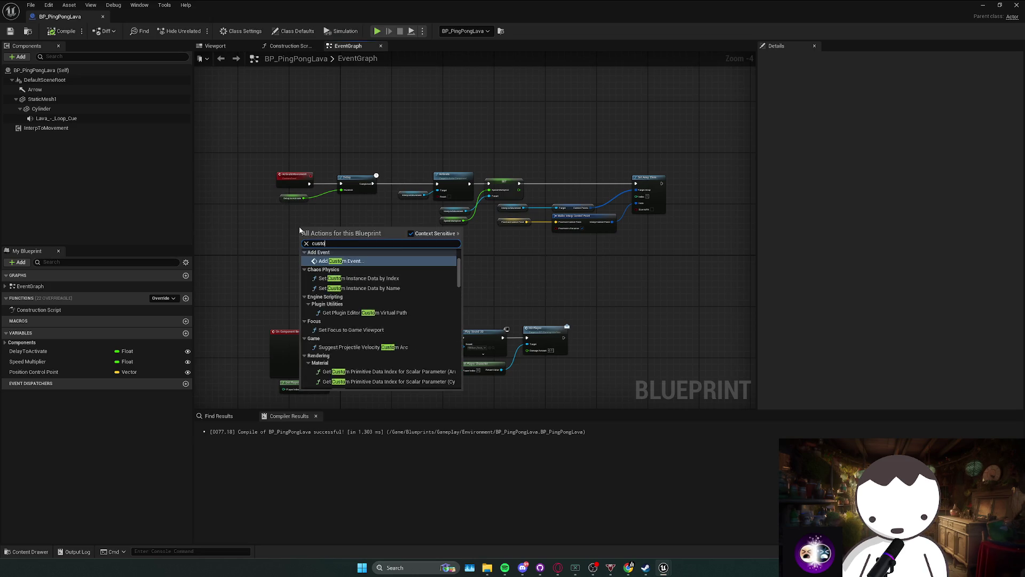
{"action": "key", "text": "Escape"}
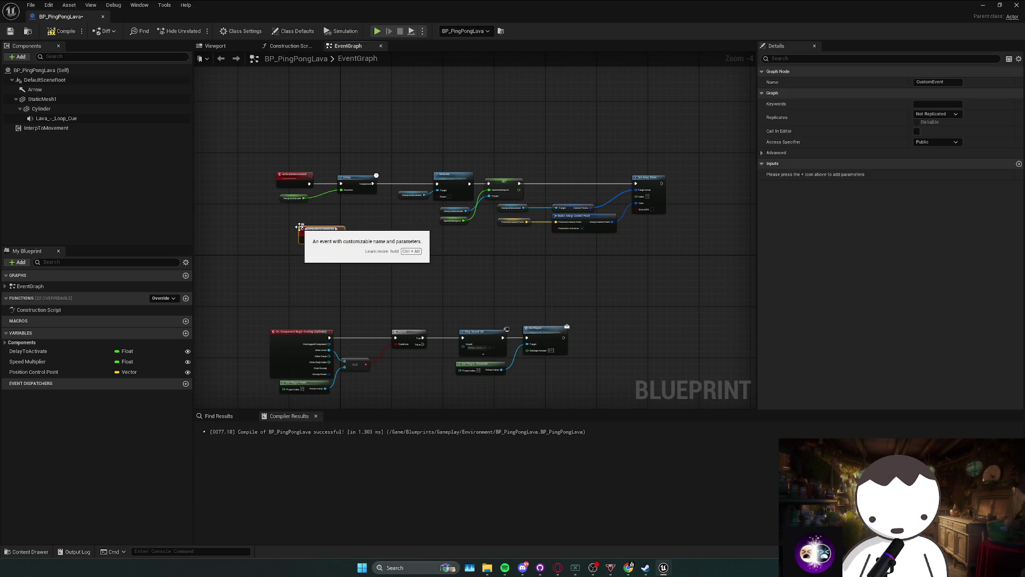
{"action": "key", "text": "Return"}
{"action": "left_click_drag", "start_coordinate": [315, 231], "coordinate": [296, 235]}
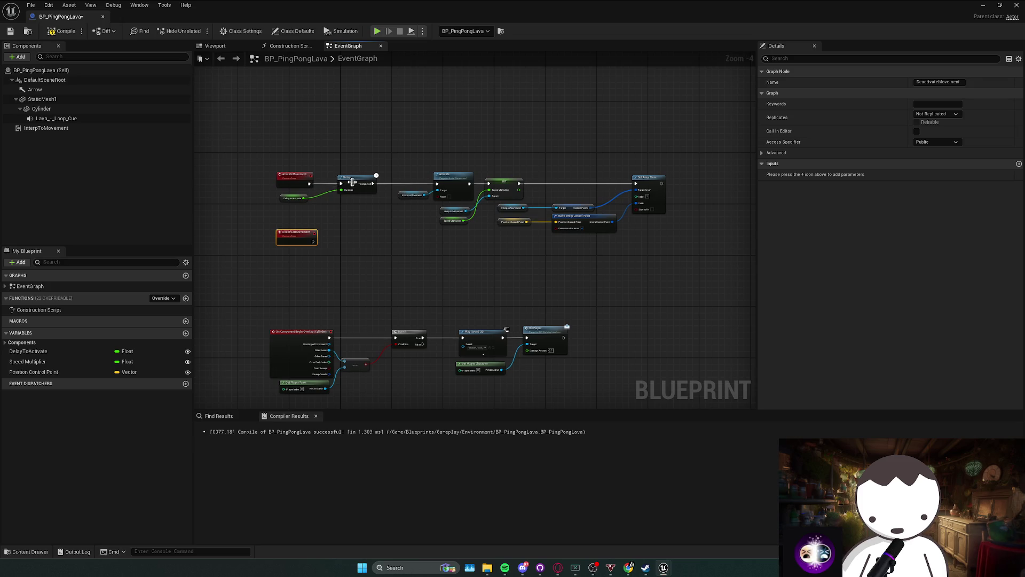
Duplicate the Activate node and getter beside DeactivateMovement, save, then delete the copied Activate.
{"action": "left_click_drag", "start_coordinate": [407, 184], "coordinate": [435, 205]}
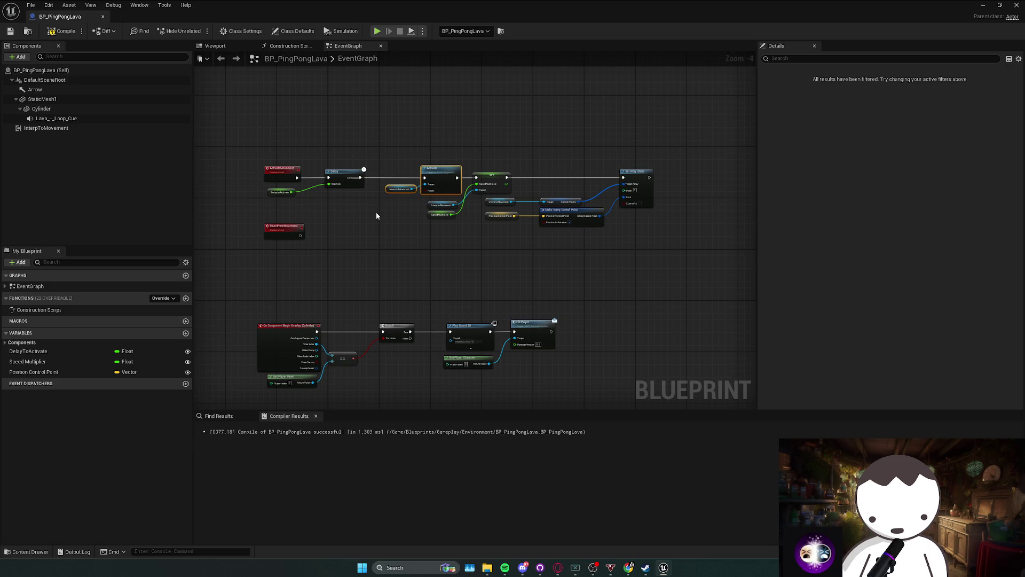
{"action": "left_click_drag", "start_coordinate": [440, 171], "coordinate": [431, 171]}
{"action": "key", "text": "ctrl+d"}
{"action": "left_click_drag", "start_coordinate": [481, 201], "coordinate": [401, 238]}
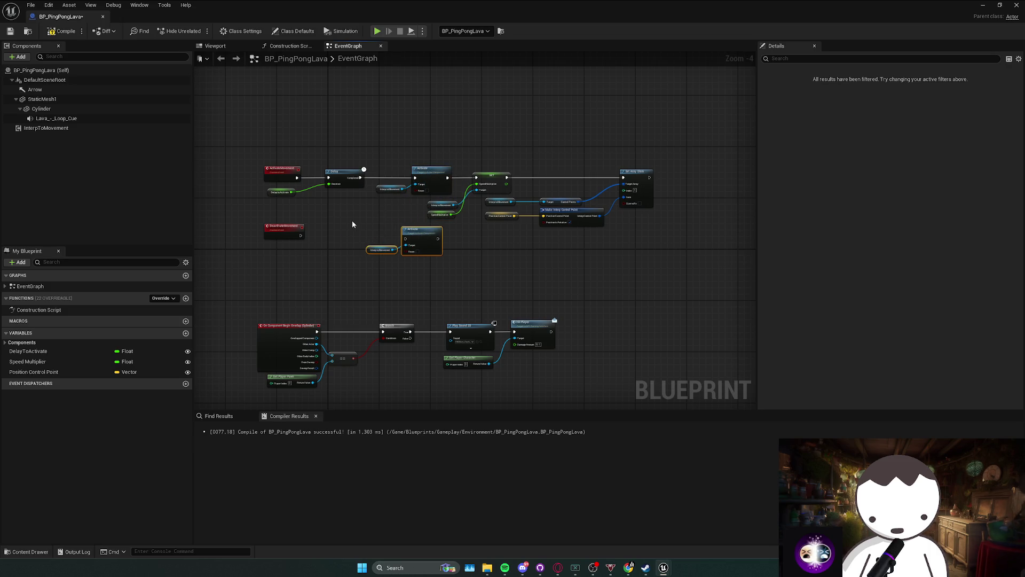
{"action": "scroll", "coordinate": [351, 220], "scroll_direction": "up", "scroll_amount": 1}
{"action": "left_click", "coordinate": [402, 264]}
{"action": "key", "text": "ctrl+s"}
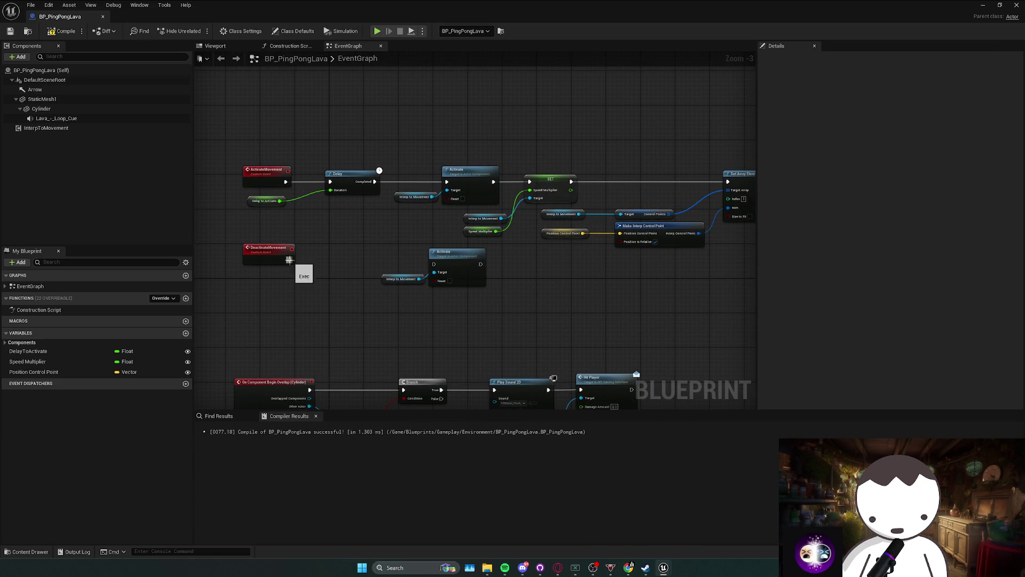
{"action": "left_click", "coordinate": [449, 256]}
{"action": "key", "text": "Delete"}
Add a Deactivate call on InterpToMovement wired from DeactivateMovement, then start a play test.
{"action": "left_click_drag", "start_coordinate": [420, 279], "coordinate": [436, 265]}
{"action": "type", "text": "deac"}
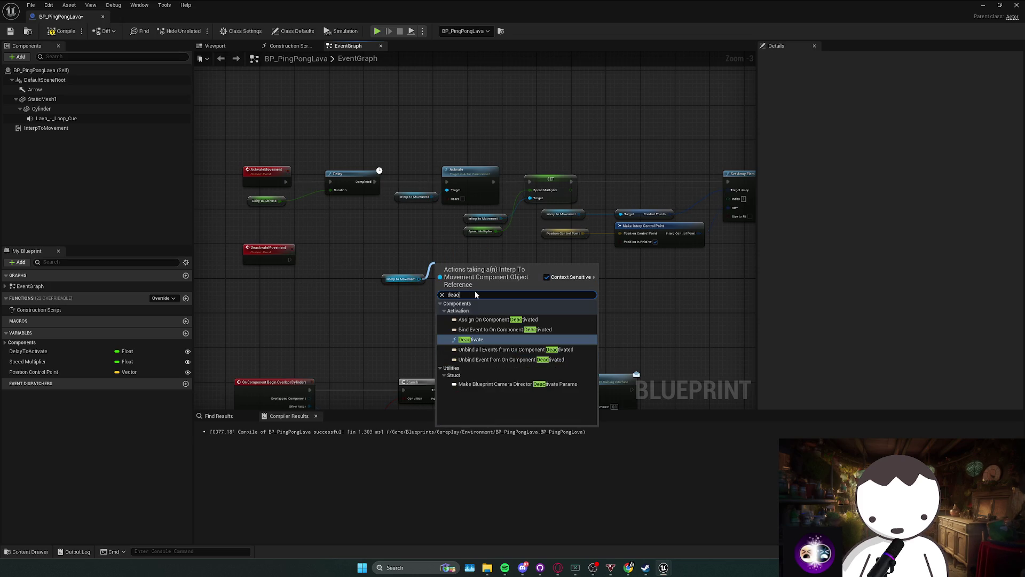
{"action": "left_click", "coordinate": [470, 340]}
{"action": "mouse_move", "coordinate": [289, 260]}
{"action": "left_mouse_down"}
{"action": "mouse_move", "coordinate": [435, 259]}
{"action": "mouse_move", "coordinate": [400, 279]}
{"action": "mouse_move", "coordinate": [293, 278]}
{"action": "left_mouse_up"}
{"action": "left_click_drag", "start_coordinate": [454, 248], "coordinate": [355, 248]}
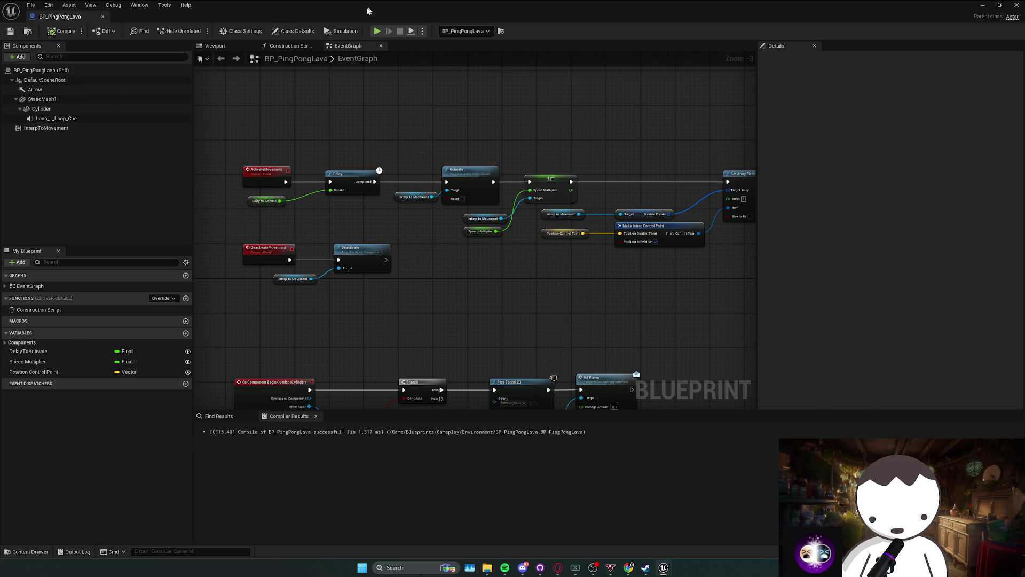
{"action": "key", "text": "alt+Tab"}
{"action": "left_click", "coordinate": [197, 35]}
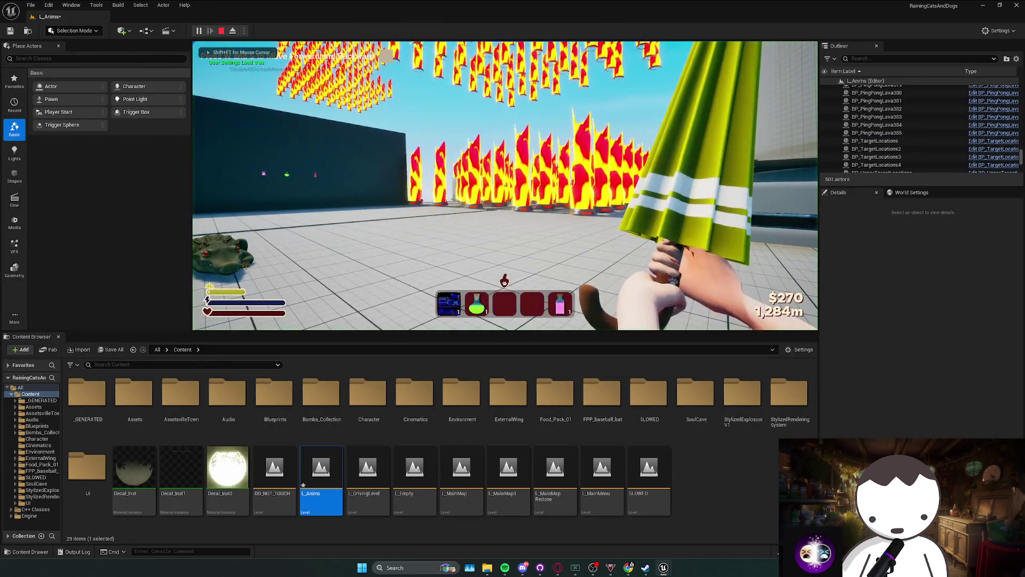
Stop the test and check InterpToMovement's Auto Activate property via an 'auto' Details search.
{"action": "key", "text": "Escape"}
{"action": "key", "text": "alt+Tab"}
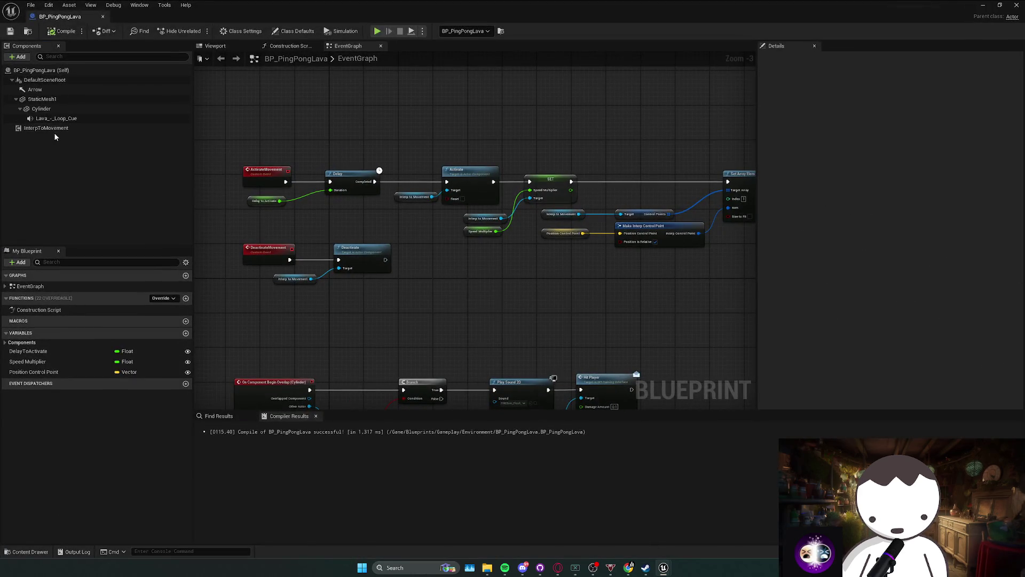
{"action": "left_click", "coordinate": [53, 128]}
{"action": "left_click", "coordinate": [812, 58]}
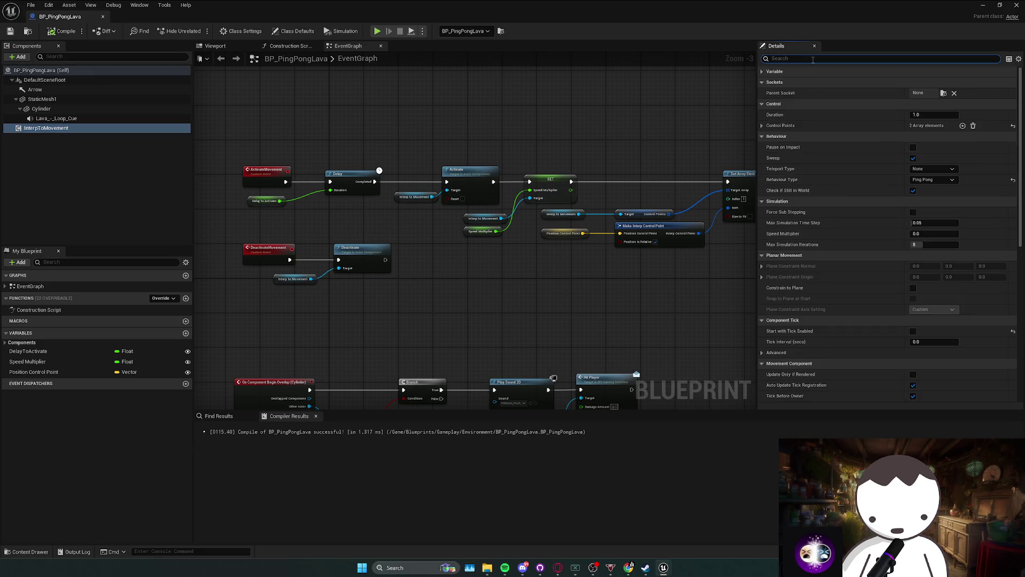
{"action": "type", "text": "auto"}
{"action": "left_click", "coordinate": [904, 130]}
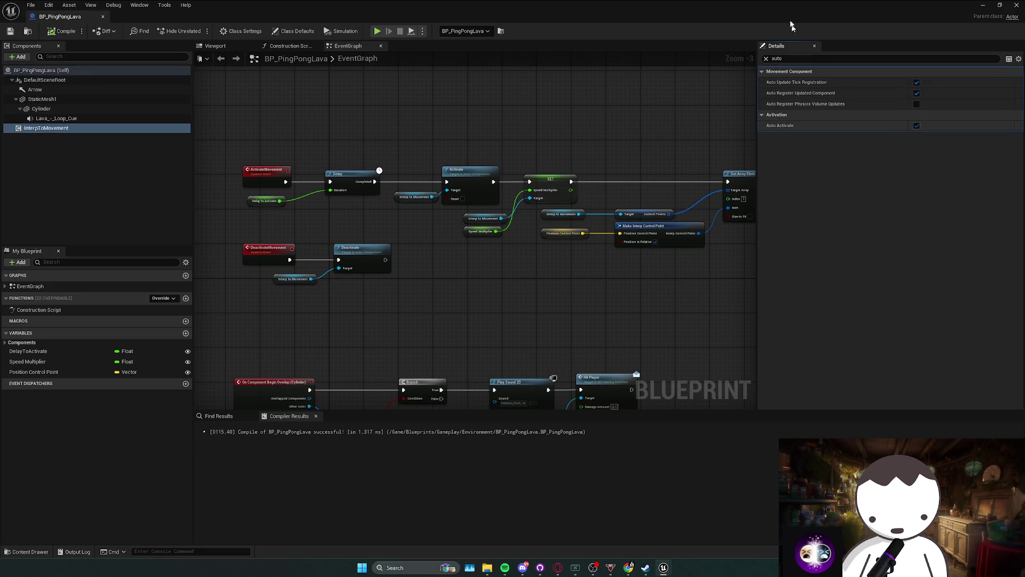
Play the level again and show the FPS counter with 'stat fps'.
{"action": "key", "text": "alt+Tab"}
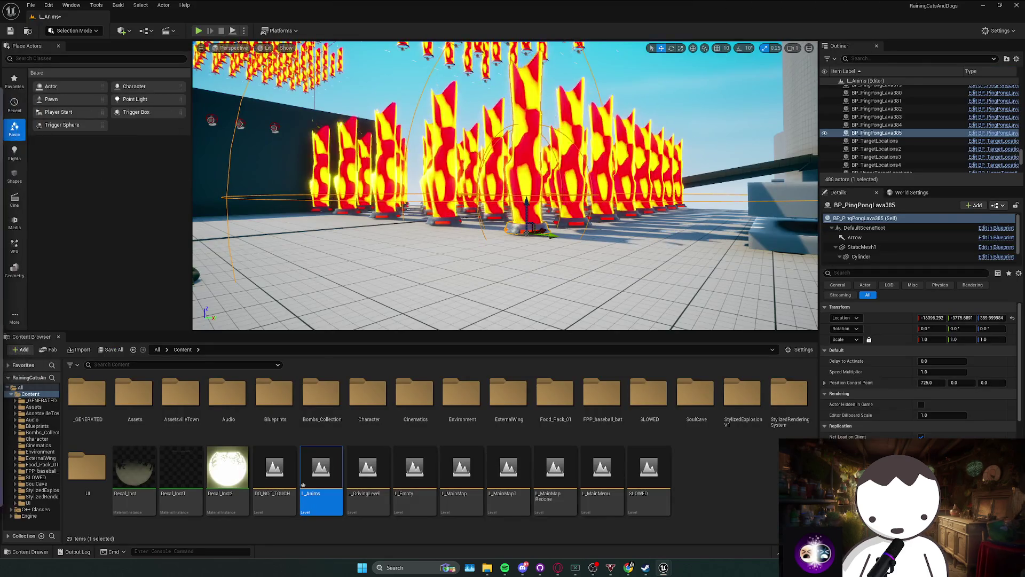
{"action": "key", "text": "alt+p"}
{"action": "key", "text": "grave"}
{"action": "type", "text": "stat fps"}
{"action": "key", "text": "Return"}
{"action": "left_click", "coordinate": [305, 147]}
Run 't.maxfps' in the console and watch the falling lava pillars.
{"action": "key", "text": "shift+F1"}
{"action": "key", "text": "grave"}
{"action": "type", "text": "t.am"}
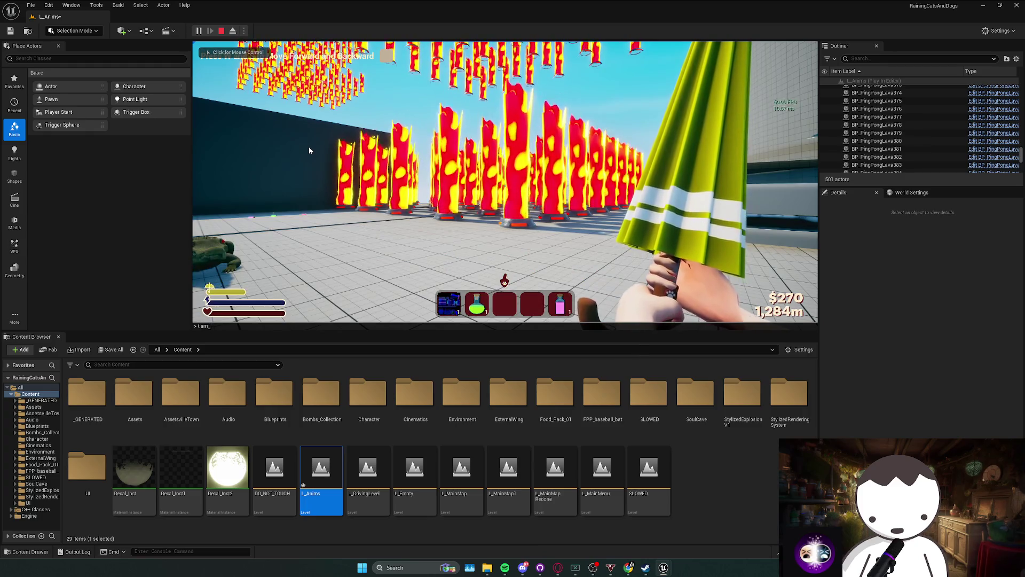
{"action": "key", "text": "BackSpace"}
{"action": "key", "text": "BackSpace"}
{"action": "type", "text": "maxfps"}
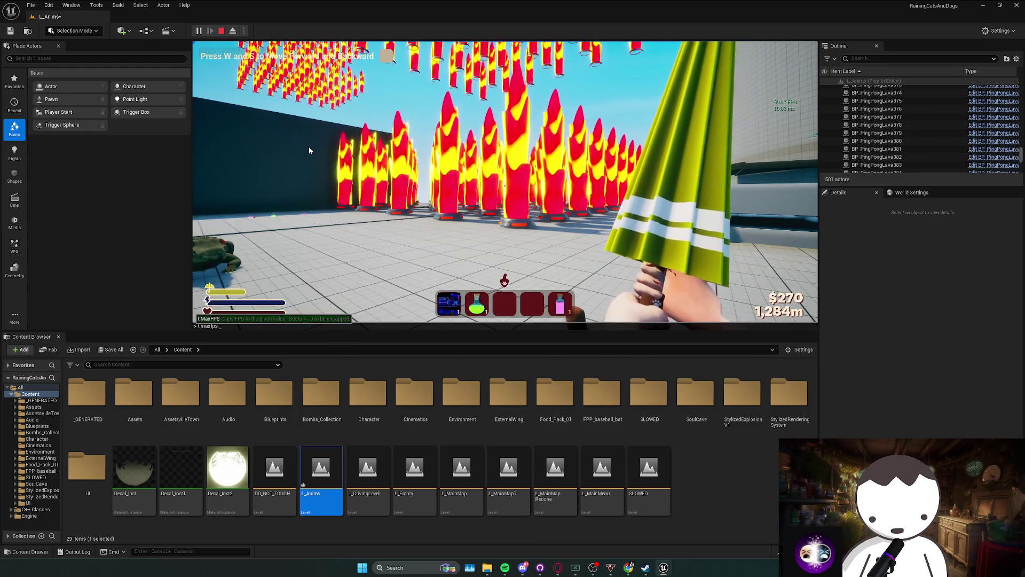
{"action": "key", "text": "Return"}
{"action": "left_click", "coordinate": [310, 148]}
{"action": "key", "text": "w"}
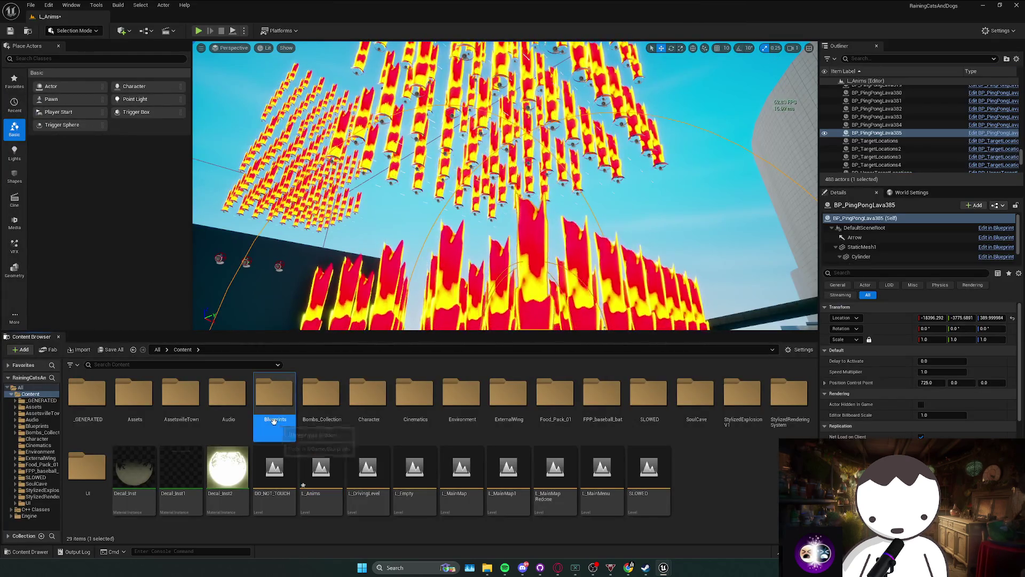
Navigate the Content Browser to Blueprints > Gameplay > Environment.
{"action": "double_click", "coordinate": [275, 395]}
{"action": "double_click", "coordinate": [87, 395]}
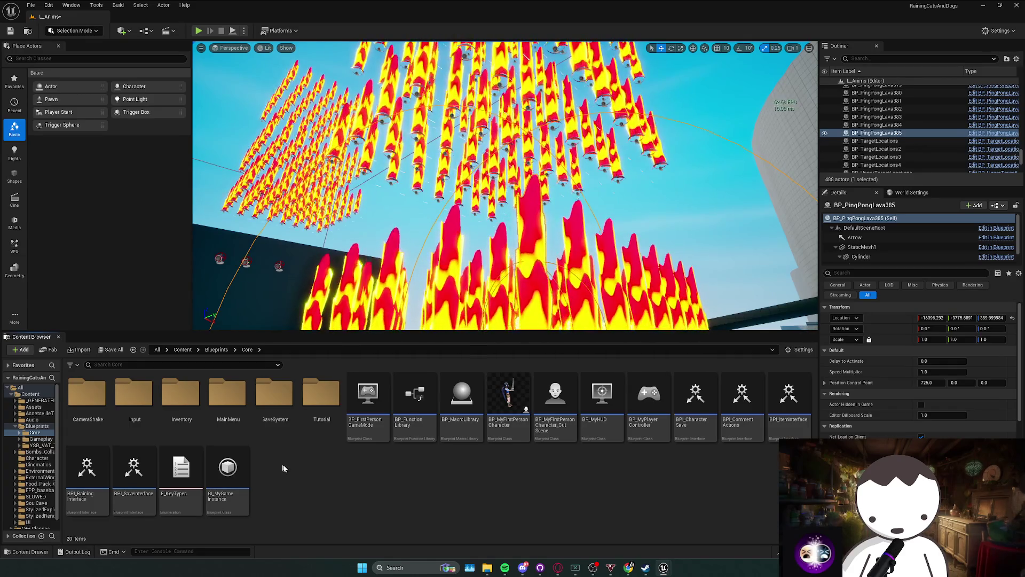
{"action": "key", "text": "alt+Left"}
{"action": "key", "text": "Right"}
{"action": "key", "text": "Return"}
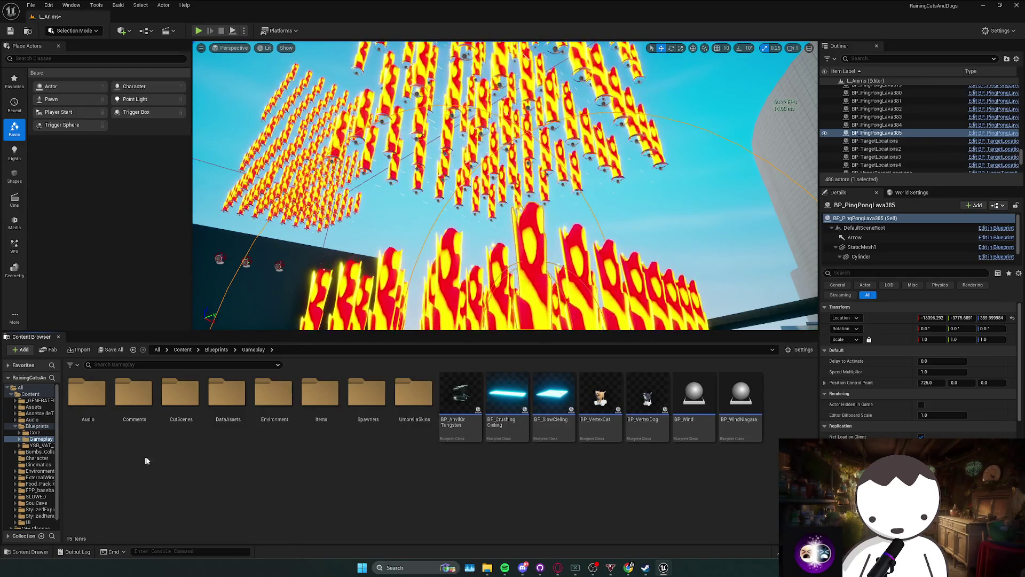
{"action": "left_click", "coordinate": [274, 401]}
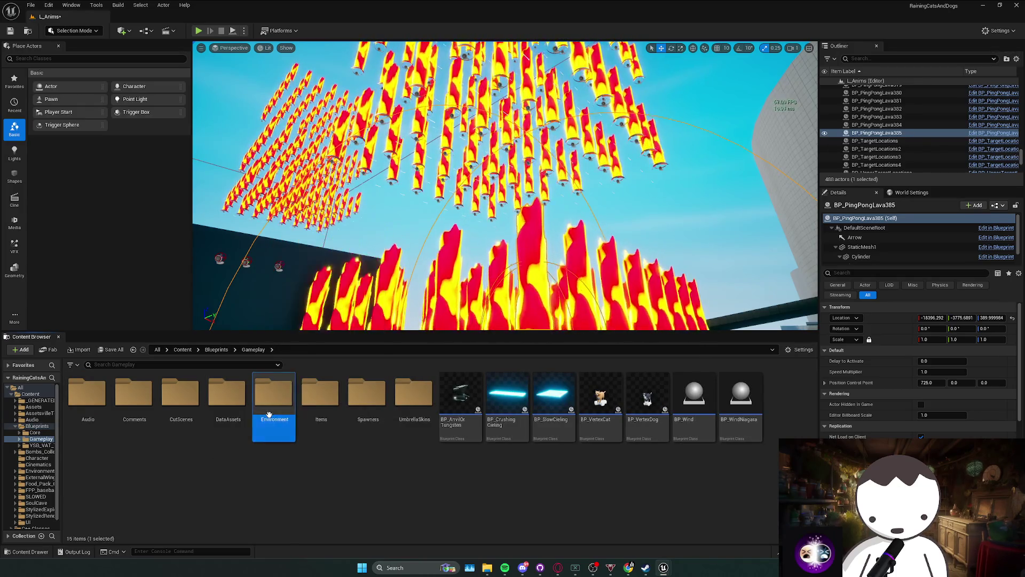
{"action": "key", "text": "Return"}
Create an Activators folder holding a BP_LavaActivator Actor Blueprint and open it.
{"action": "right_click", "coordinate": [662, 501]}
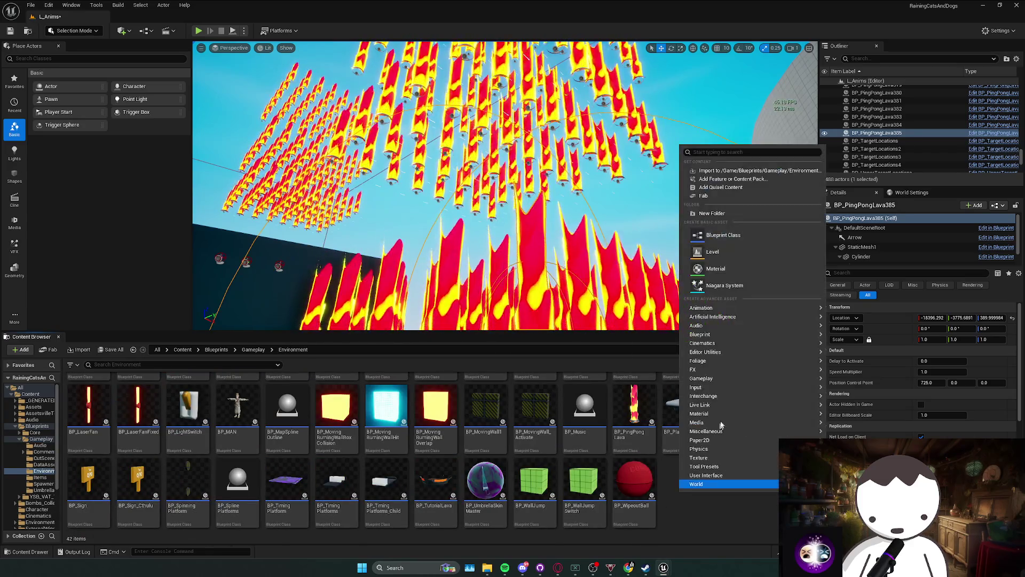
{"action": "left_click", "coordinate": [710, 233]}
{"action": "type", "text": "Activators"}
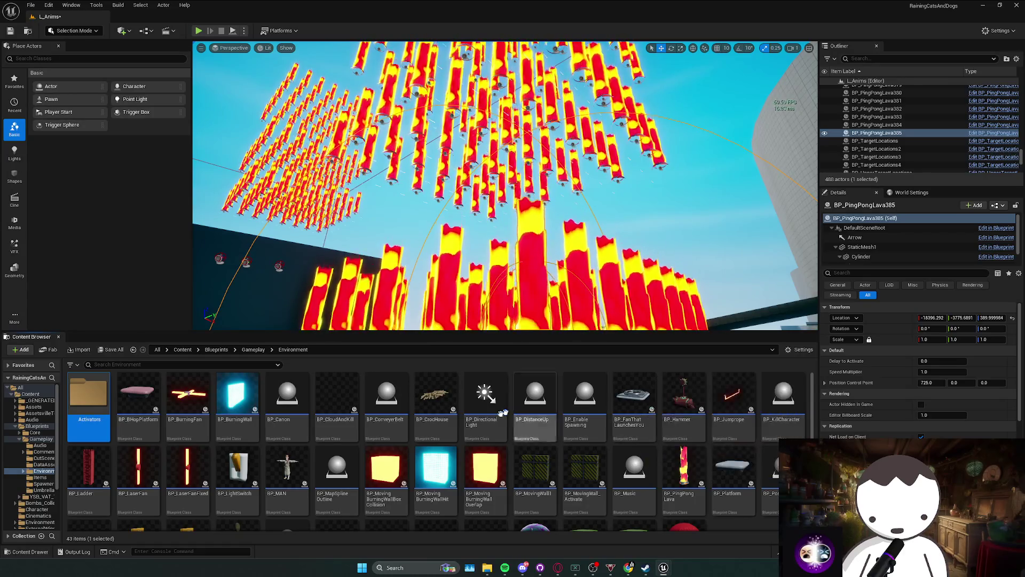
{"action": "double_click", "coordinate": [108, 423]}
{"action": "right_click", "coordinate": [142, 440]}
{"action": "left_click", "coordinate": [244, 219]}
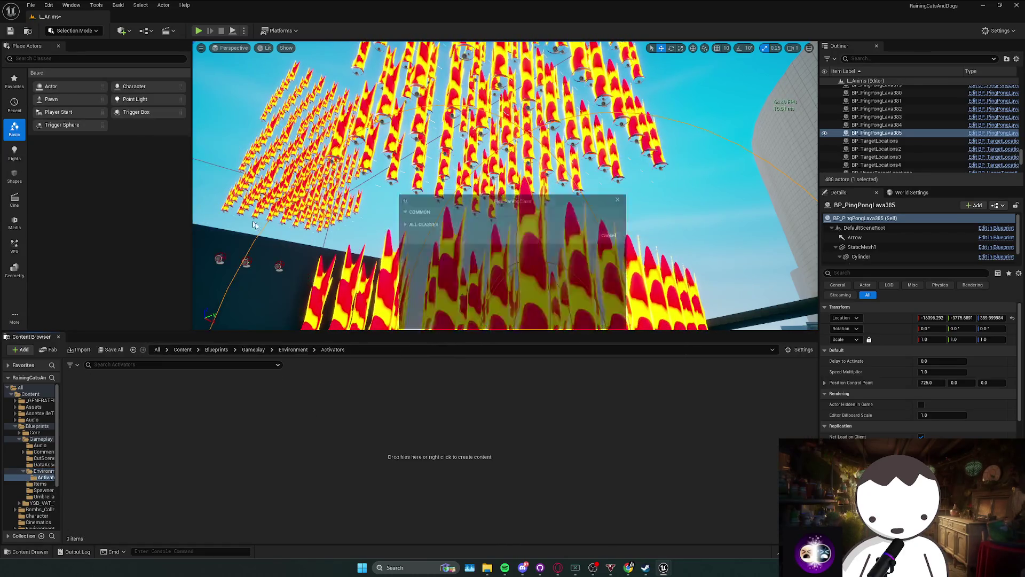
{"action": "left_click", "coordinate": [432, 225]}
{"action": "type", "text": "BP_LavaActivator"}
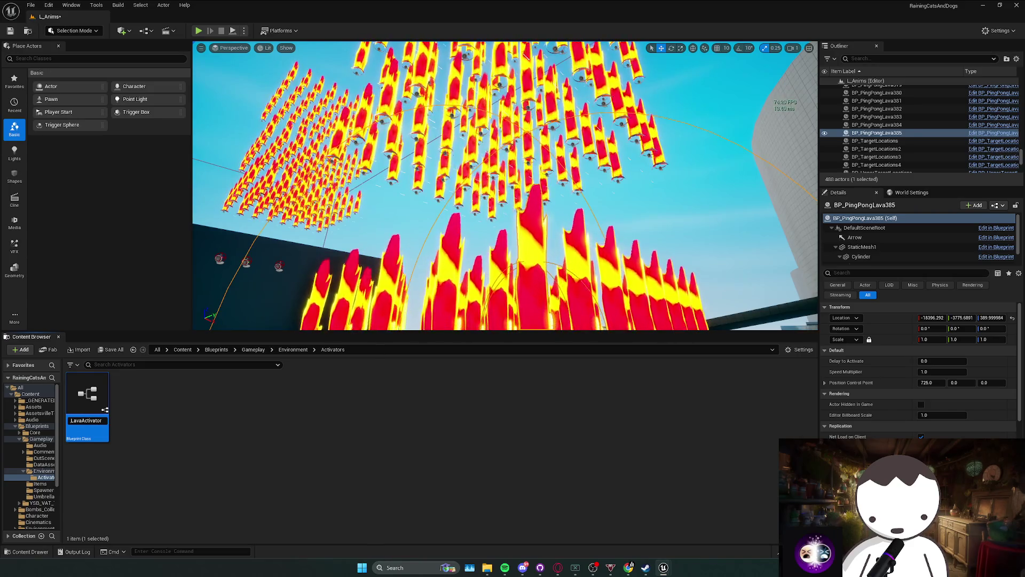
{"action": "double_click", "coordinate": [91, 424]}
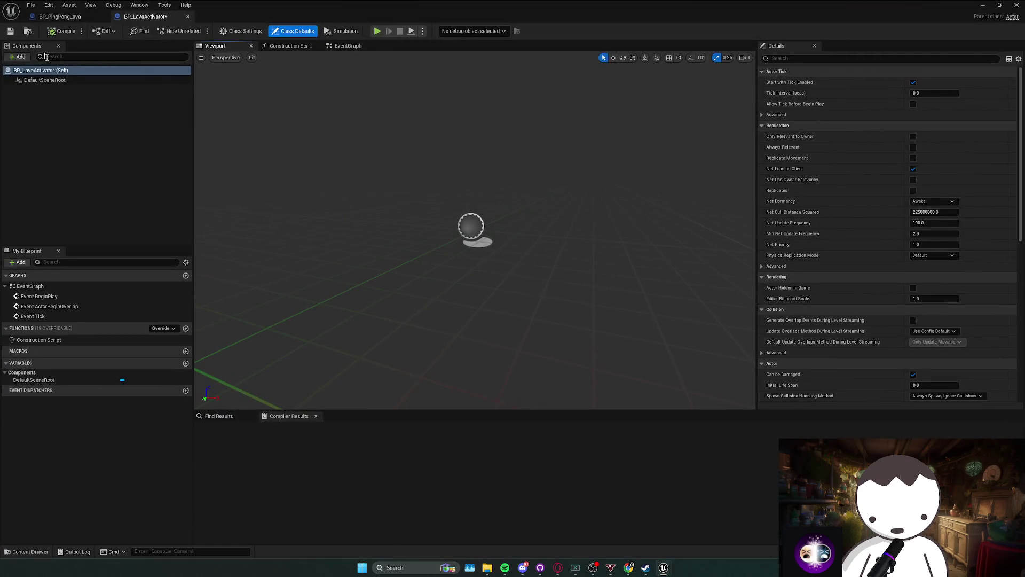
Add a Box Collision component to BP_LavaActivator.
{"action": "left_click", "coordinate": [17, 56]}
{"action": "type", "text": "ox co"}
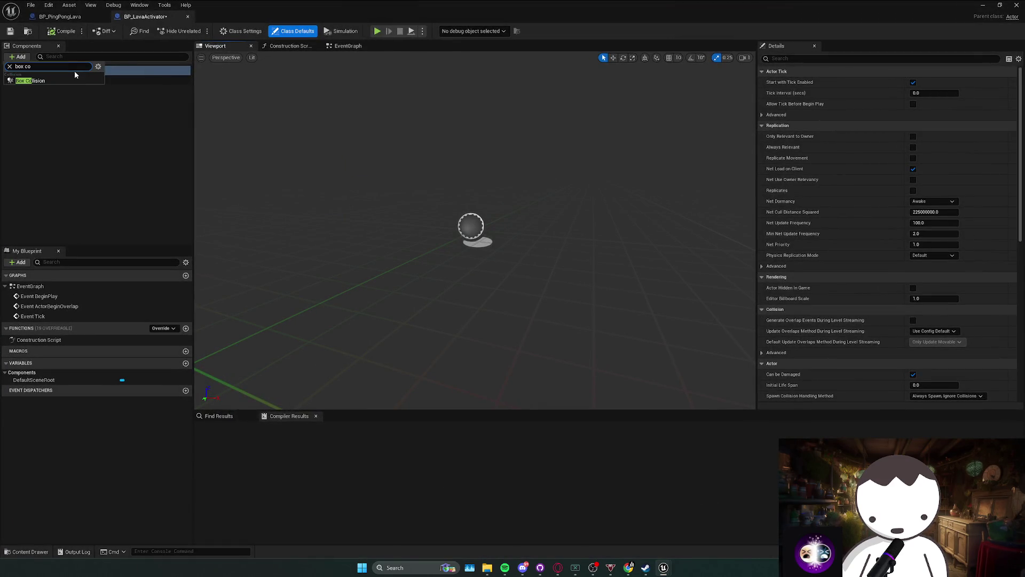
{"action": "left_click", "coordinate": [74, 78]}
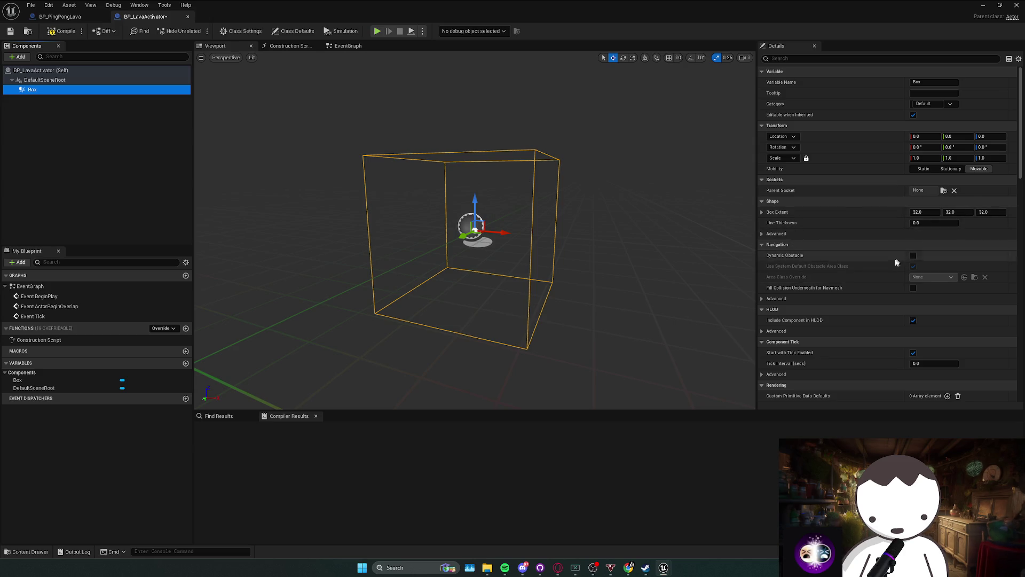
Give the Box a line thickness of about 3.0 and a red shape colour.
{"action": "left_click_drag", "start_coordinate": [935, 222], "coordinate": [948, 223]}
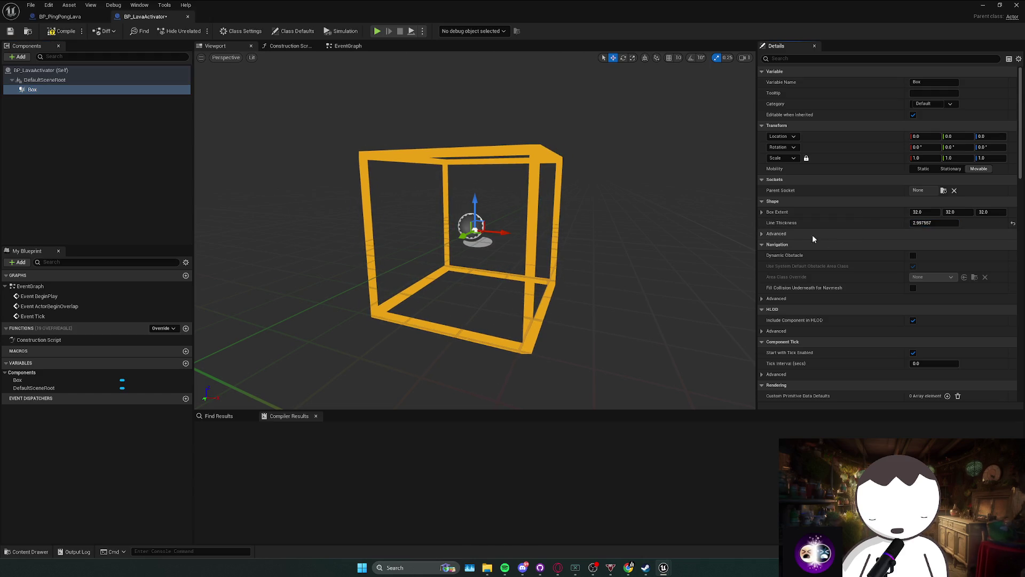
{"action": "left_click", "coordinate": [762, 234]}
{"action": "left_click", "coordinate": [933, 245]}
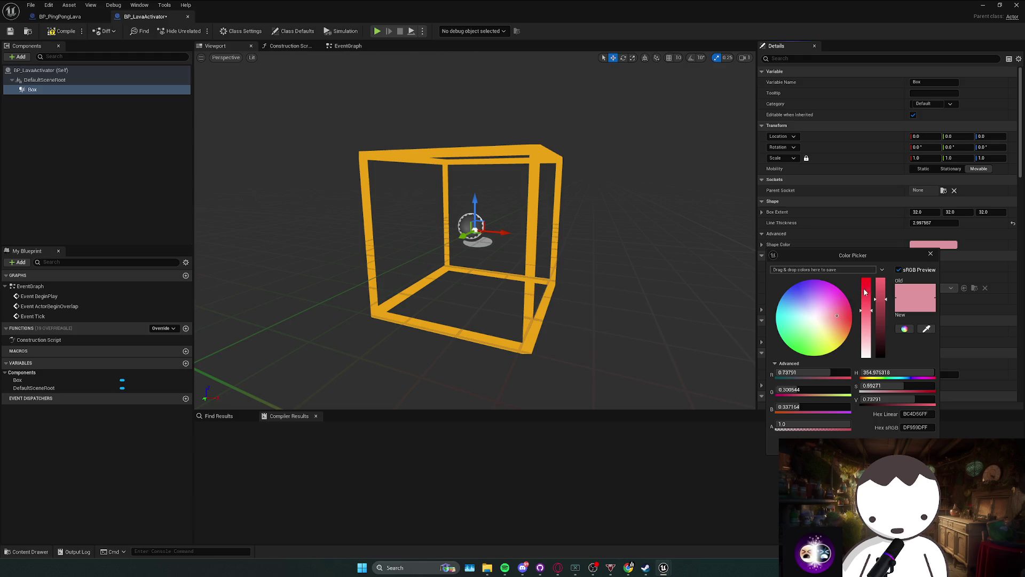
{"action": "left_click_drag", "start_coordinate": [865, 290], "coordinate": [866, 278]}
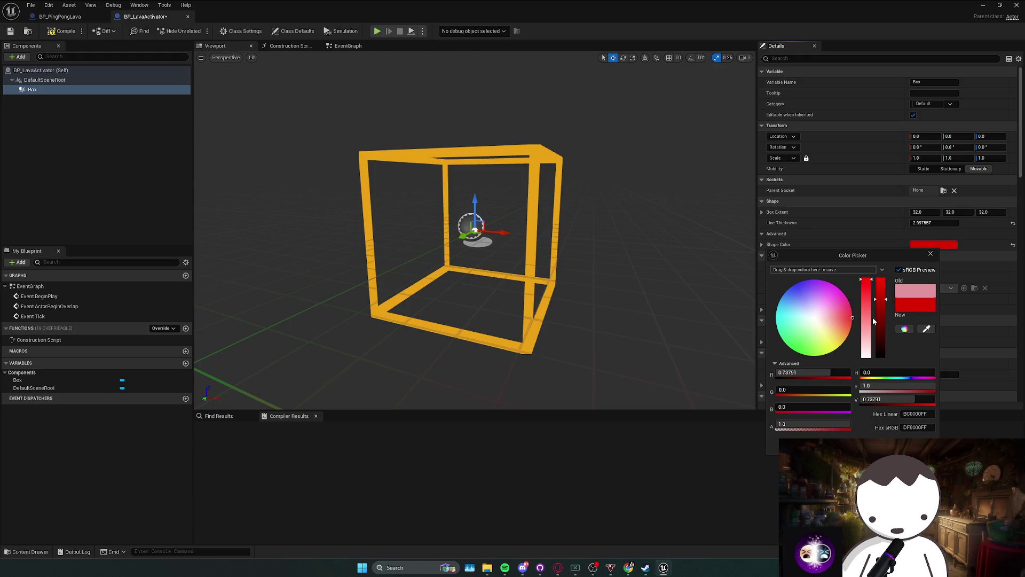
{"action": "left_click", "coordinate": [255, 177]}
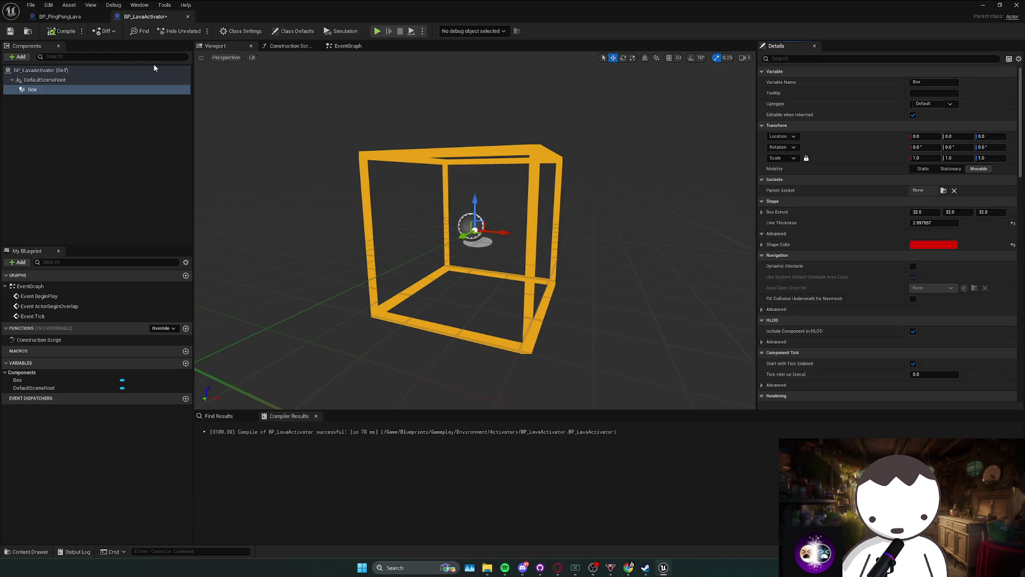
{"action": "key", "text": "alt+Tab"}
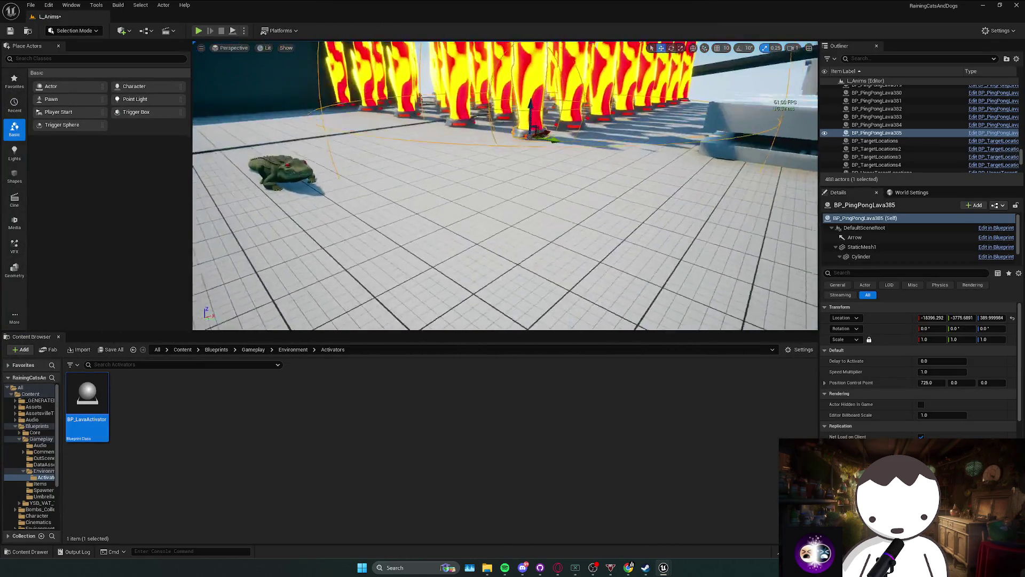
Place a BP_LavaActivator in the level and enlarge its box to about 227 × 397 × 225.
{"action": "mouse_move", "coordinate": [87, 400]}
{"action": "left_mouse_down"}
{"action": "mouse_move", "coordinate": [495, 272]}
{"action": "mouse_move", "coordinate": [494, 253]}
{"action": "left_mouse_up"}
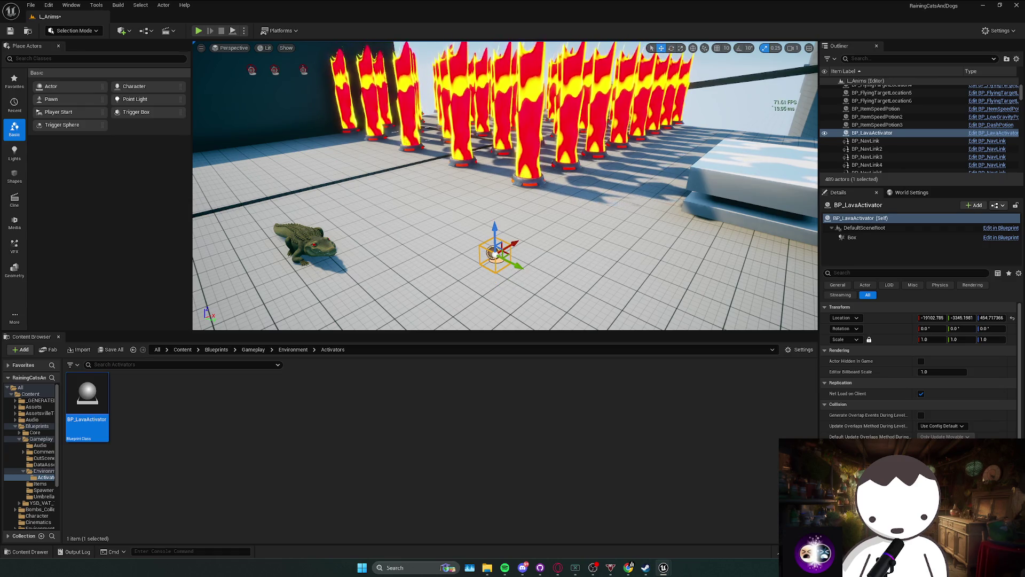
{"action": "scroll", "coordinate": [493, 253], "scroll_direction": "up", "scroll_amount": 2}
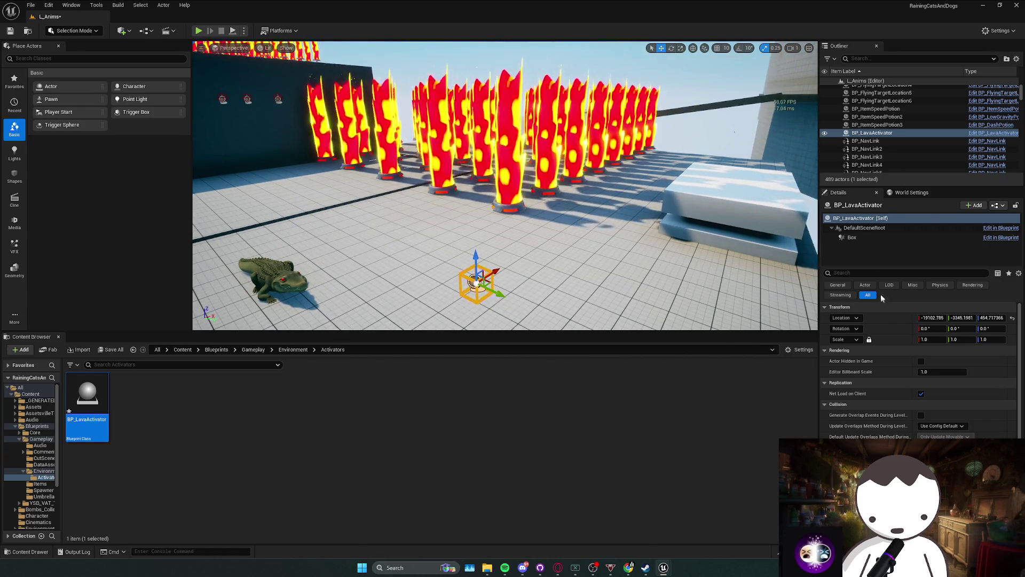
{"action": "left_click", "coordinate": [871, 241]}
{"action": "left_click_drag", "start_coordinate": [932, 362], "coordinate": [1009, 362]}
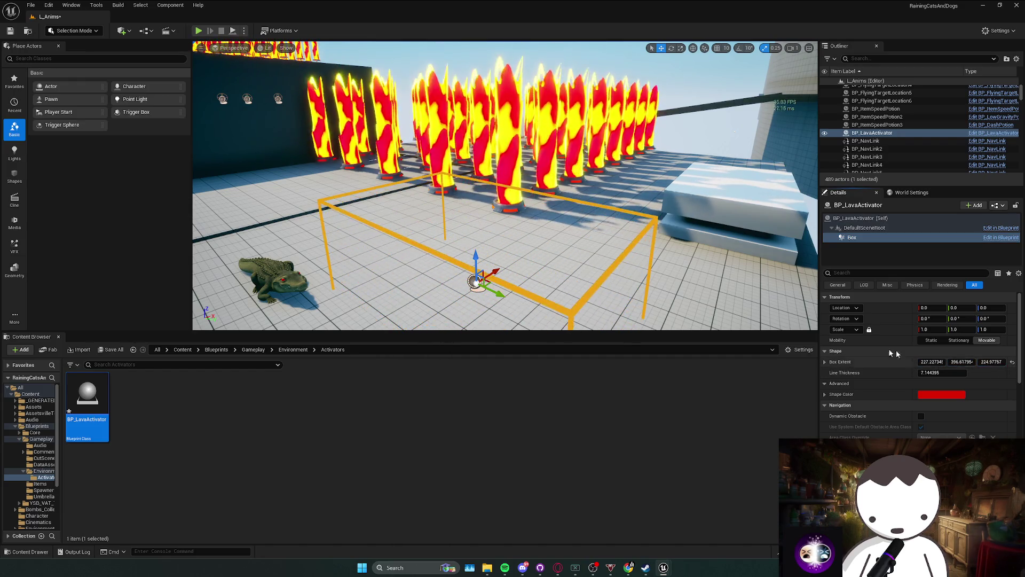
Raise the activator's root higher above the floor and open its Blueprint.
{"action": "scroll", "coordinate": [478, 307], "scroll_direction": "up", "scroll_amount": 3}
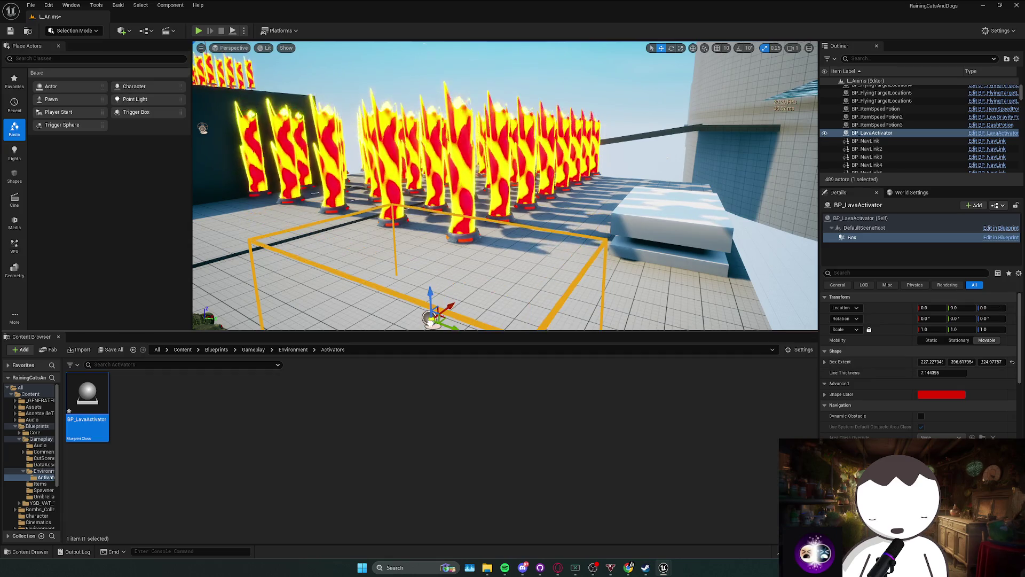
{"action": "left_click", "coordinate": [865, 227]}
{"action": "mouse_move", "coordinate": [431, 299]}
{"action": "left_mouse_down"}
{"action": "mouse_move", "coordinate": [430, 283]}
{"action": "mouse_move", "coordinate": [484, 251]}
{"action": "mouse_move", "coordinate": [494, 229]}
{"action": "left_mouse_up"}
{"action": "double_click", "coordinate": [87, 406]}
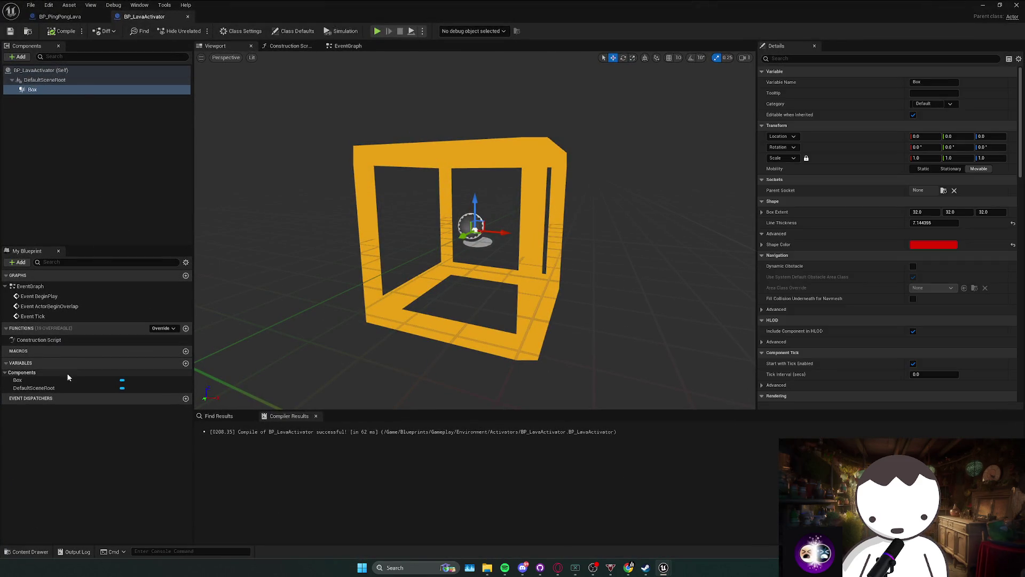
Add a BP Ping Pong Lava variable and branch the overlap on Other Actor == Get Player Pawn.
{"action": "left_click", "coordinate": [185, 364]}
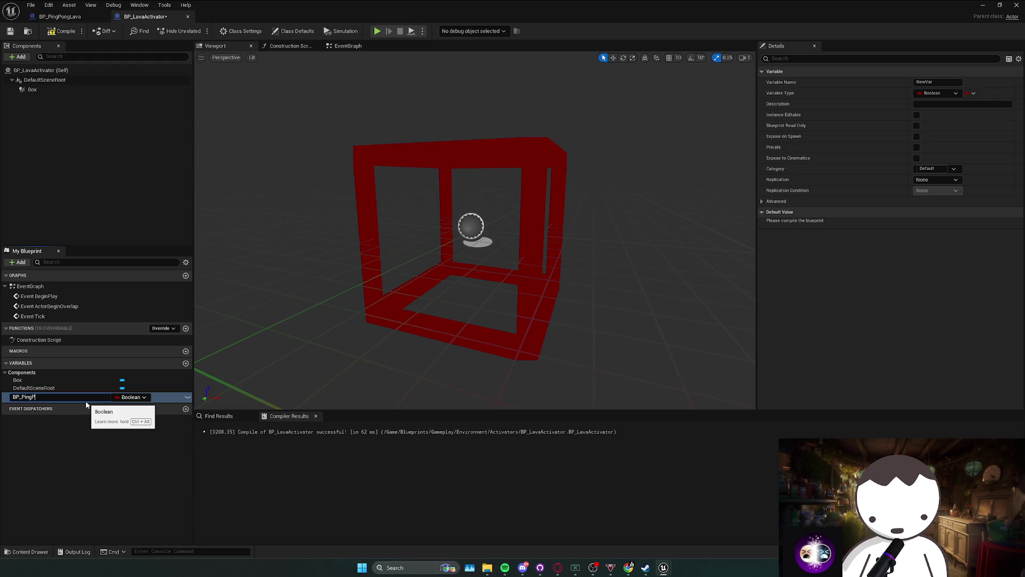
{"action": "left_click", "coordinate": [117, 398]}
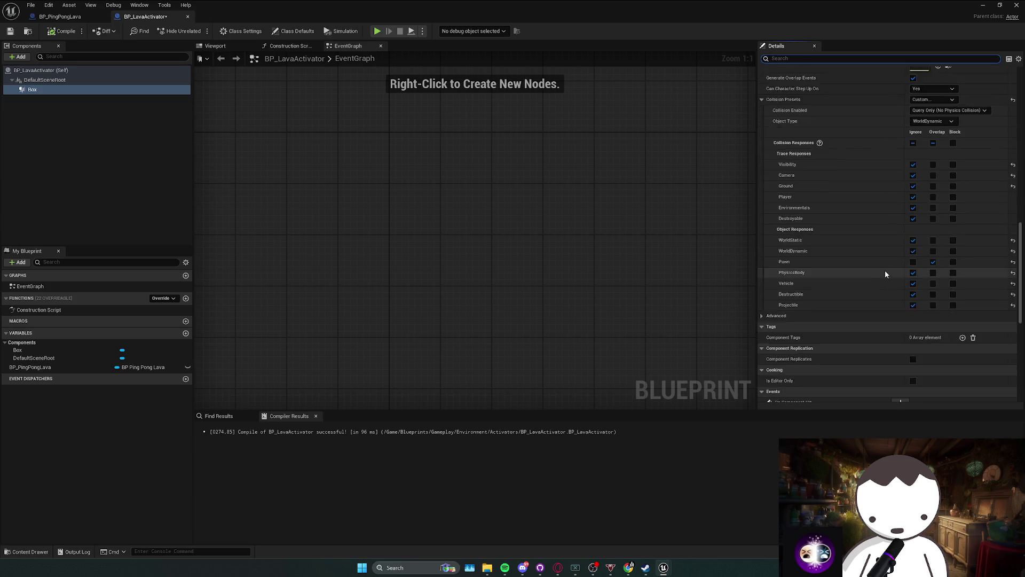
{"action": "mouse_move", "coordinate": [507, 225]}
{"action": "left_mouse_down"}
{"action": "mouse_move", "coordinate": [481, 259]}
{"action": "mouse_move", "coordinate": [514, 299]}
{"action": "mouse_move", "coordinate": [455, 334]}
{"action": "left_mouse_up"}
{"action": "left_click", "coordinate": [581, 340]}
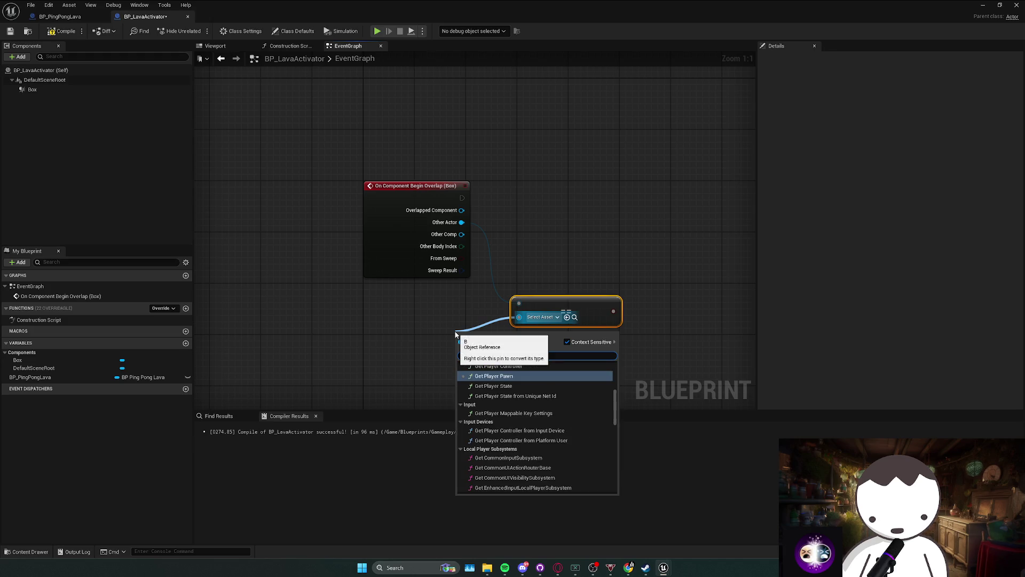
{"action": "key", "text": "Return"}
{"action": "mouse_move", "coordinate": [460, 332]}
{"action": "left_mouse_down"}
{"action": "mouse_move", "coordinate": [382, 319]}
{"action": "mouse_move", "coordinate": [406, 295]}
{"action": "left_mouse_up"}
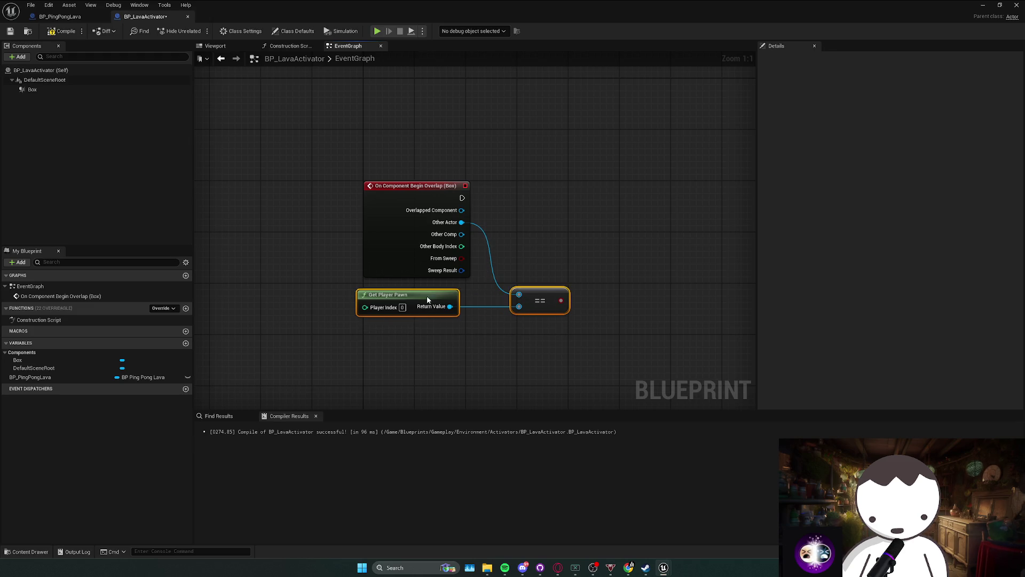
{"action": "left_click", "coordinate": [554, 201]}
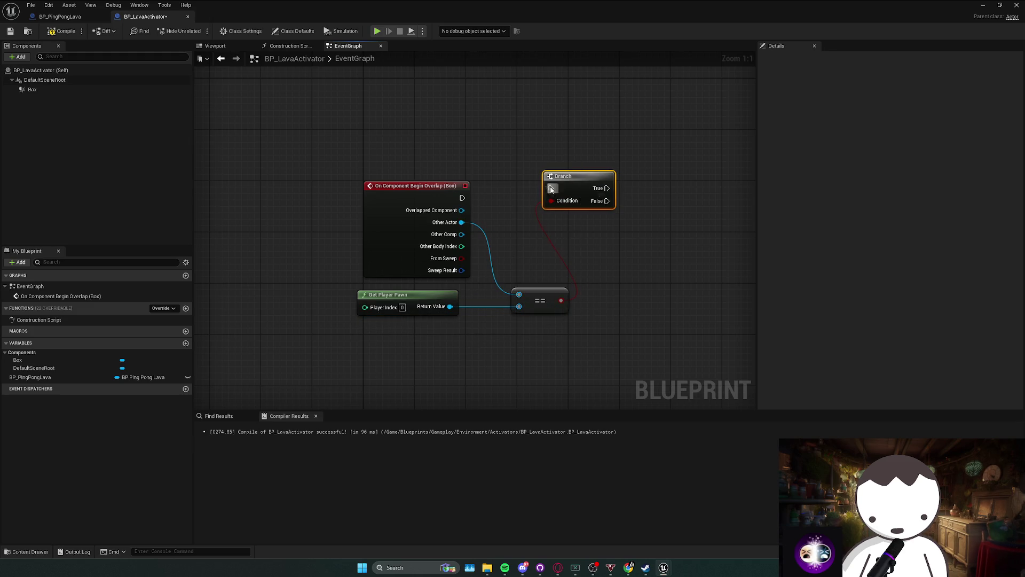
{"action": "left_click_drag", "start_coordinate": [528, 292], "coordinate": [451, 260]}
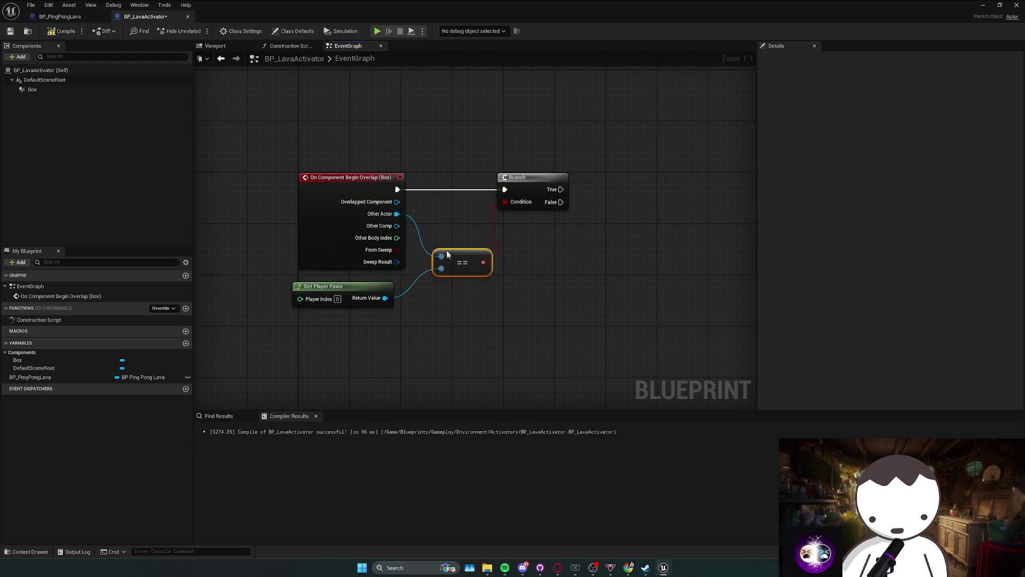
{"action": "left_click_drag", "start_coordinate": [500, 289], "coordinate": [433, 311]}
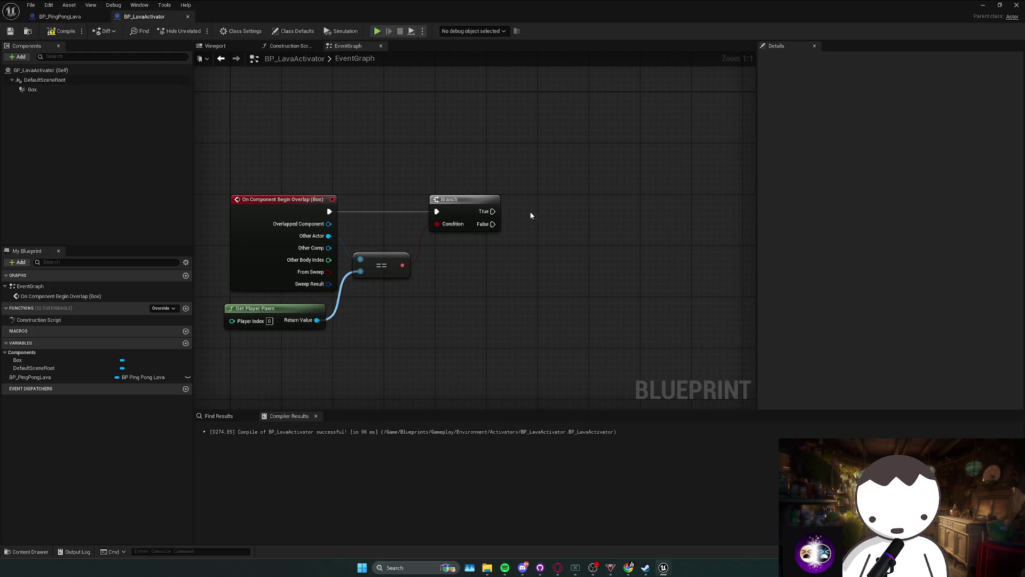
Make the BP_PingPongLava variable an array.
{"action": "left_click", "coordinate": [95, 379]}
{"action": "left_click", "coordinate": [965, 84]}
{"action": "left_click", "coordinate": [956, 104]}
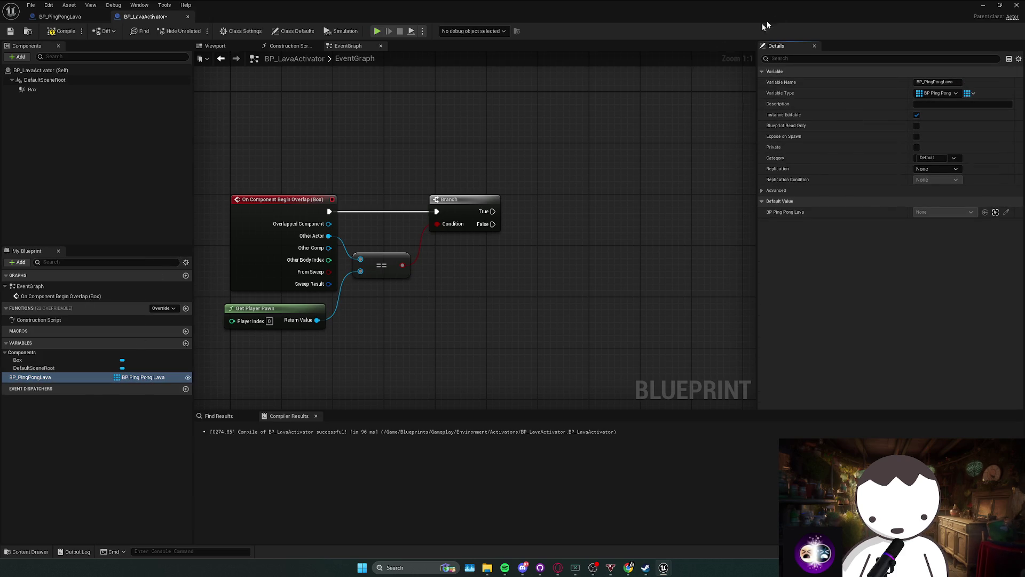
{"action": "key", "text": "alt+Tab"}
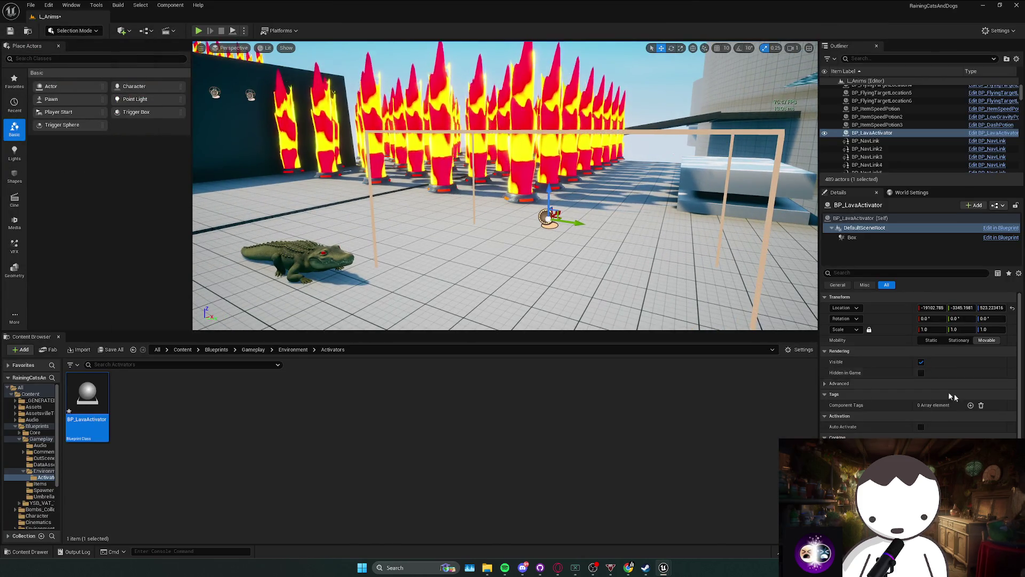
Add component tag entries on the selected actor, then remove them all again.
{"action": "left_click", "coordinate": [970, 405]}
{"action": "left_click", "coordinate": [971, 405]}
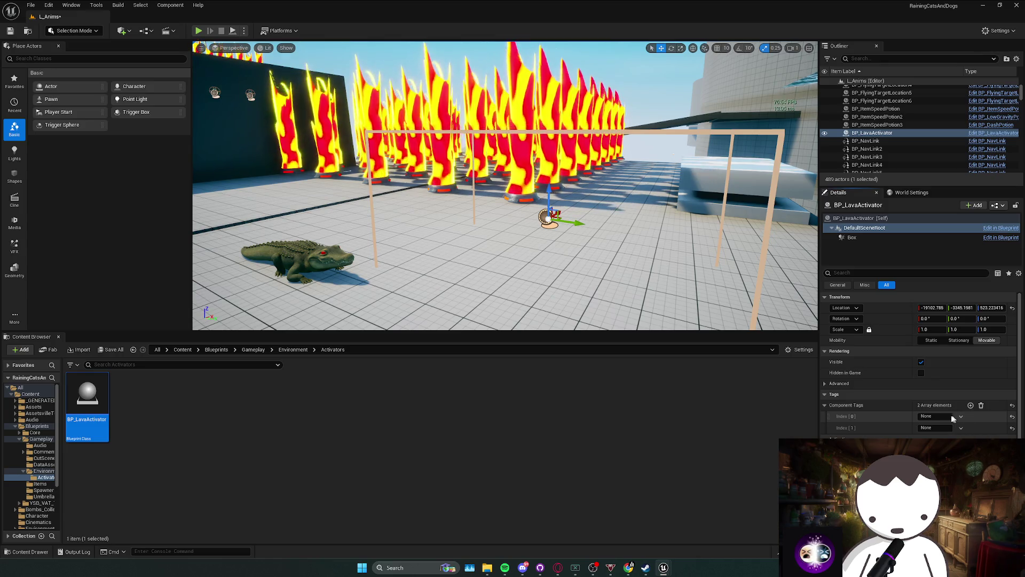
{"action": "double_click", "coordinate": [87, 406]}
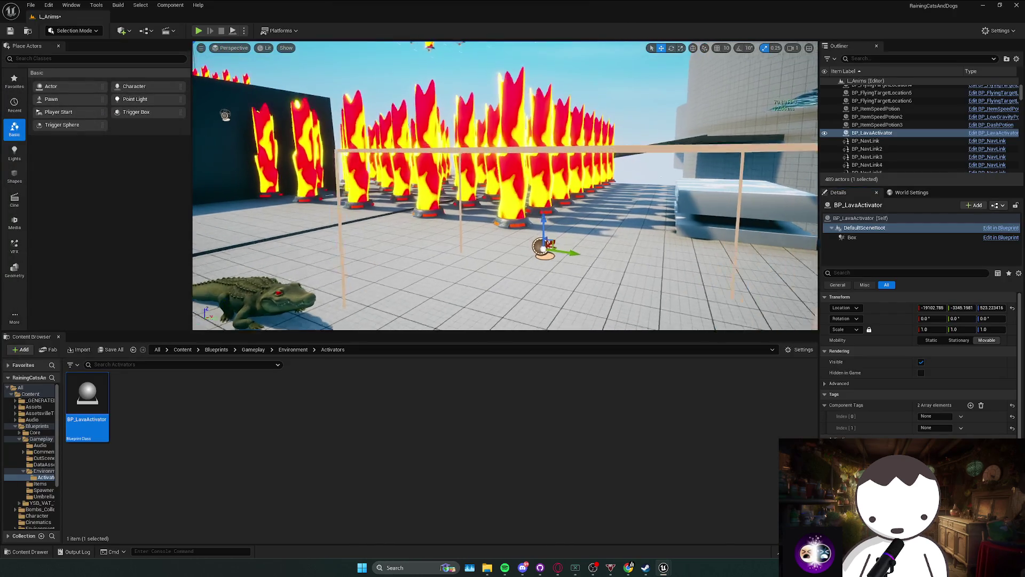
{"action": "left_click", "coordinate": [973, 430]}
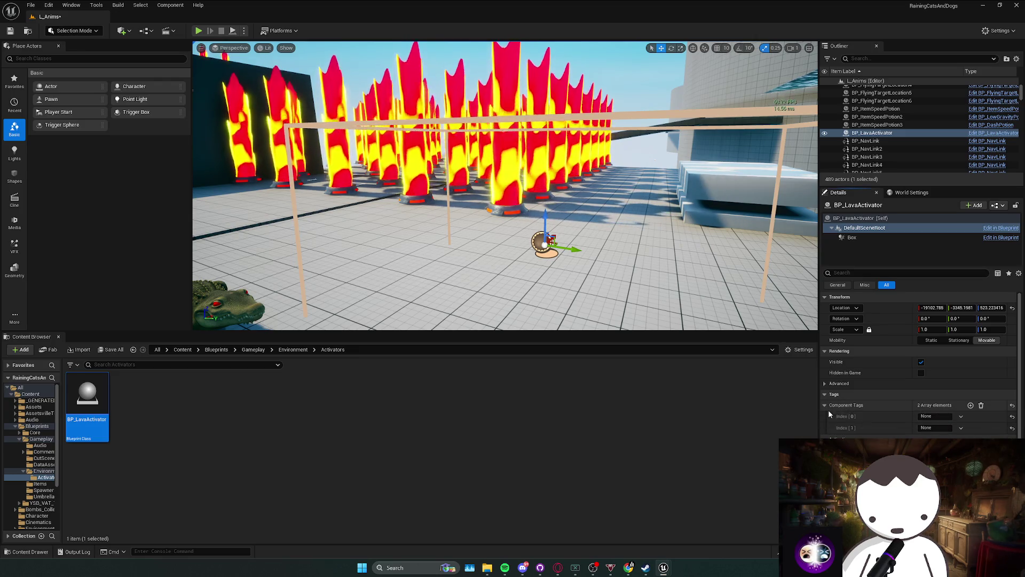
{"action": "left_click", "coordinate": [981, 405]}
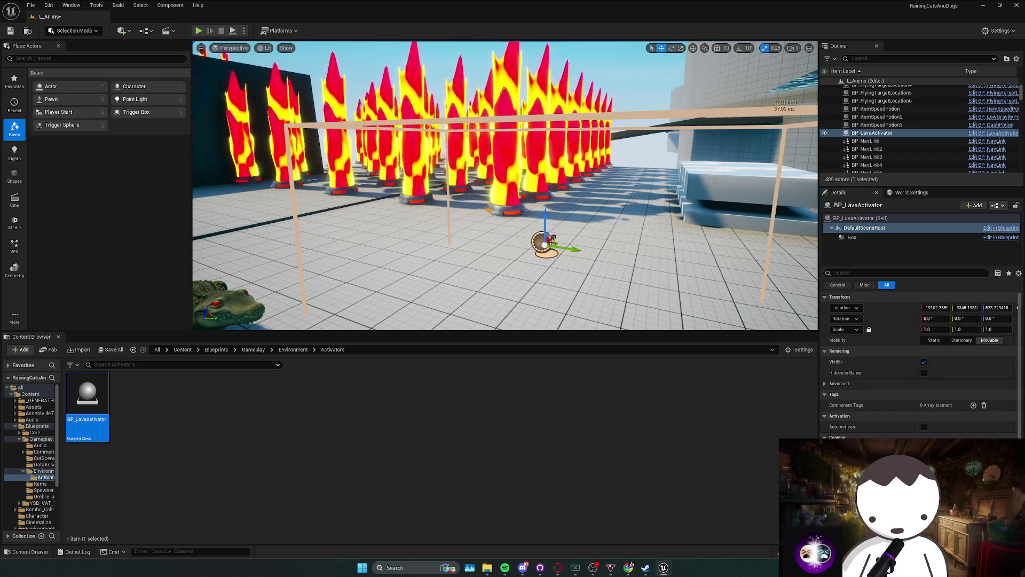
Fill the lava activator's BP Ping Pong Lava array with two eyedropper-picked lava pillars.
{"action": "left_click_drag", "start_coordinate": [383, 164], "coordinate": [406, 176]}
{"action": "left_click", "coordinate": [861, 217]}
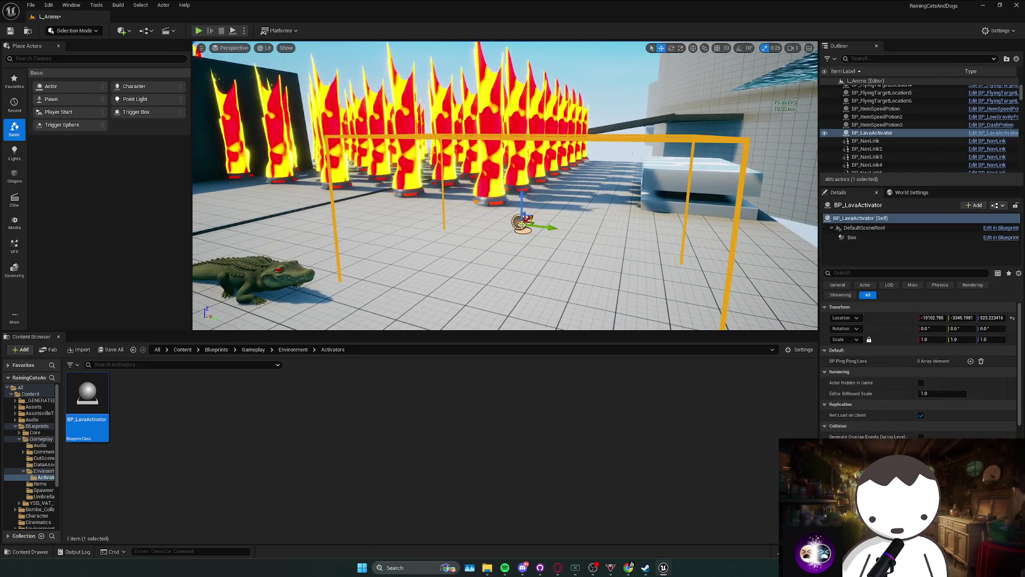
{"action": "left_click", "coordinate": [971, 361]}
{"action": "left_click", "coordinate": [971, 360]}
{"action": "left_click", "coordinate": [985, 372]}
{"action": "left_click", "coordinate": [502, 190]}
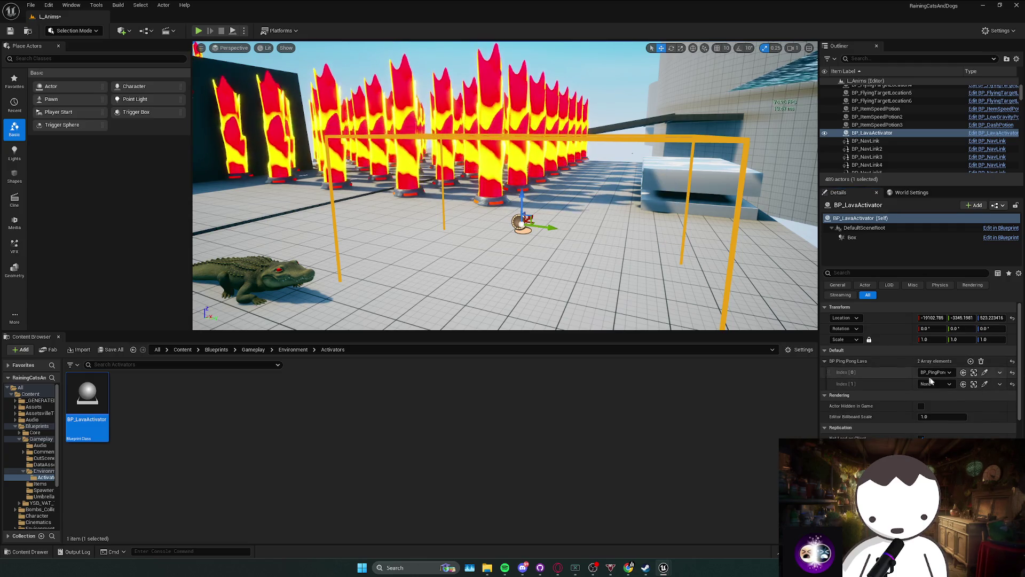
{"action": "left_click", "coordinate": [985, 384]}
{"action": "left_click", "coordinate": [483, 176]}
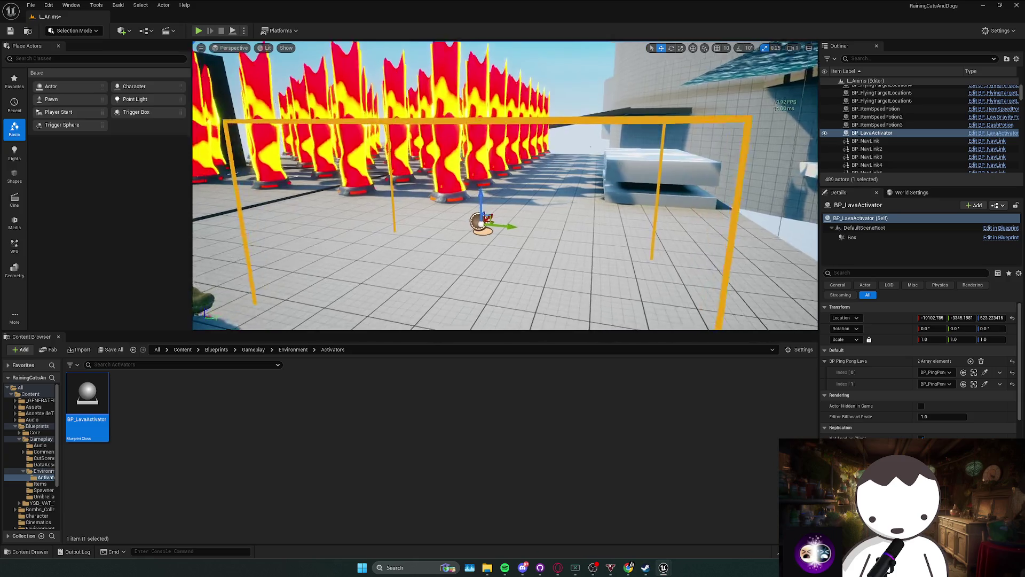
{"action": "key", "text": "ctrl+e"}
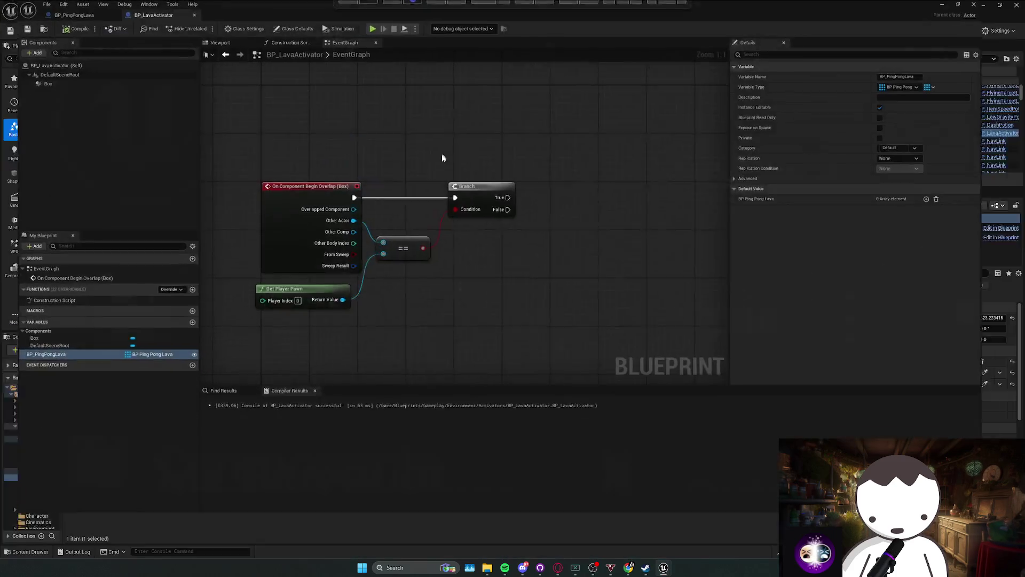
Place a BP_PingPongLava getter in the graph feeding a new For Each Loop.
{"action": "left_click_drag", "start_coordinate": [448, 154], "coordinate": [360, 170]}
{"action": "left_click_drag", "start_coordinate": [457, 276], "coordinate": [454, 253]}
{"action": "left_click", "coordinate": [470, 256]}
{"action": "left_click_drag", "start_coordinate": [507, 226], "coordinate": [507, 226]}
{"action": "type", "text": "for each"}
{"action": "key", "text": "Return"}
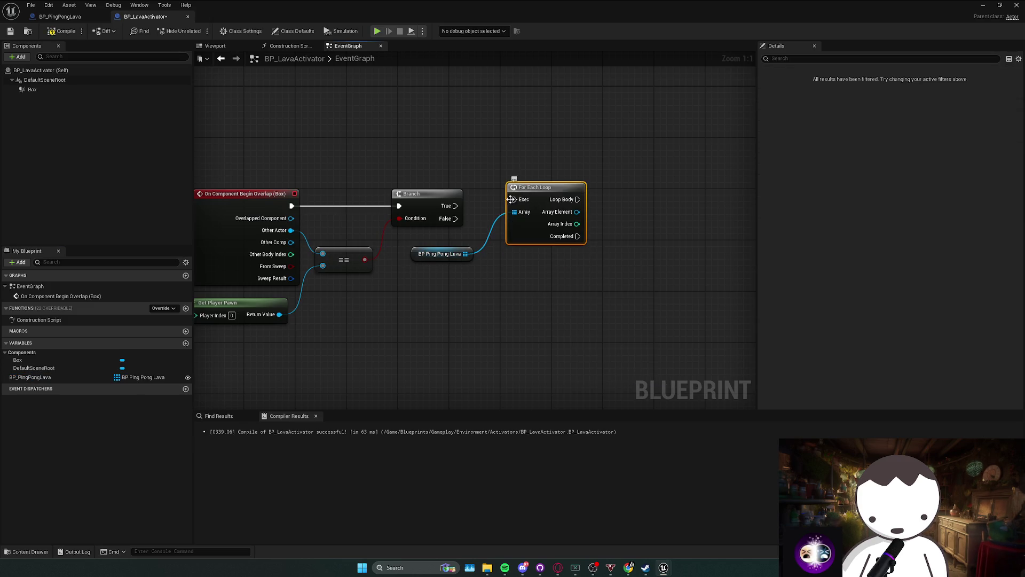
Wire Branch True into the loop and call Activate Movement on each array element.
{"action": "left_click_drag", "start_coordinate": [457, 210], "coordinate": [540, 245]}
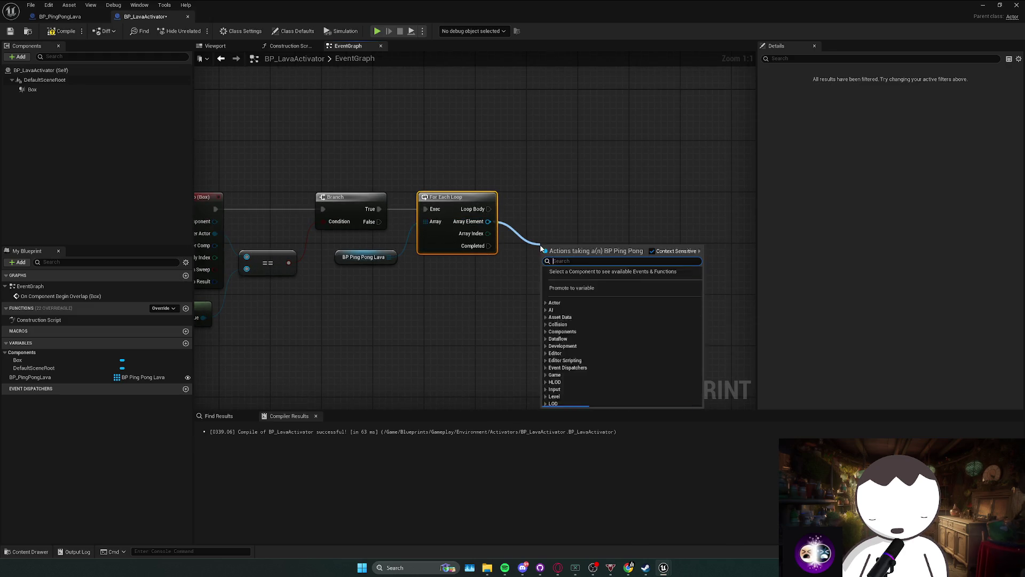
{"action": "type", "text": "activate"}
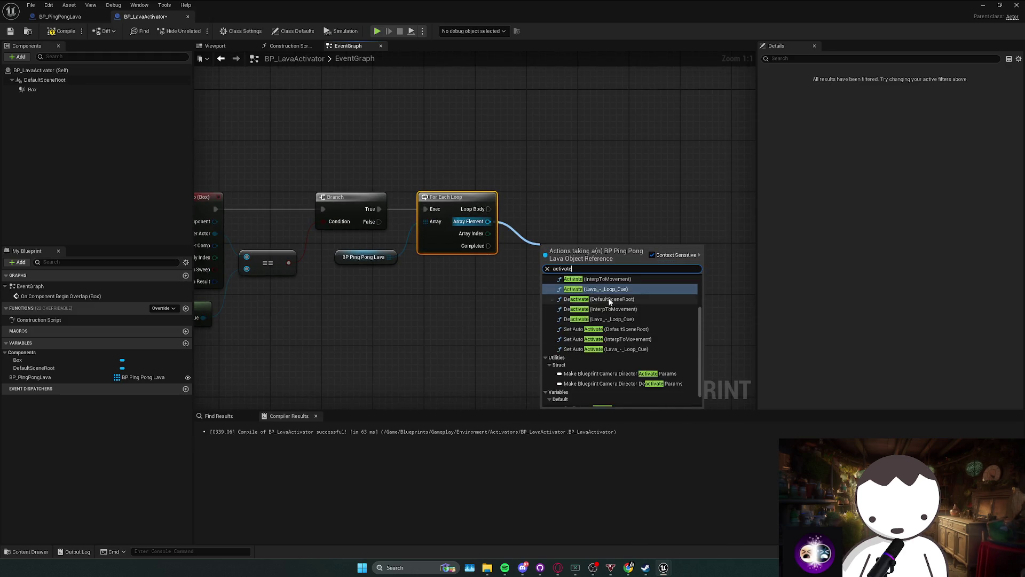
{"action": "left_click", "coordinate": [593, 289]}
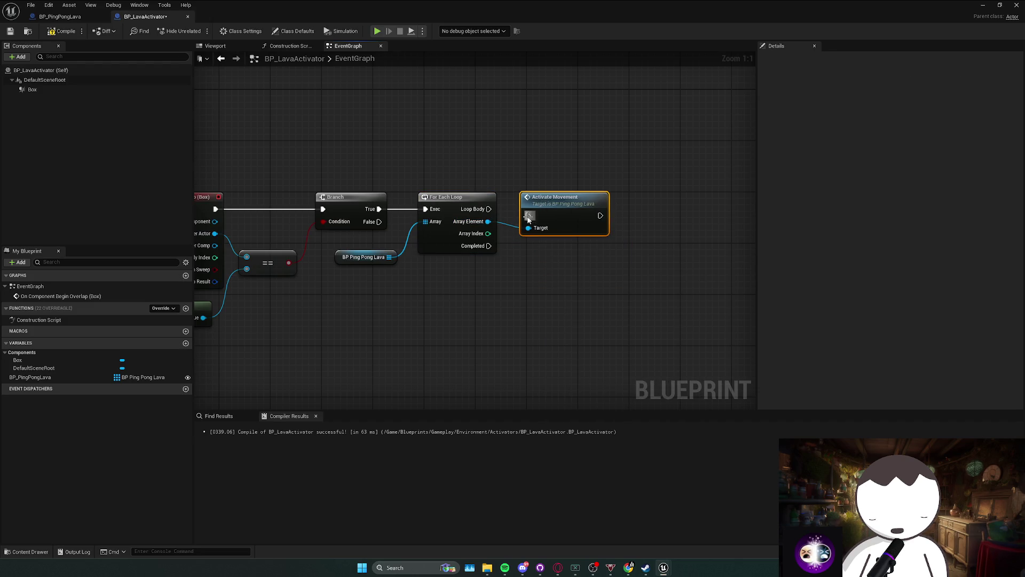
{"action": "key", "text": "Home"}
{"action": "left_click", "coordinate": [32, 90]}
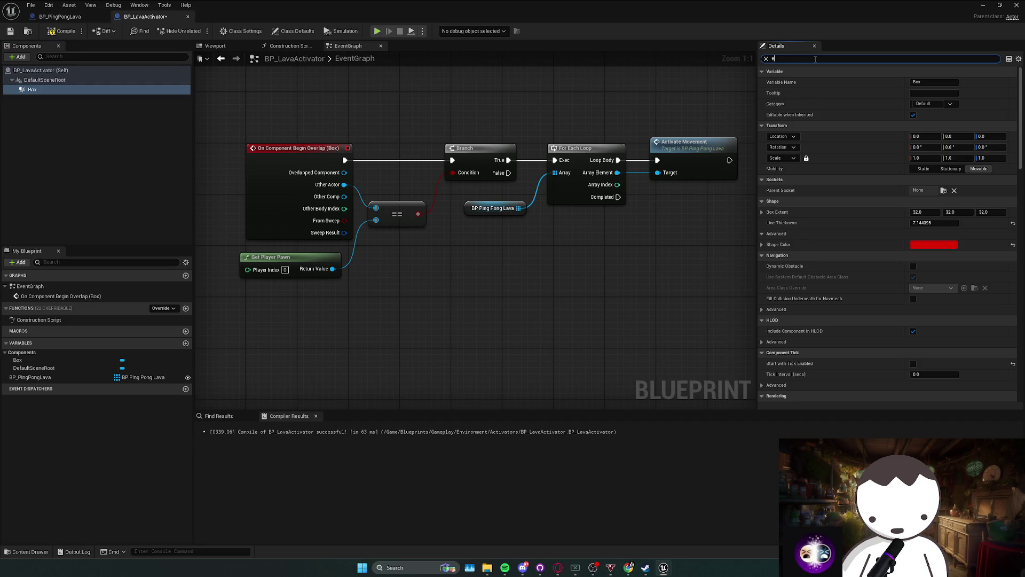
{"action": "scroll", "coordinate": [877, 328], "scroll_direction": "down", "scroll_amount": 10}
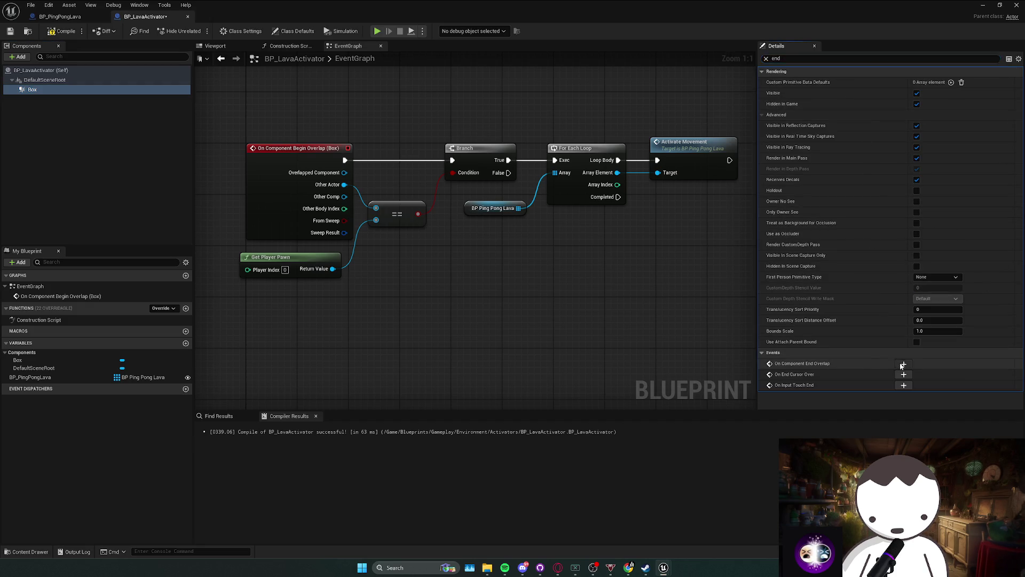
Add the Box's end-overlap event, wired to a pasted player check and Branch.
{"action": "left_click", "coordinate": [903, 364]}
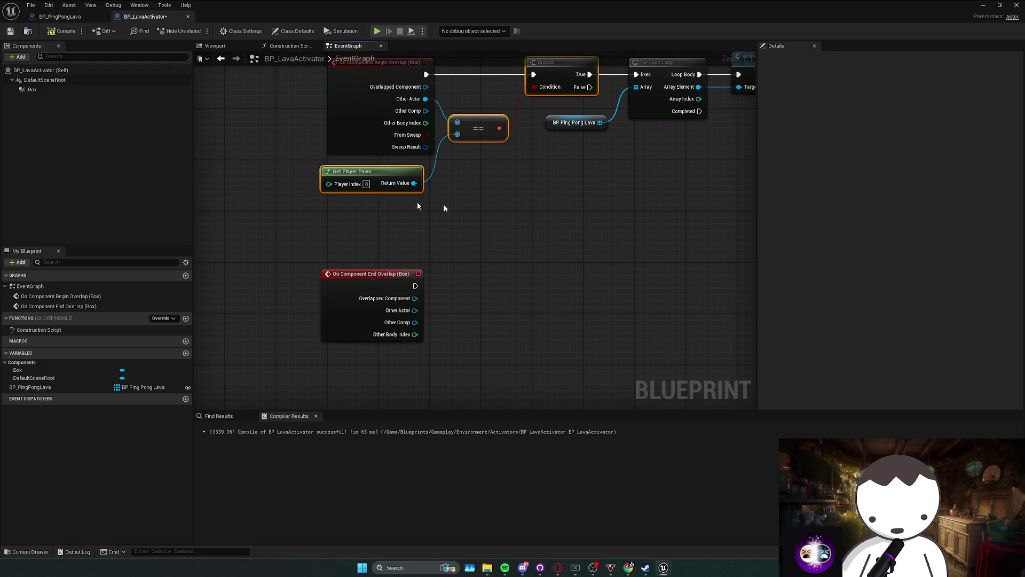
{"action": "key", "text": "ctrl+v"}
{"action": "mouse_move", "coordinate": [592, 273]}
{"action": "left_mouse_down"}
{"action": "mouse_move", "coordinate": [624, 195]}
{"action": "mouse_move", "coordinate": [650, 210]}
{"action": "left_mouse_up"}
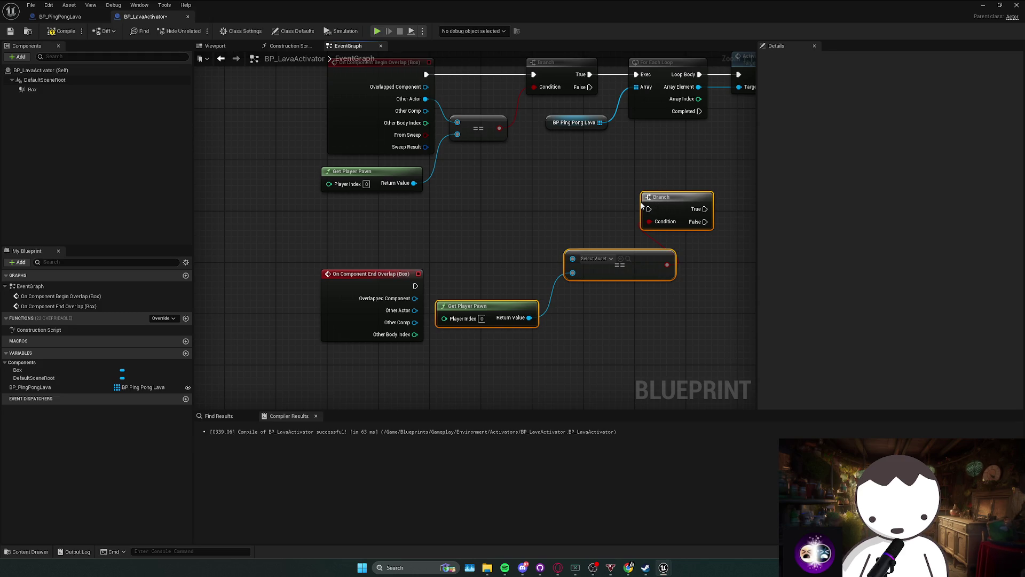
{"action": "right_click", "coordinate": [646, 207]}
{"action": "mouse_move", "coordinate": [655, 207]}
{"action": "left_mouse_down"}
{"action": "mouse_move", "coordinate": [614, 277]}
{"action": "mouse_move", "coordinate": [598, 271]}
{"action": "left_mouse_up"}
{"action": "left_click_drag", "start_coordinate": [418, 288], "coordinate": [418, 287]}
{"action": "mouse_move", "coordinate": [632, 274]}
{"action": "left_mouse_down"}
{"action": "mouse_move", "coordinate": [540, 283]}
{"action": "mouse_move", "coordinate": [568, 288]}
{"action": "left_mouse_up"}
{"action": "left_click_drag", "start_coordinate": [458, 337], "coordinate": [415, 311]}
Duplicate the array getter and For Each Loop, calling Deactivate Movement on each pillar.
{"action": "left_click_drag", "start_coordinate": [435, 166], "coordinate": [564, 133]}
{"action": "key", "text": "ctrl+c"}
{"action": "key", "text": "ctrl+v"}
{"action": "mouse_move", "coordinate": [543, 244]}
{"action": "left_mouse_down"}
{"action": "mouse_move", "coordinate": [501, 245]}
{"action": "mouse_move", "coordinate": [512, 229]}
{"action": "mouse_move", "coordinate": [550, 259]}
{"action": "mouse_move", "coordinate": [507, 242]}
{"action": "left_mouse_up"}
{"action": "type", "text": "deac"}
{"action": "left_click", "coordinate": [589, 294]}
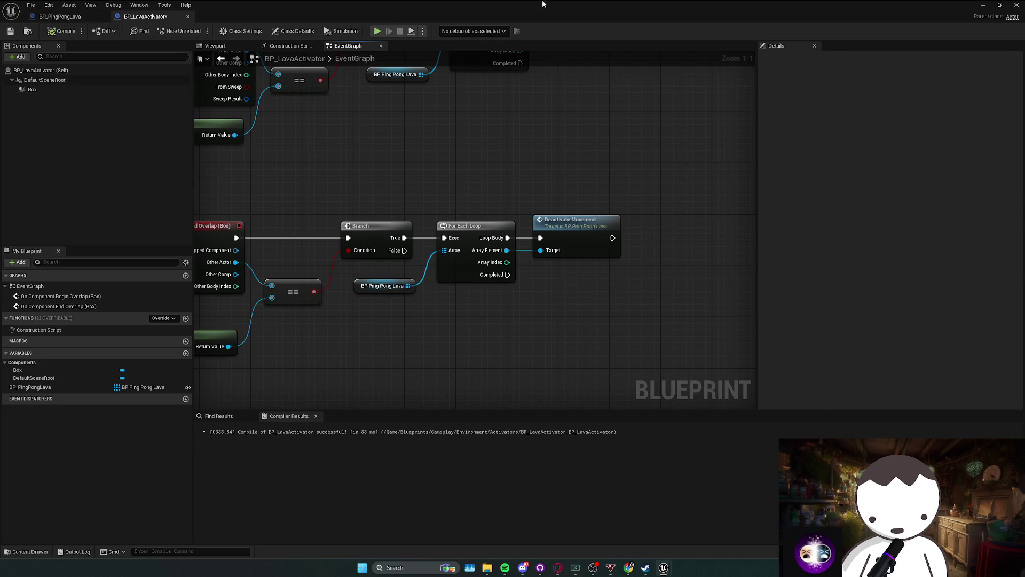
{"action": "key", "text": "alt+p"}
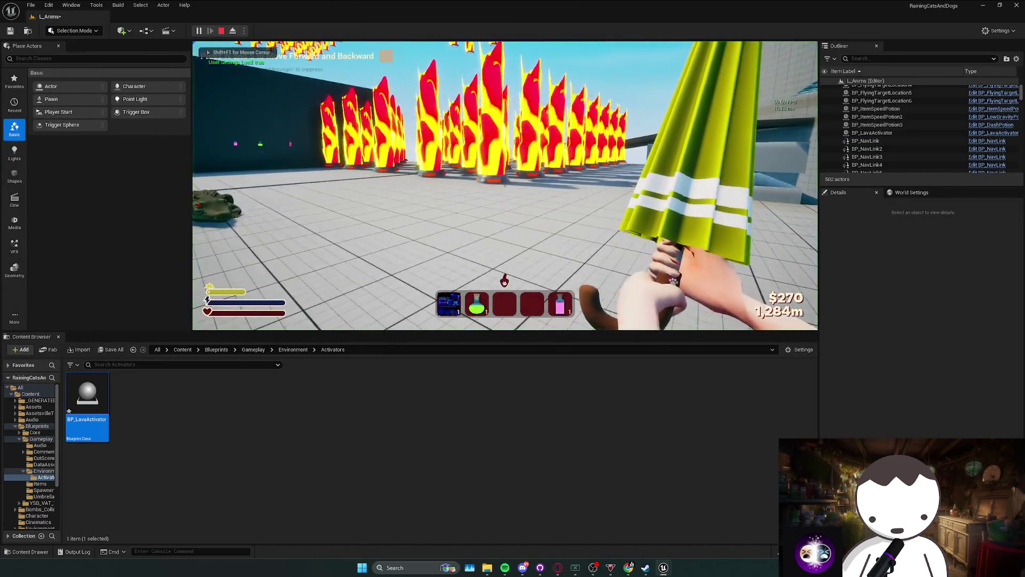
Walk toward and away from the lava pillars twice with W and S, then stop playing.
{"action": "key", "text": "w"}
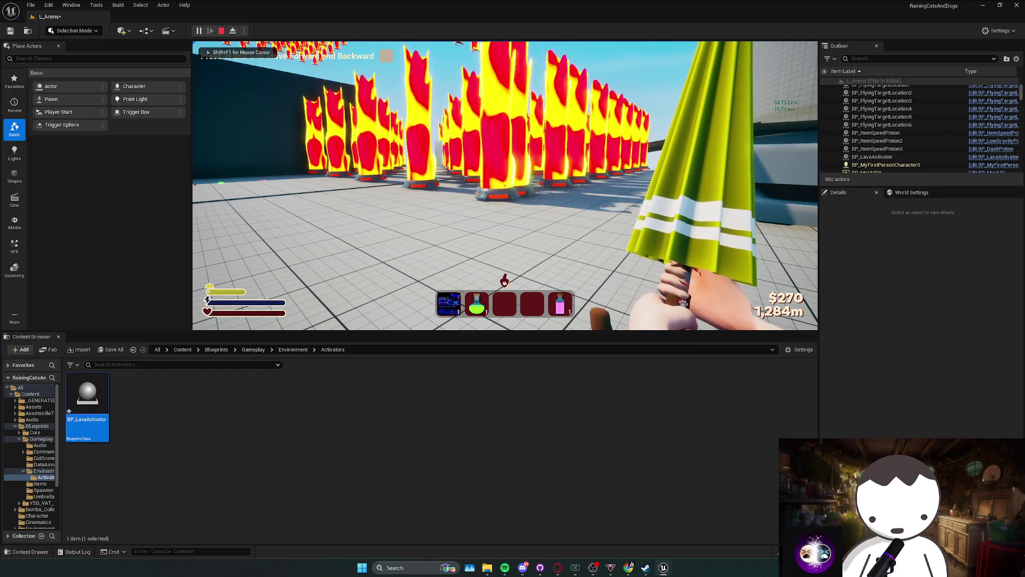
{"action": "key", "text": "s"}
{"action": "key", "text": "w"}
{"action": "key", "text": "s"}
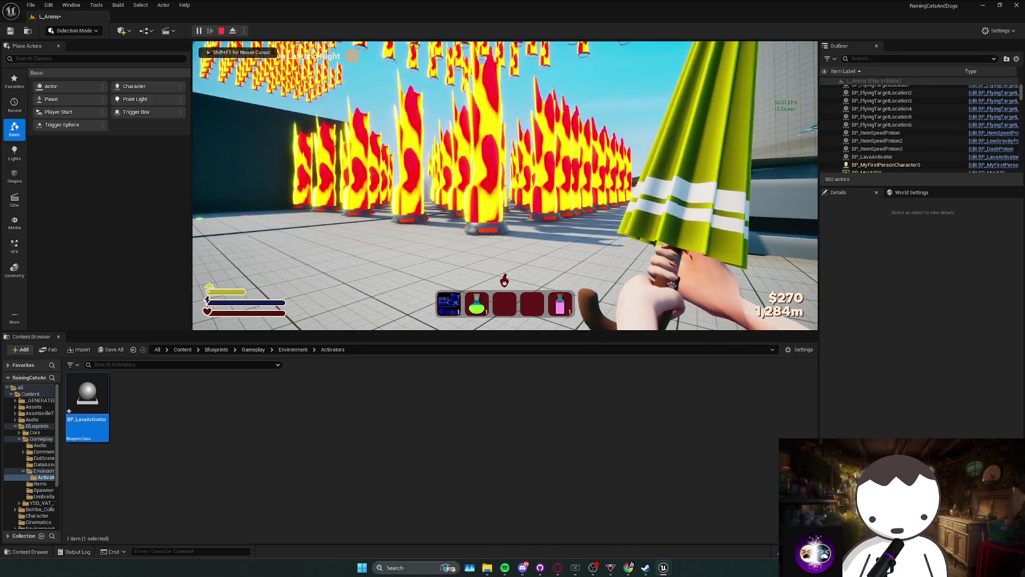
{"action": "key", "text": "Escape"}
Delete BP_PingPongLava3 through BP_PingPongLava385, keeping two pillars, and start a new play test.
{"action": "key", "text": "f"}
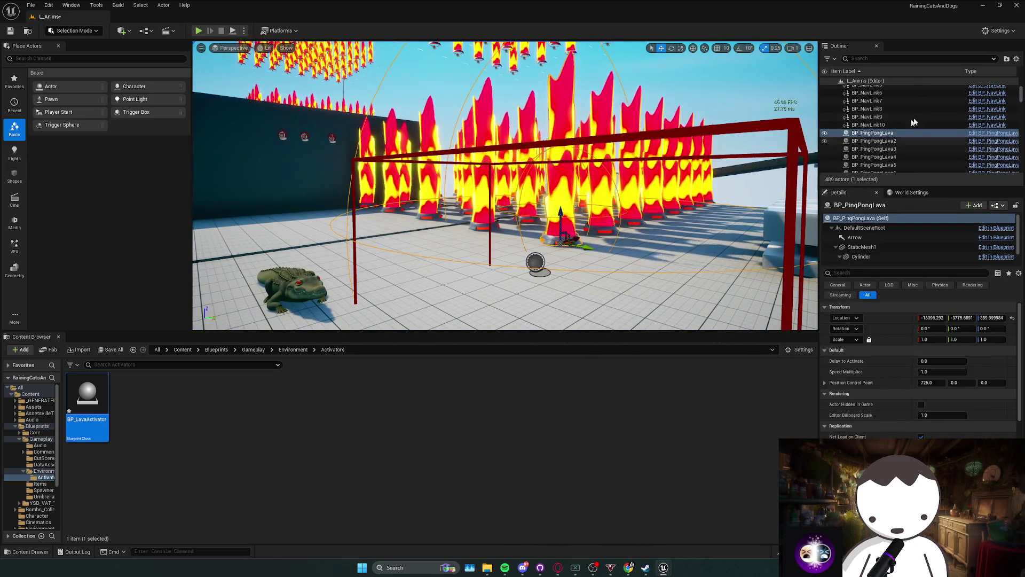
{"action": "scroll", "coordinate": [901, 125], "scroll_direction": "down", "scroll_amount": 5}
{"action": "left_click", "coordinate": [901, 128]}
{"action": "left_click", "coordinate": [898, 136]}
{"action": "scroll", "coordinate": [903, 156], "scroll_direction": "down", "scroll_amount": 20}
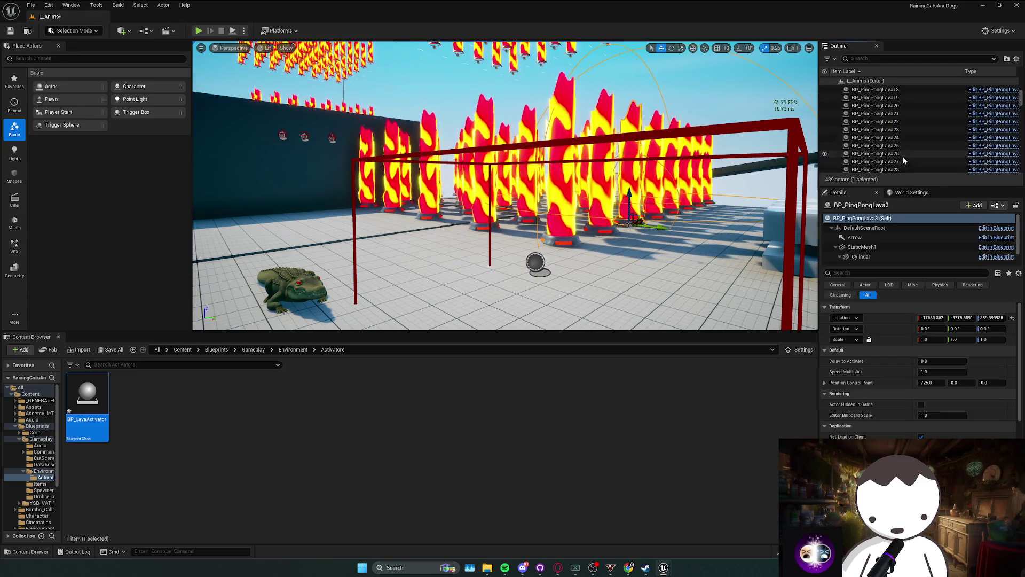
{"action": "scroll", "coordinate": [914, 150], "scroll_direction": "down", "scroll_amount": 20}
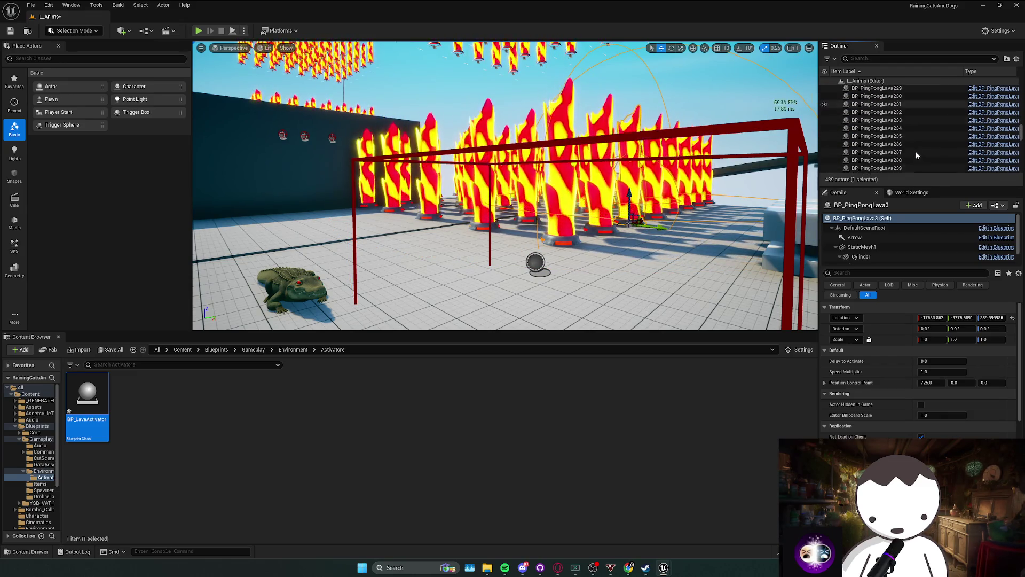
{"action": "scroll", "coordinate": [916, 155], "scroll_direction": "down", "scroll_amount": 12}
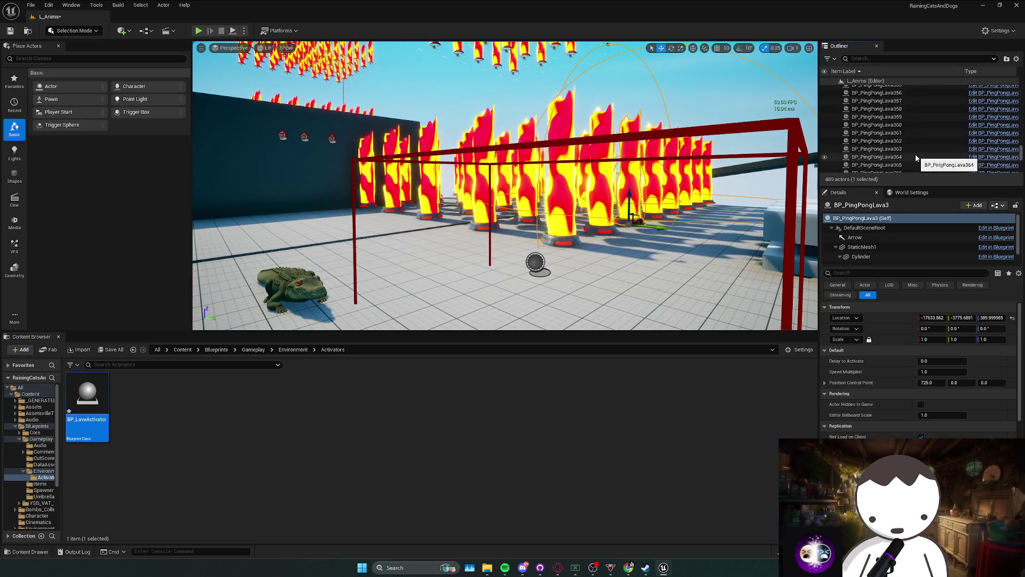
{"action": "left_click", "coordinate": [903, 145], "text": "shift"}
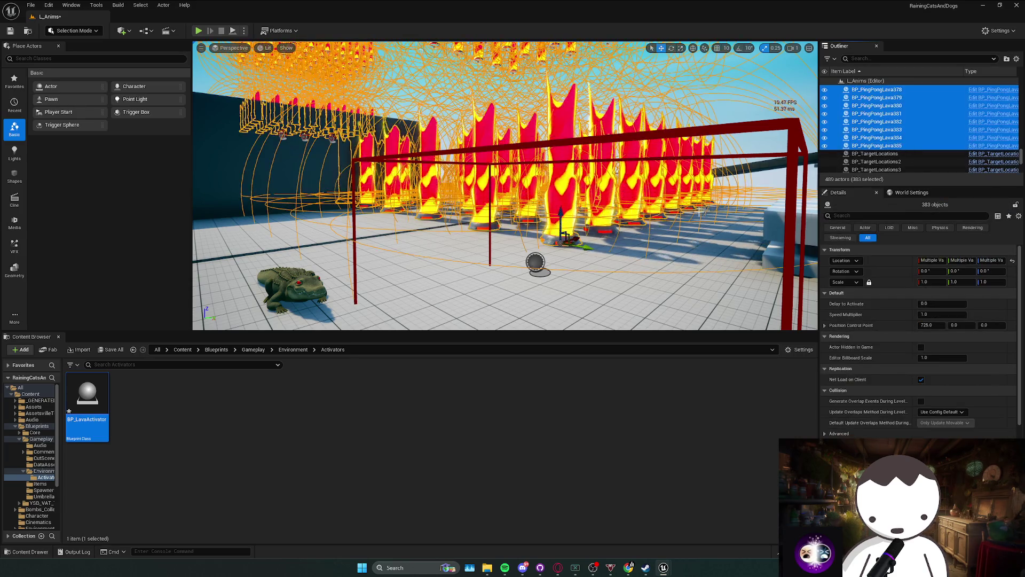
{"action": "key", "text": "Delete"}
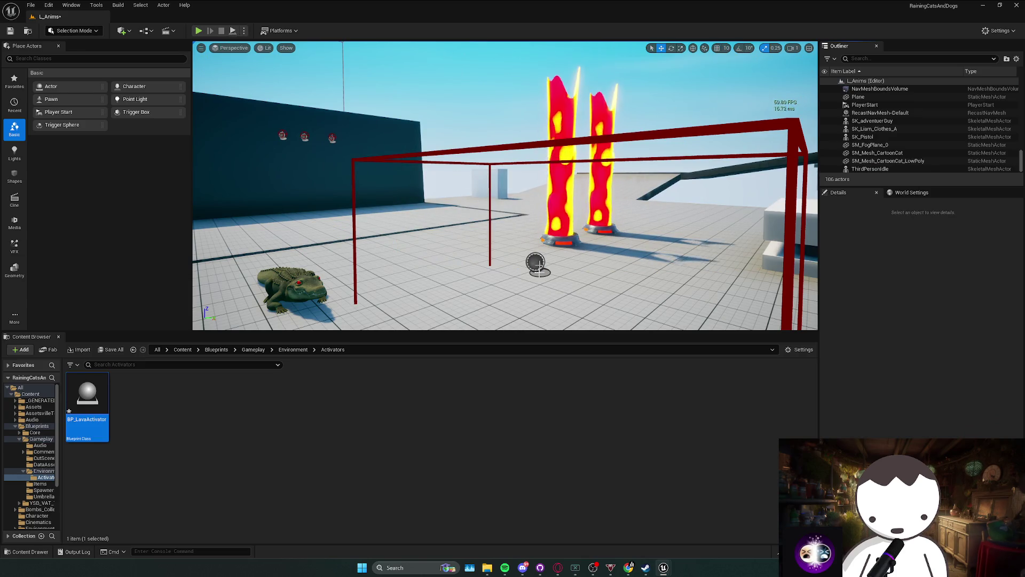
{"action": "left_click", "coordinate": [539, 265]}
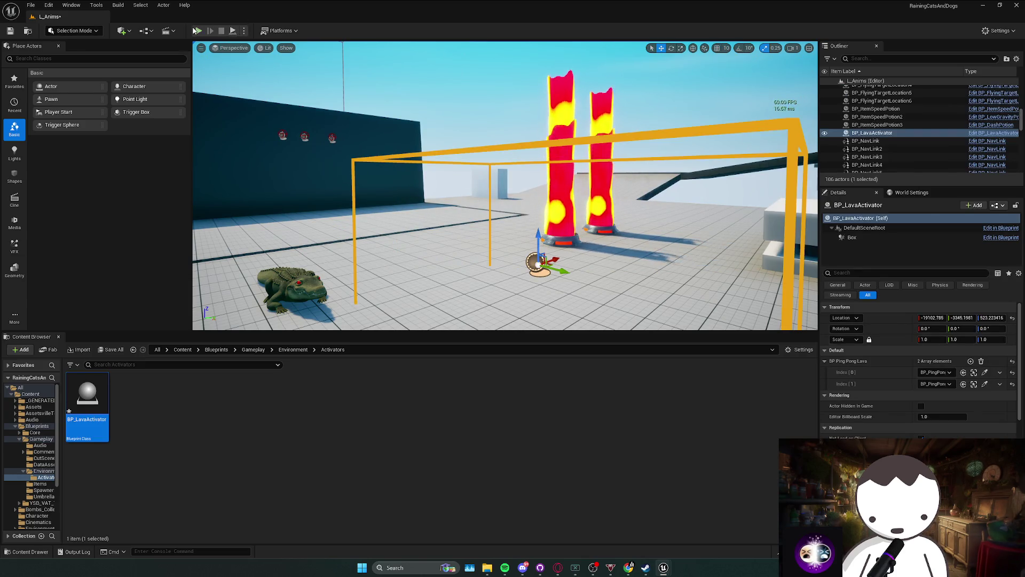
{"action": "left_click", "coordinate": [196, 30]}
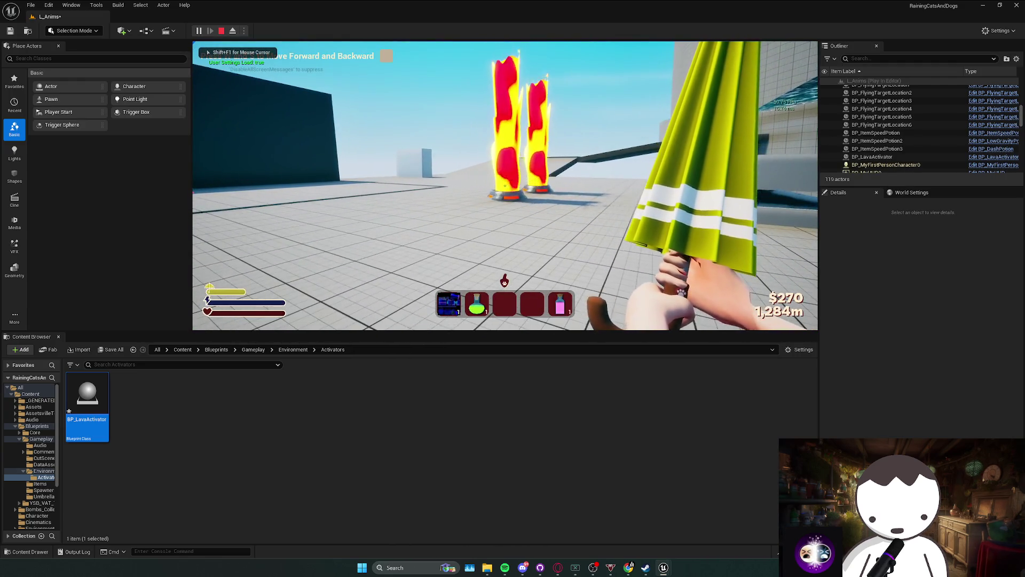
Run two play tests walking toward the two remaining pillars, then save BP_PingPongLava.
{"action": "key", "text": "shift+F1"}
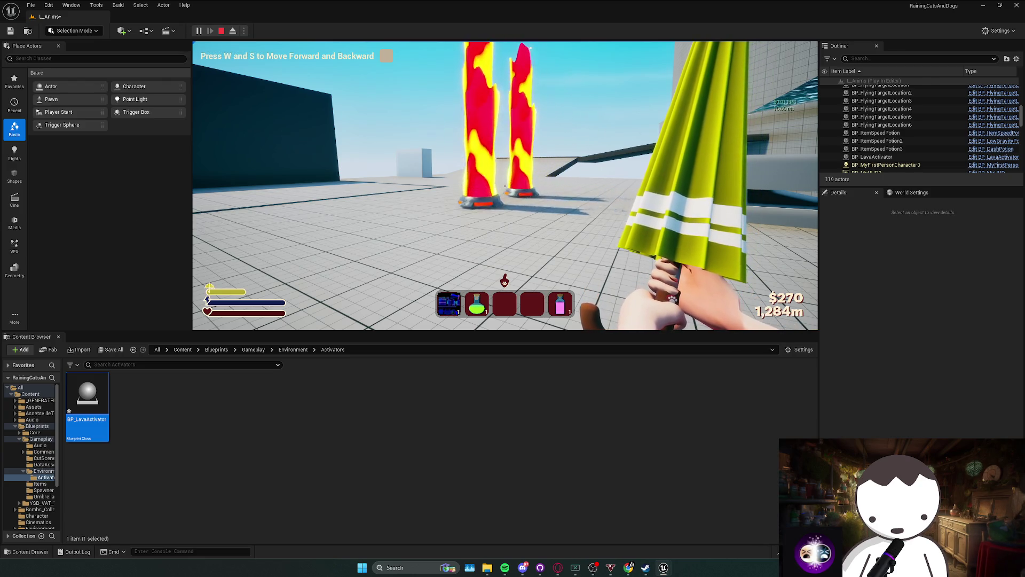
{"action": "key", "text": "Escape"}
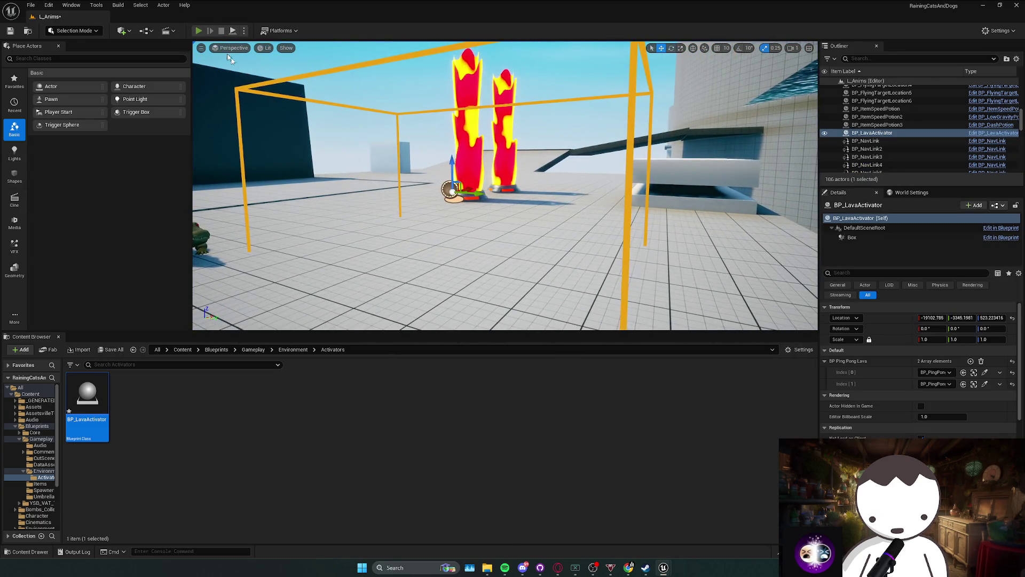
{"action": "left_click", "coordinate": [198, 30]}
{"action": "key", "text": "w"}
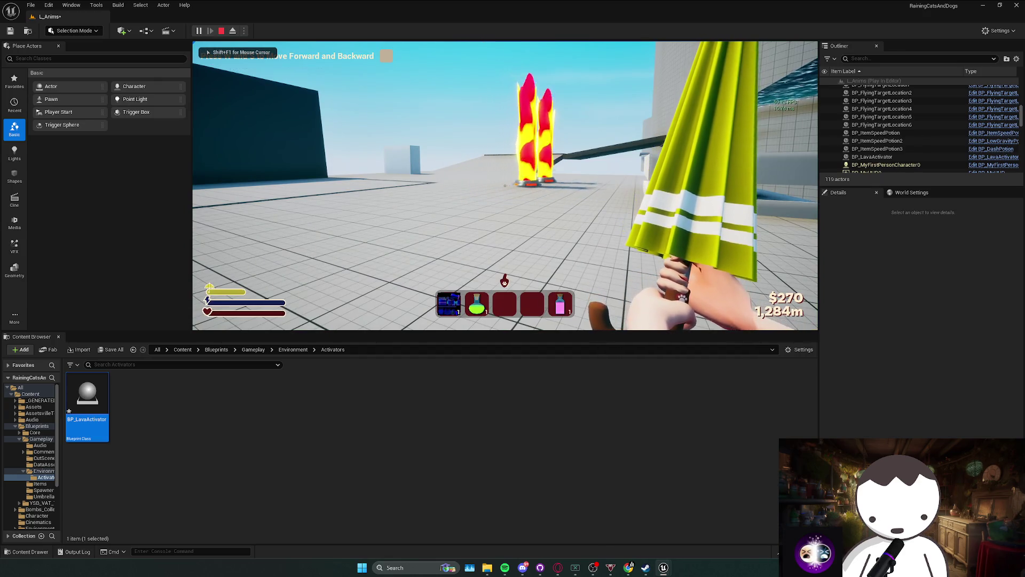
{"action": "key", "text": "w"}
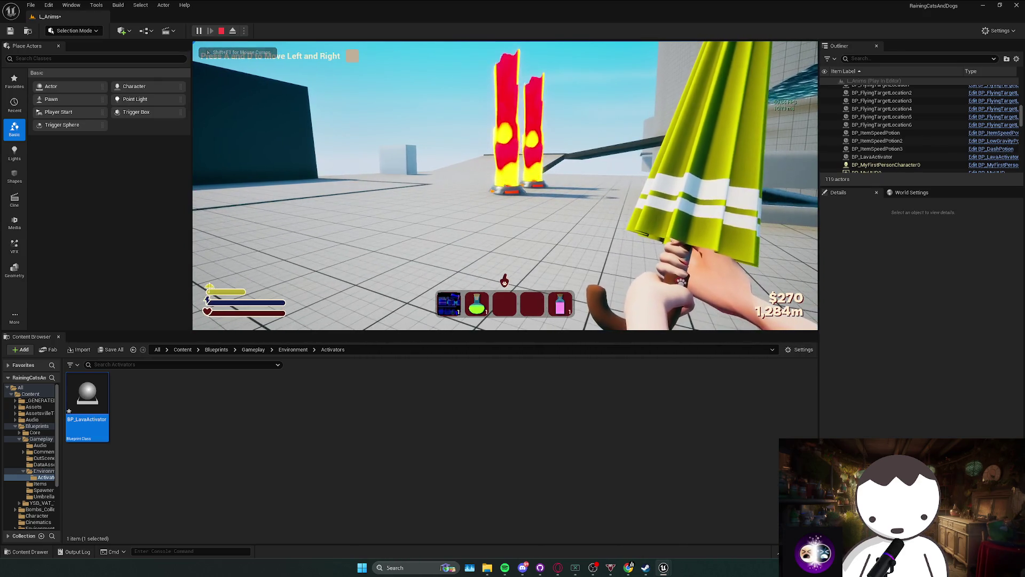
{"action": "key", "text": "Escape"}
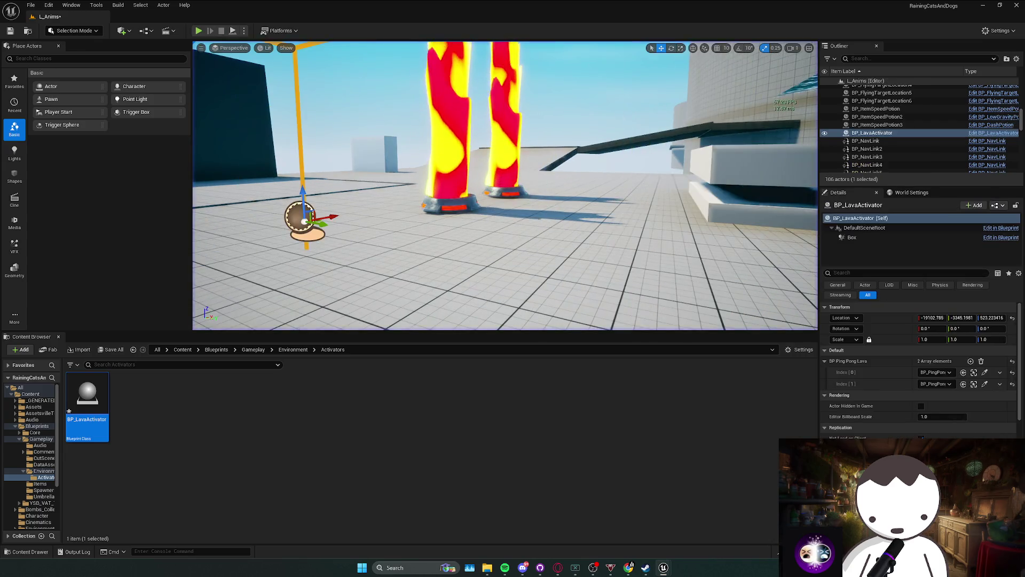
{"action": "left_click_drag", "start_coordinate": [431, 158], "coordinate": [475, 161]}
{"action": "key", "text": "ctrl+s"}
Add a Toggle Active node from the Interp To Movement reference.
{"action": "left_click_drag", "start_coordinate": [313, 240], "coordinate": [346, 245]}
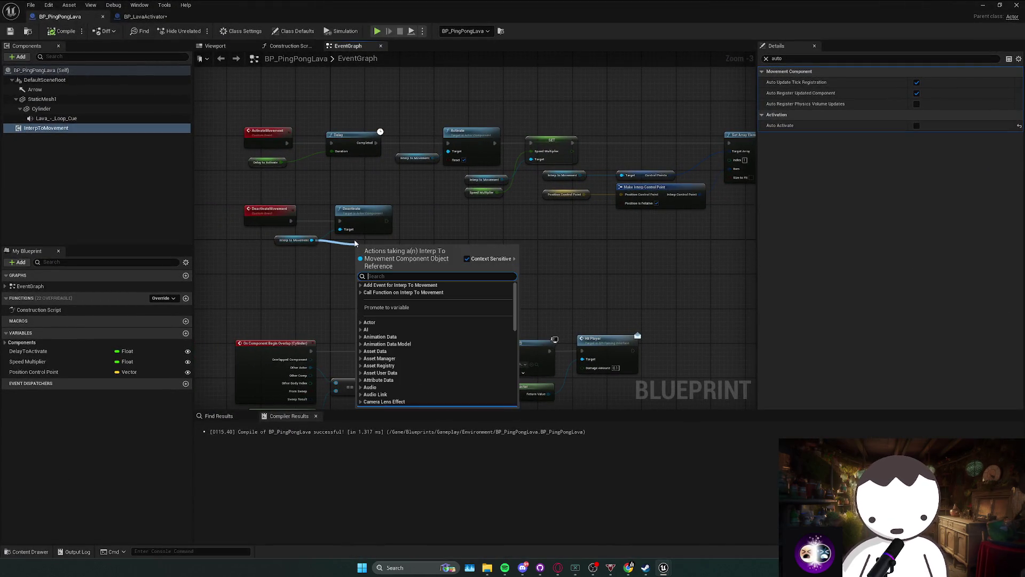
{"action": "type", "text": "deacti"}
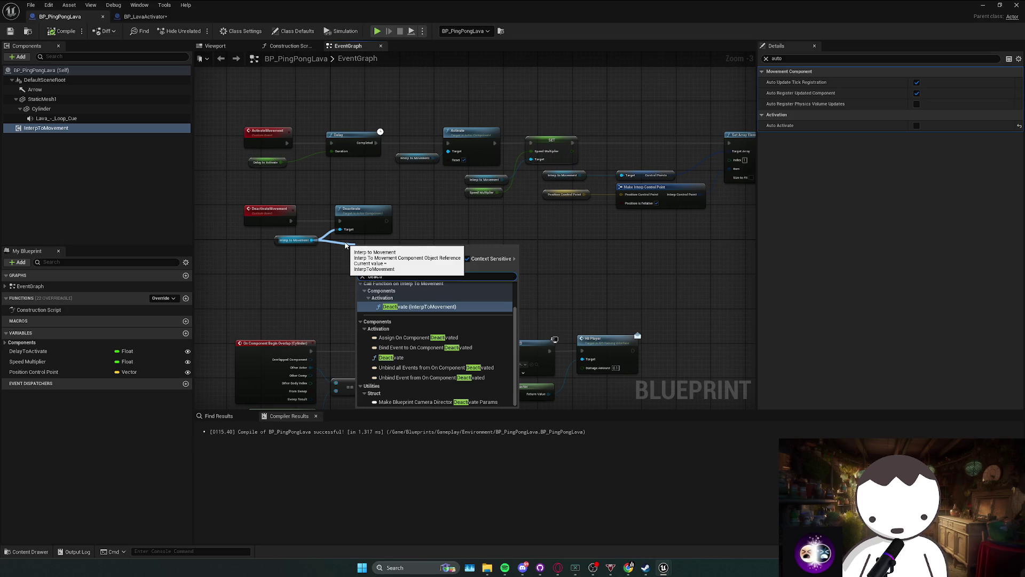
{"action": "key", "text": "BackSpace"}
{"action": "key", "text": "BackSpace"}
{"action": "key", "text": "BackSpace"}
{"action": "type", "text": "activation"}
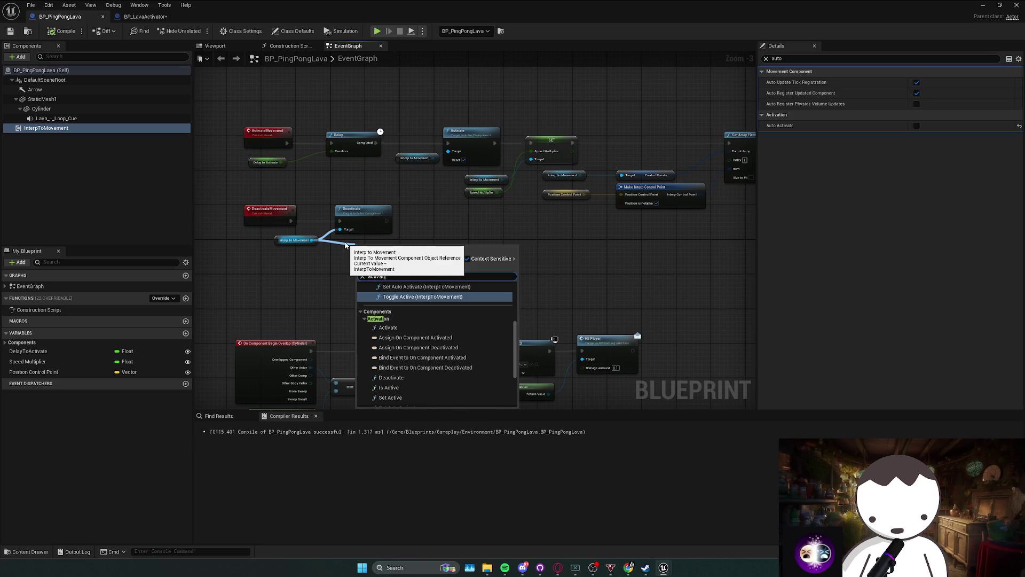
{"action": "scroll", "coordinate": [406, 368], "scroll_direction": "down", "scroll_amount": 2}
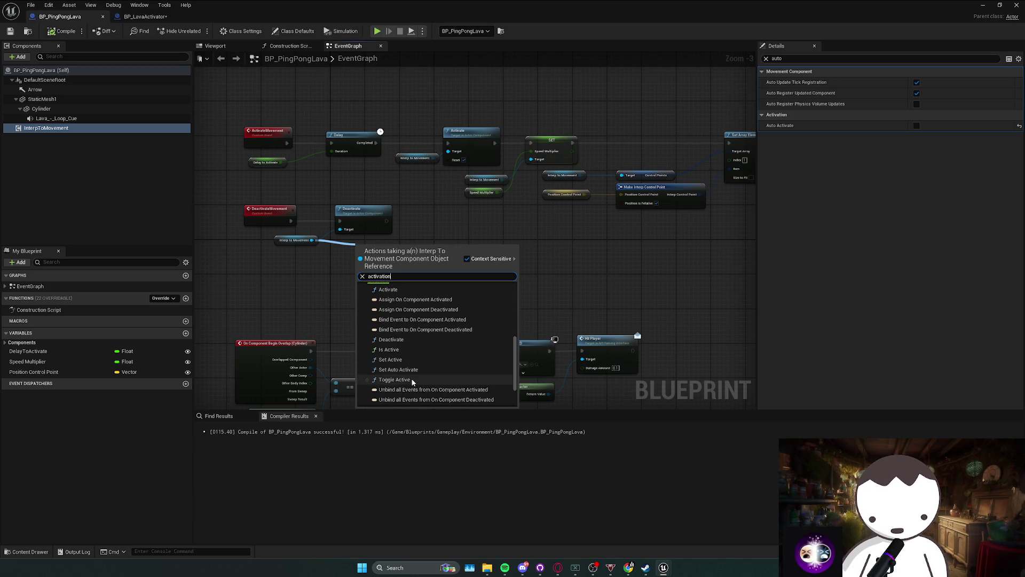
{"action": "left_click", "coordinate": [406, 379]}
{"action": "left_click_drag", "start_coordinate": [404, 216], "coordinate": [405, 236]}
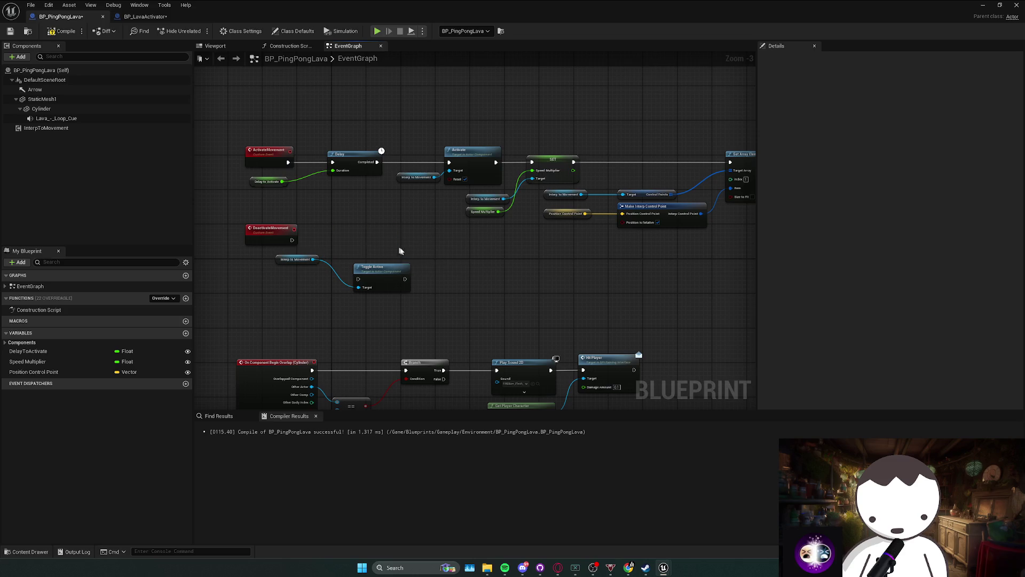
Replace the Activate node after Delay with Toggle Active, then duplicate it with its reference.
{"action": "left_click", "coordinate": [434, 178]}
{"action": "left_click", "coordinate": [446, 180], "text": "ctrl"}
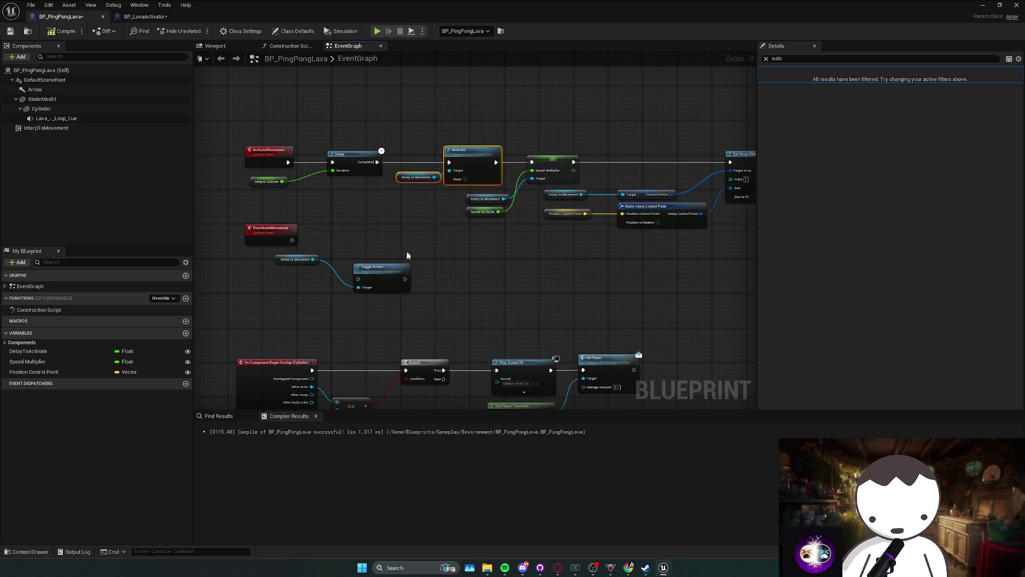
{"action": "key", "text": "Delete"}
{"action": "left_click_drag", "start_coordinate": [382, 277], "coordinate": [425, 164]}
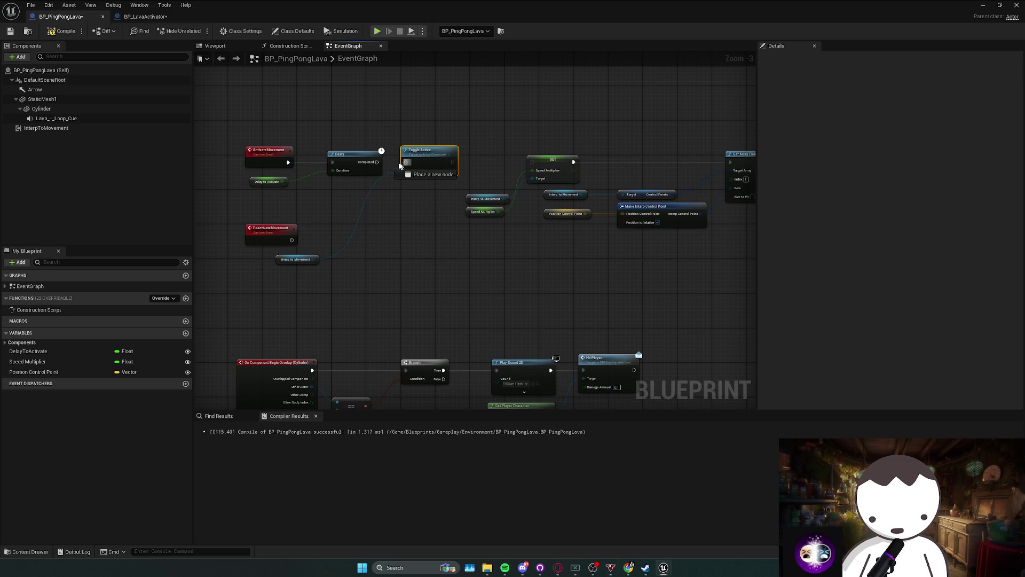
{"action": "left_click_drag", "start_coordinate": [531, 166], "coordinate": [531, 166]}
{"action": "left_click", "coordinate": [453, 163]}
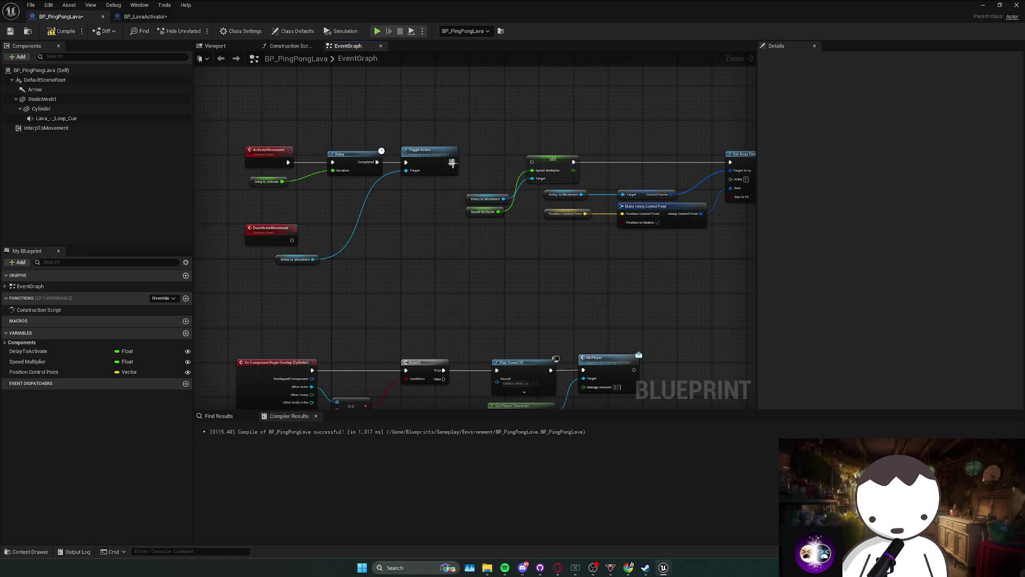
{"action": "left_click_drag", "start_coordinate": [295, 265], "coordinate": [372, 184]}
{"action": "key", "text": "ctrl+v"}
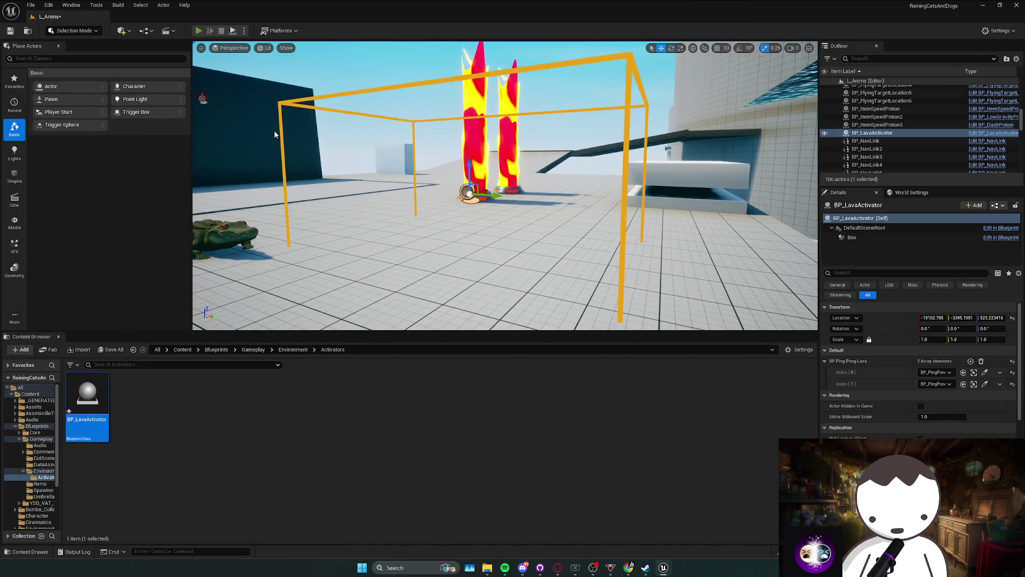
Play-test the Toggle Active lava, then search 'activation' actions on Interp To Movement.
{"action": "left_click", "coordinate": [198, 30]}
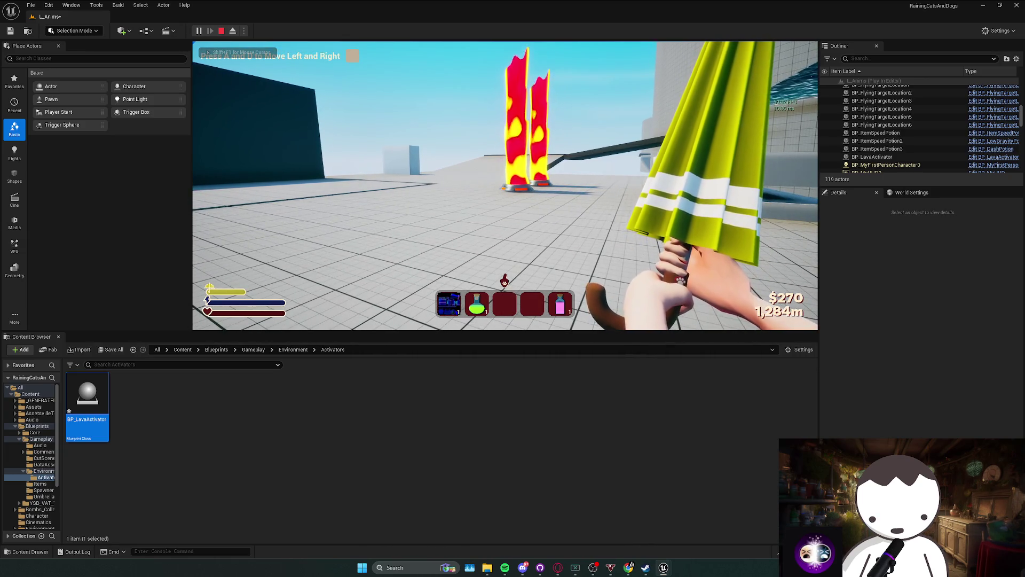
{"action": "key", "text": "shift+F1"}
{"action": "left_click", "coordinate": [505, 186]}
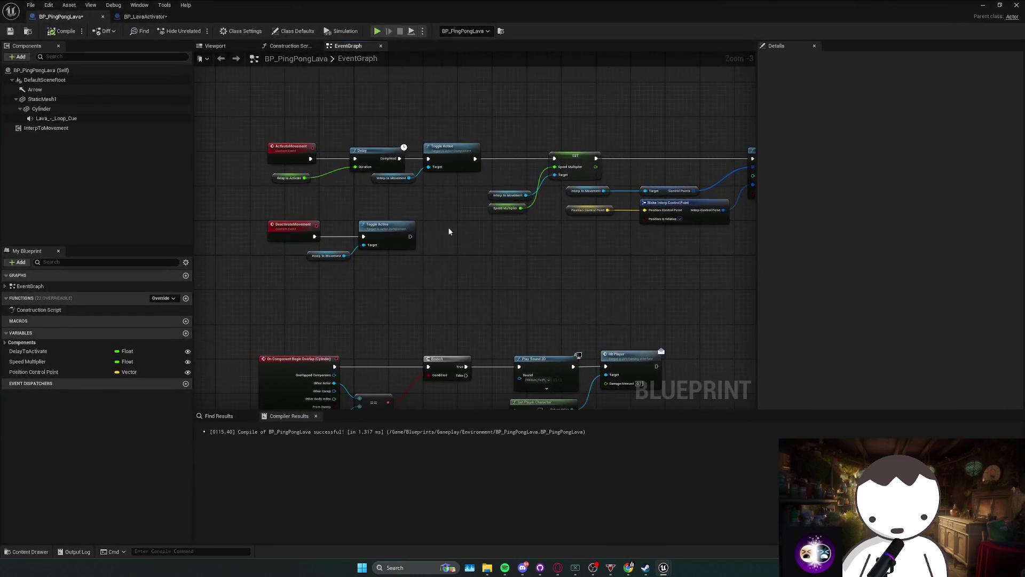
{"action": "left_click_drag", "start_coordinate": [409, 178], "coordinate": [441, 187]}
{"action": "type", "text": "activation"}
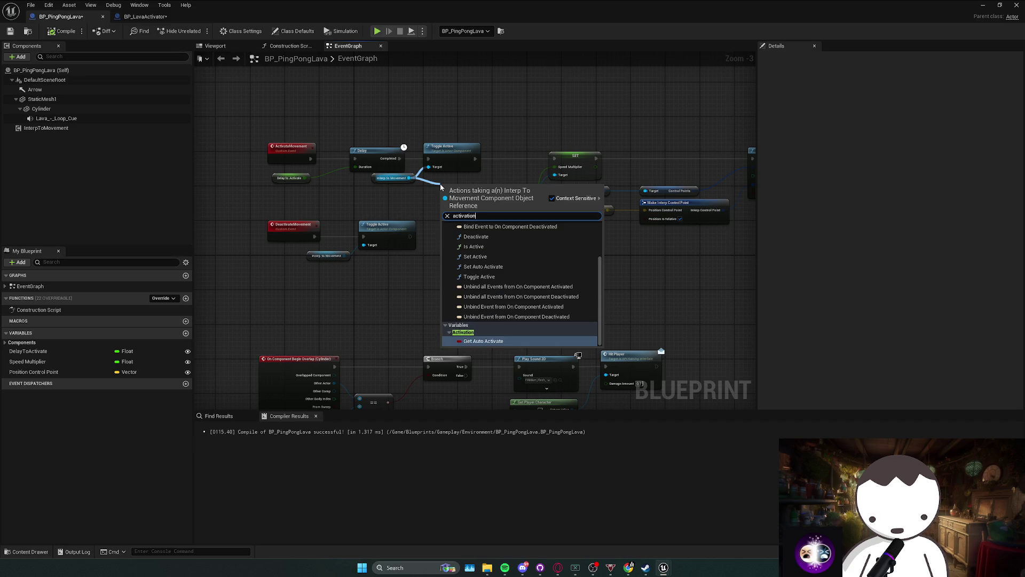
Swap both Toggle Active nodes for Set Active on Interp to Movement, between Delay and SET.
{"action": "scroll", "coordinate": [513, 285], "scroll_direction": "up", "scroll_amount": 1}
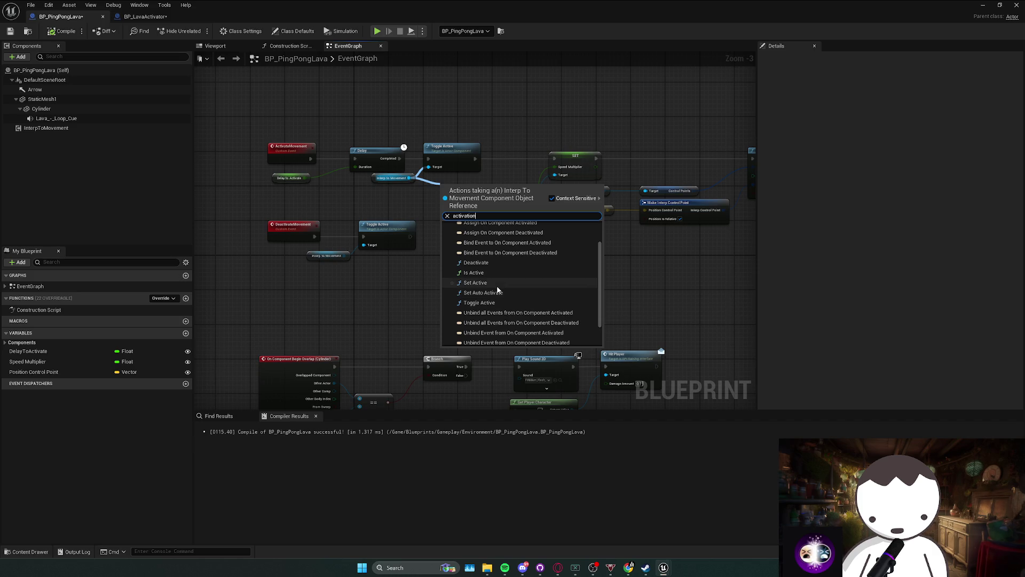
{"action": "scroll", "coordinate": [496, 286], "scroll_direction": "up", "scroll_amount": 1}
{"action": "scroll", "coordinate": [493, 267], "scroll_direction": "up", "scroll_amount": 1}
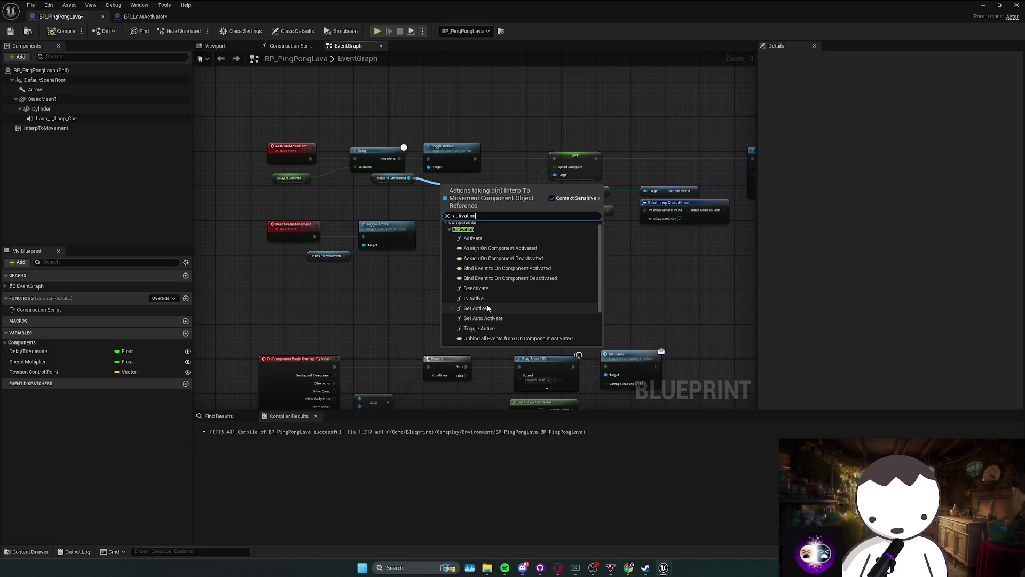
{"action": "left_click", "coordinate": [483, 308]}
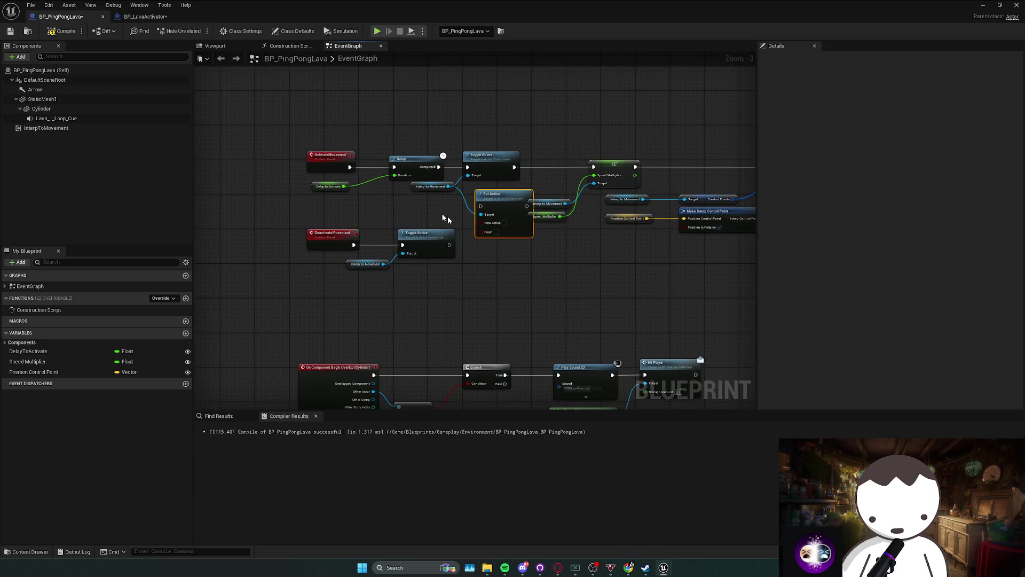
{"action": "mouse_move", "coordinate": [499, 201]}
{"action": "left_mouse_down"}
{"action": "mouse_move", "coordinate": [495, 161]}
{"action": "mouse_move", "coordinate": [594, 167]}
{"action": "left_mouse_up"}
{"action": "left_click", "coordinate": [458, 228]}
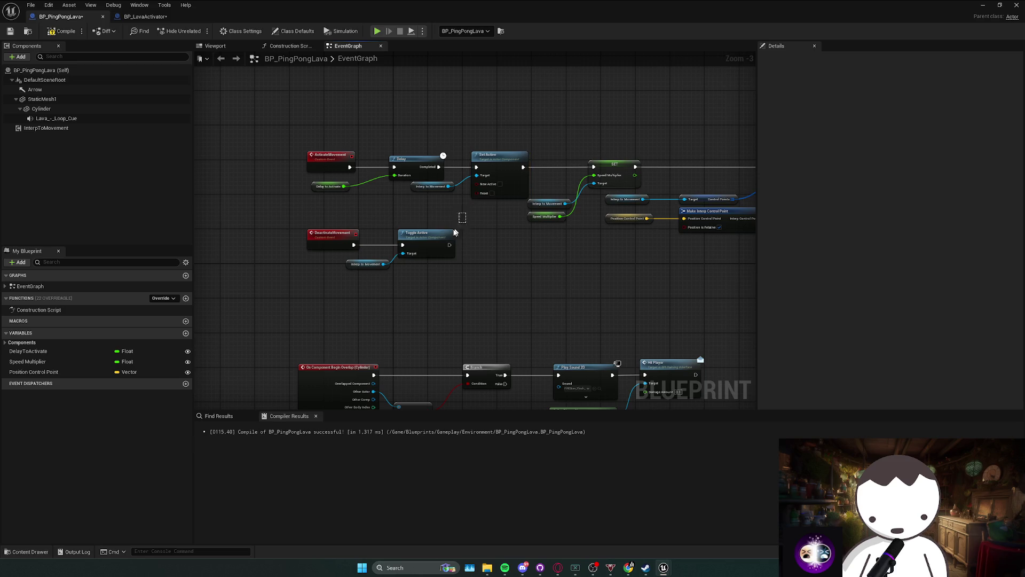
{"action": "key", "text": "ctrl+v"}
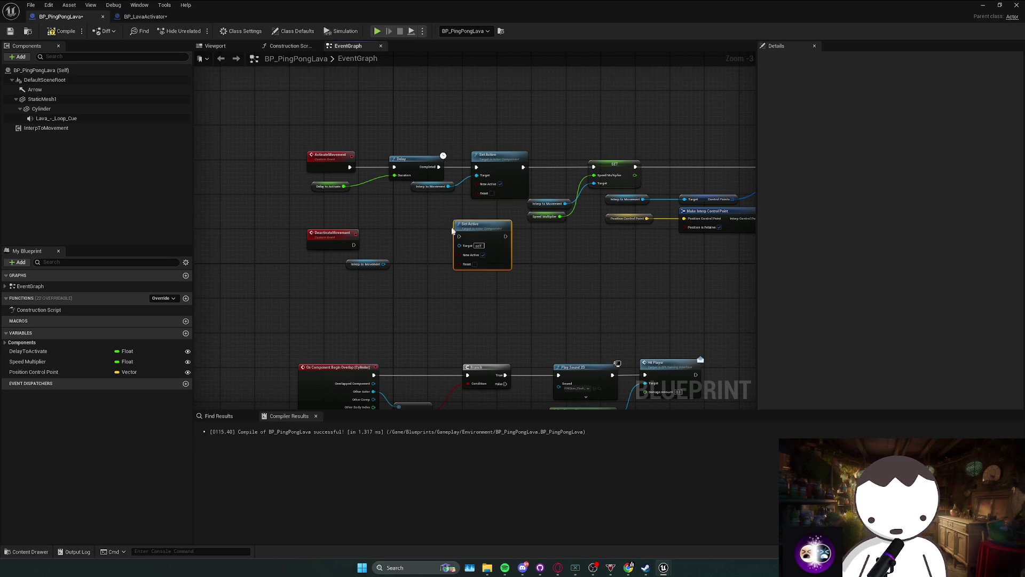
{"action": "left_click_drag", "start_coordinate": [459, 241], "coordinate": [433, 240]}
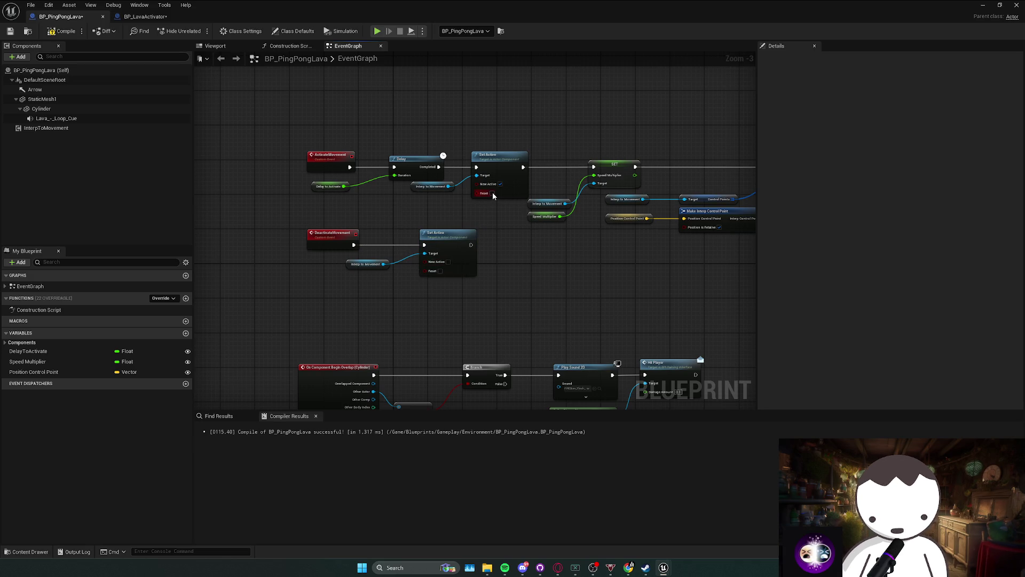
{"action": "left_click_drag", "start_coordinate": [505, 266], "coordinate": [563, 288]}
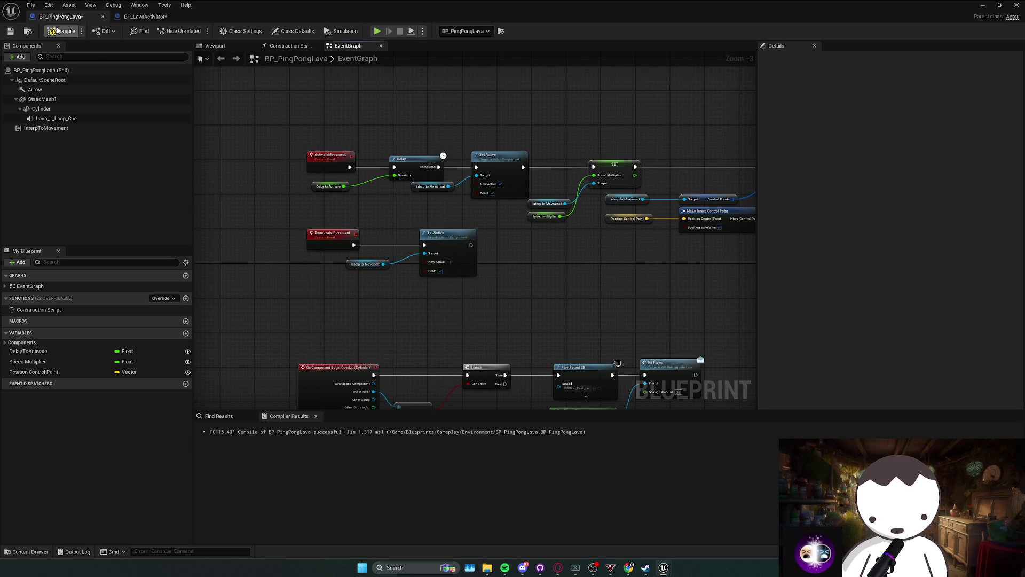
{"action": "key", "text": "alt+p"}
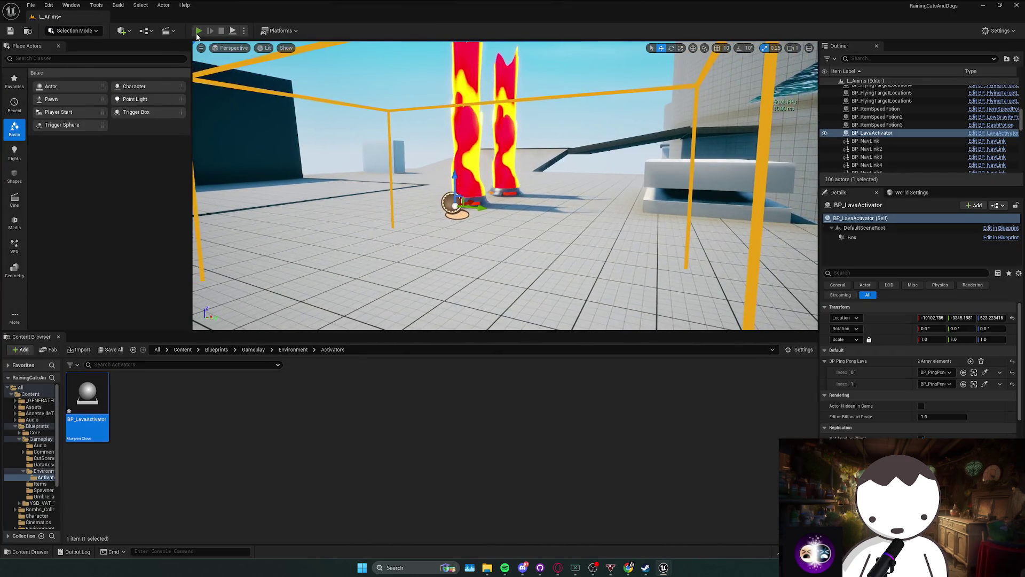
Walk the player back, forward and left near the lava pillars during the play test.
{"action": "key", "text": "w"}
{"action": "key", "text": "s"}
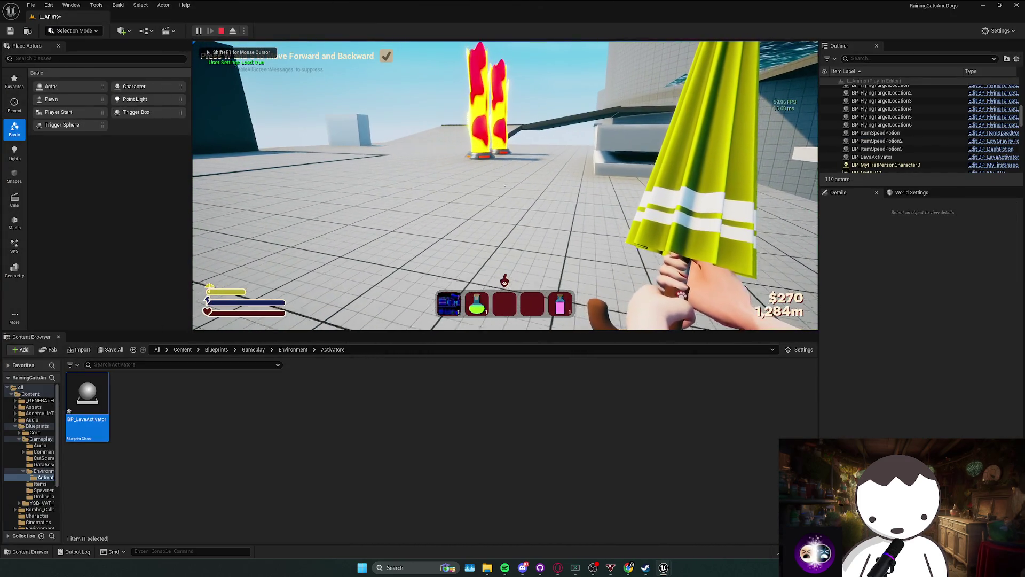
{"action": "key", "text": "w"}
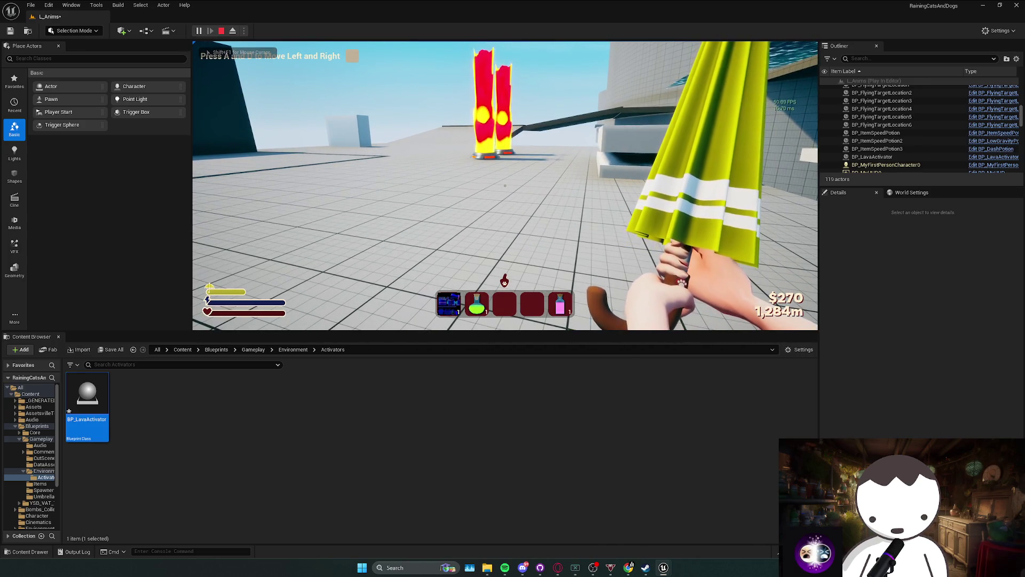
{"action": "key", "text": "a"}
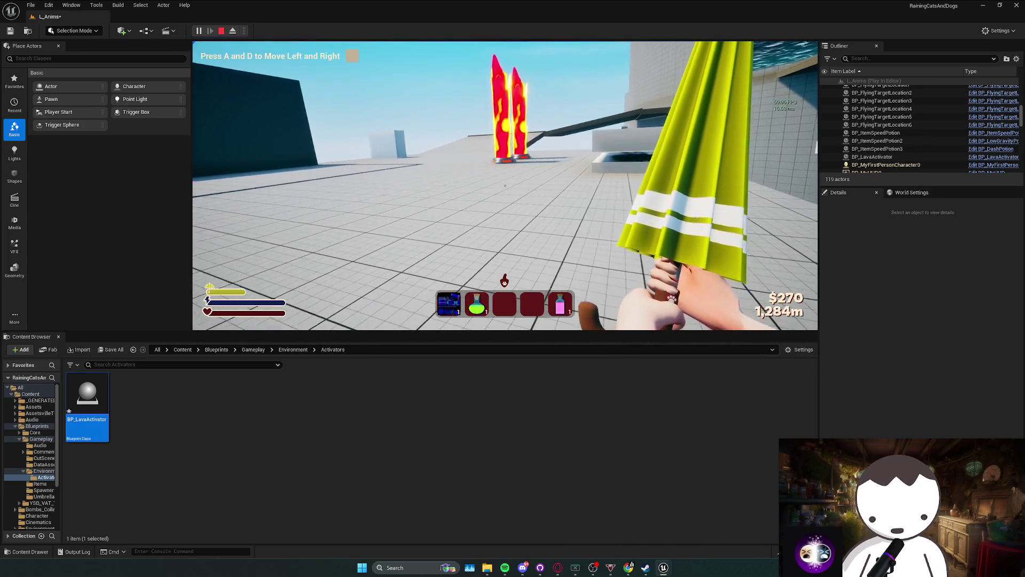
Resize the Blueprint editor over the running game to inspect it, then stop the test.
{"action": "key", "text": "alt+Tab"}
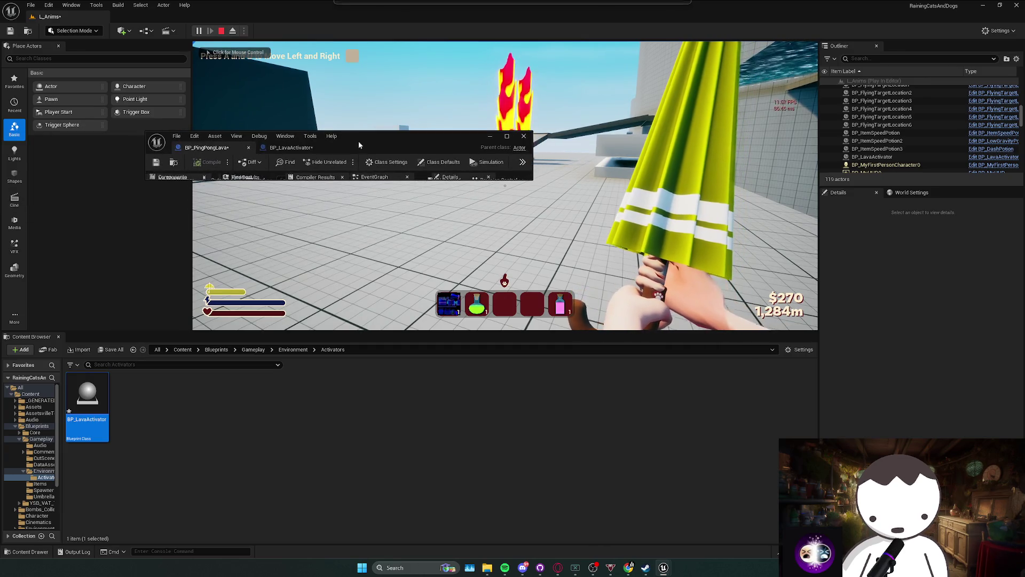
{"action": "left_click_drag", "start_coordinate": [531, 180], "coordinate": [702, 460]}
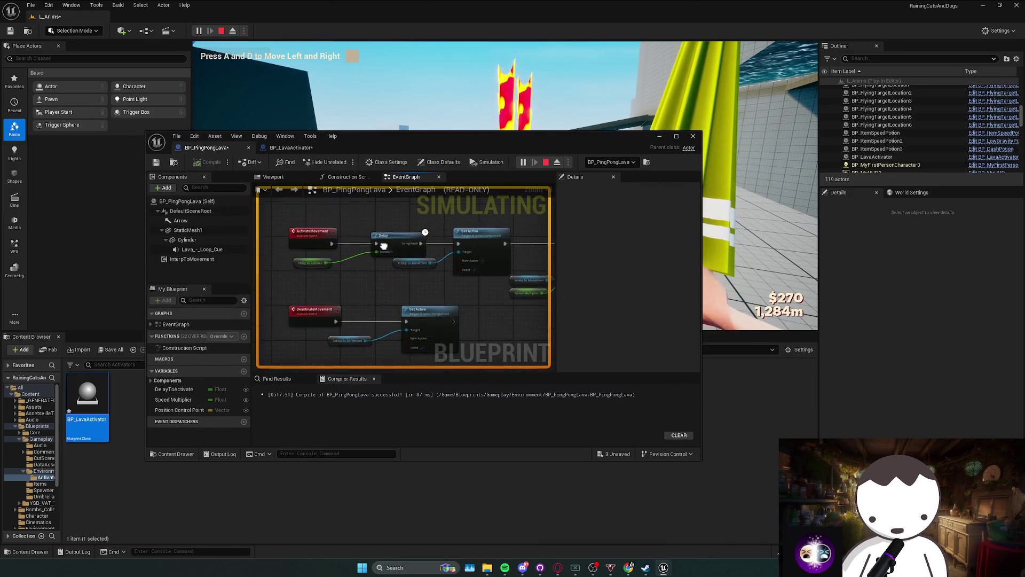
{"action": "mouse_move", "coordinate": [702, 460]}
{"action": "left_mouse_down"}
{"action": "mouse_move", "coordinate": [798, 540]}
{"action": "mouse_move", "coordinate": [828, 543]}
{"action": "left_mouse_up"}
{"action": "left_click_drag", "start_coordinate": [558, 15], "coordinate": [395, 98]}
{"action": "left_click", "coordinate": [398, 67]}
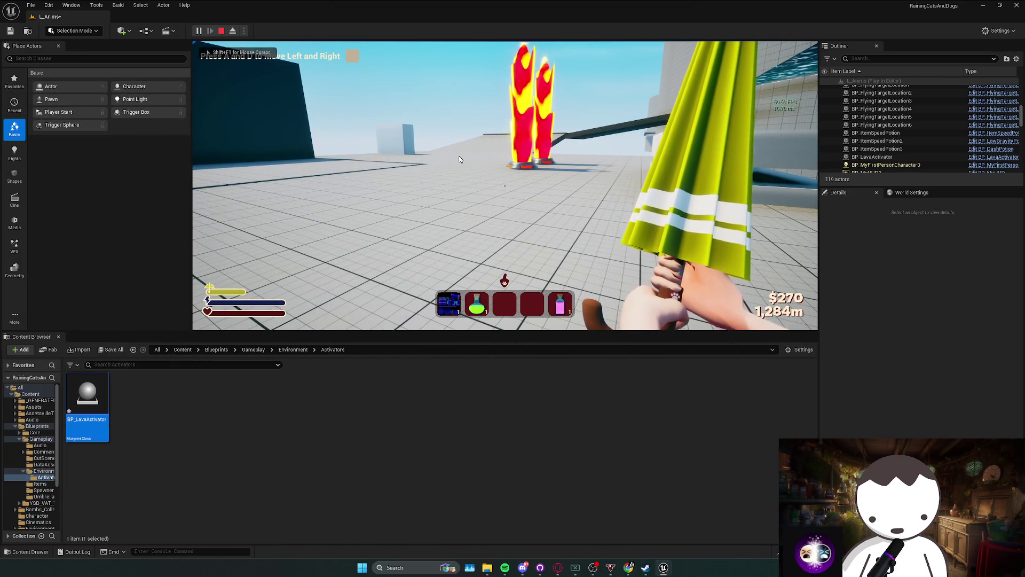
{"action": "key", "text": "F8"}
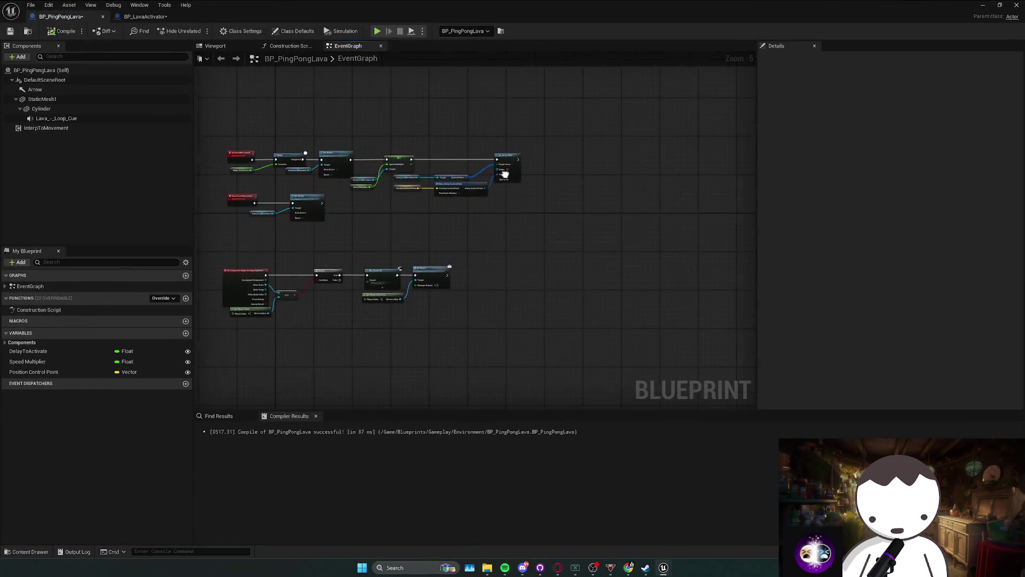
Add an Event BeginPlay node and wire it into the SET speed-multiplier node's exec input.
{"action": "scroll", "coordinate": [383, 166], "scroll_direction": "up", "scroll_amount": 1}
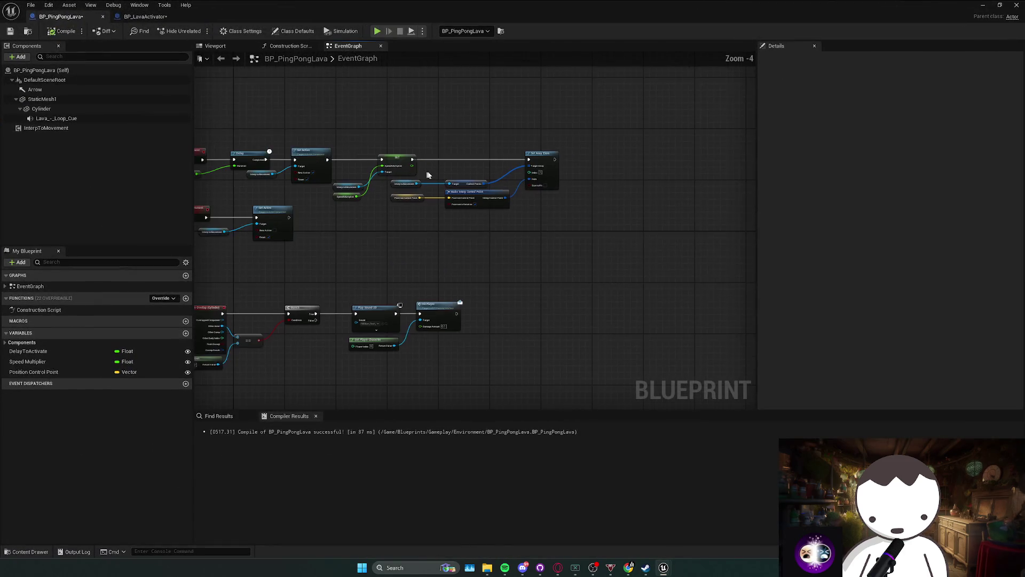
{"action": "right_click", "coordinate": [380, 148]}
{"action": "type", "text": "begin"}
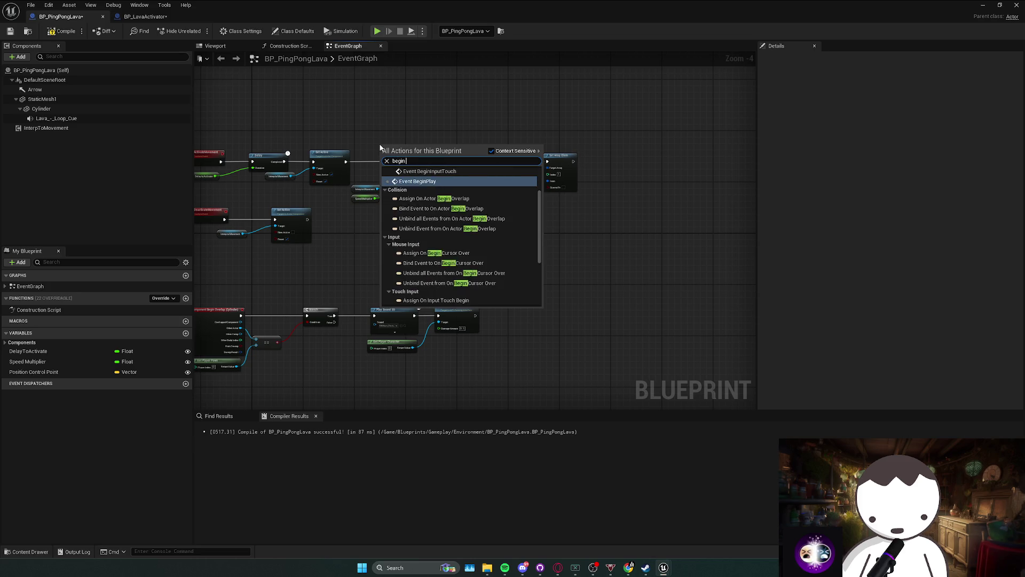
{"action": "key", "text": "Return"}
{"action": "scroll", "coordinate": [429, 151], "scroll_direction": "up", "scroll_amount": 2}
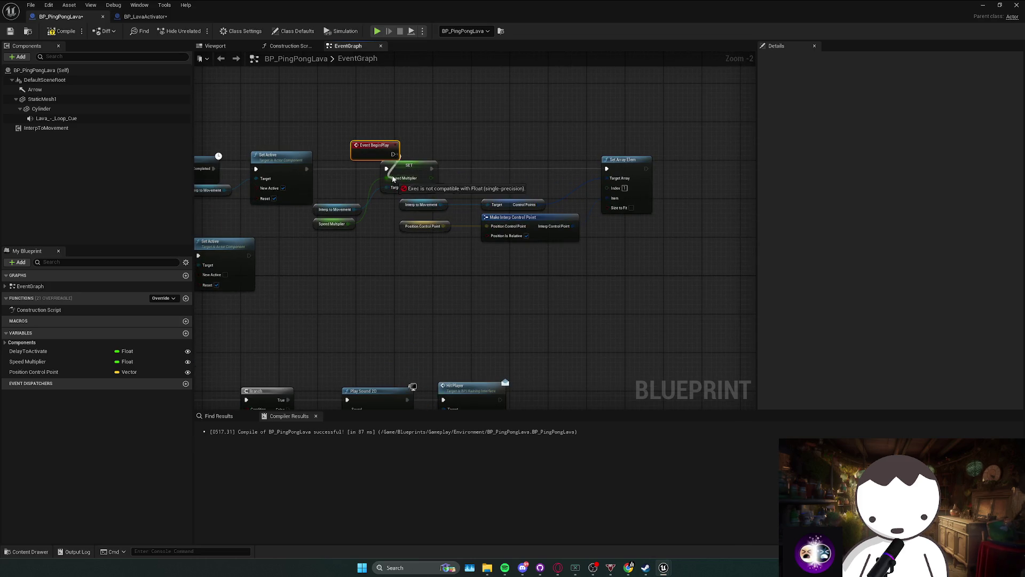
{"action": "left_click_drag", "start_coordinate": [343, 145], "coordinate": [339, 144]}
{"action": "left_click", "coordinate": [469, 136]}
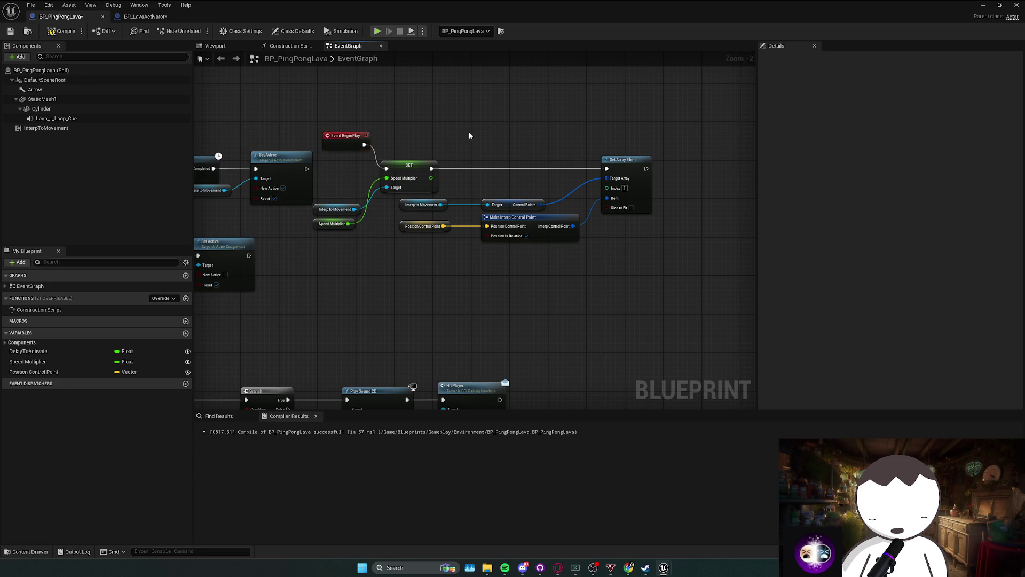
Play-test the level from the level editor to check the BeginPlay chain.
{"action": "scroll", "coordinate": [357, 103], "scroll_direction": "down", "scroll_amount": 2}
{"action": "key", "text": "super+Down"}
{"action": "key", "text": "super+Down"}
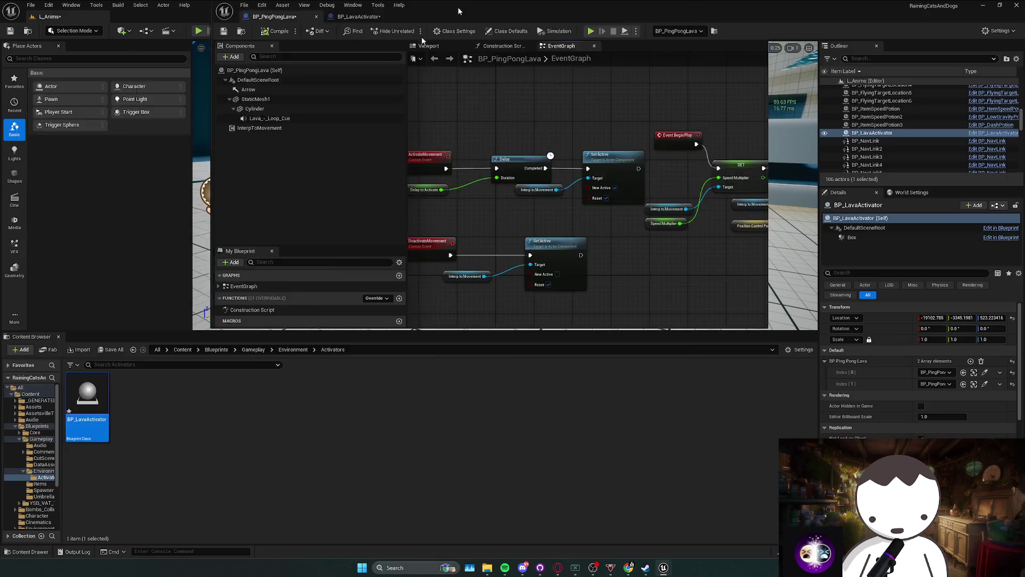
{"action": "key", "text": "alt+p"}
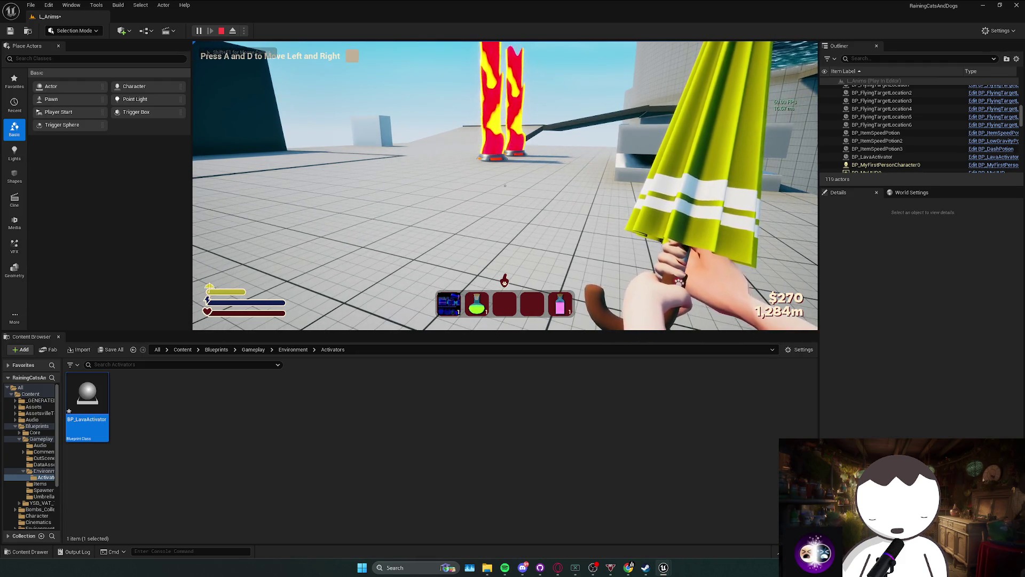
{"action": "key", "text": "Escape"}
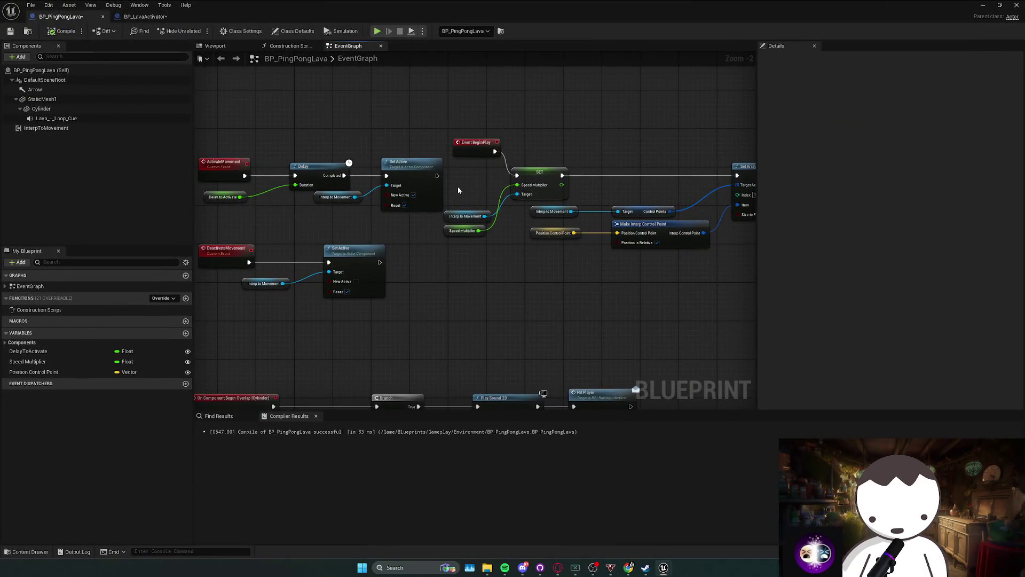
Save BP_PingPongLava and add an Activate node for Interp to Movement after the lower Set Active.
{"action": "key", "text": "ctrl+s"}
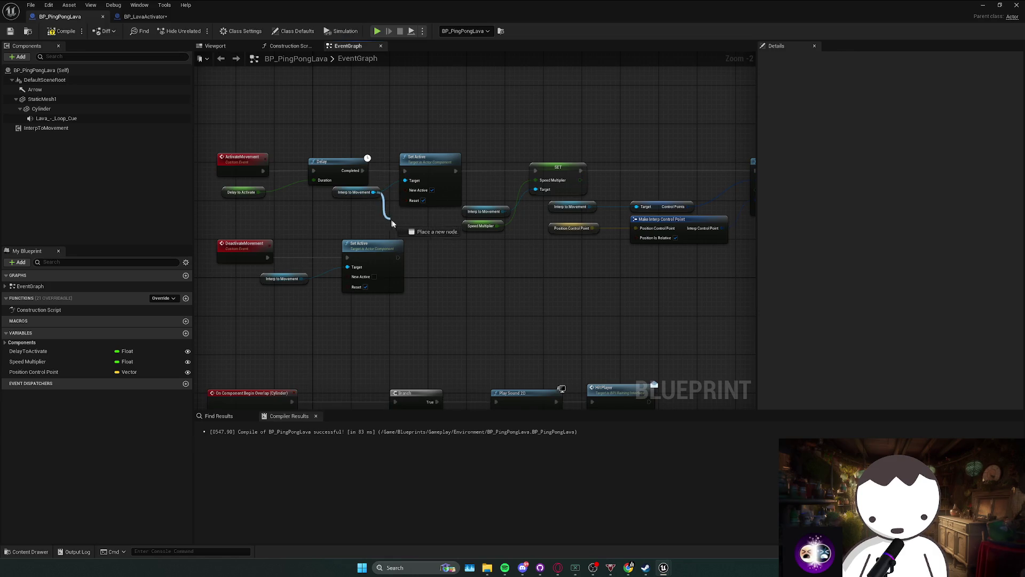
{"action": "left_click_drag", "start_coordinate": [391, 222], "coordinate": [396, 229]}
{"action": "type", "text": "activation"}
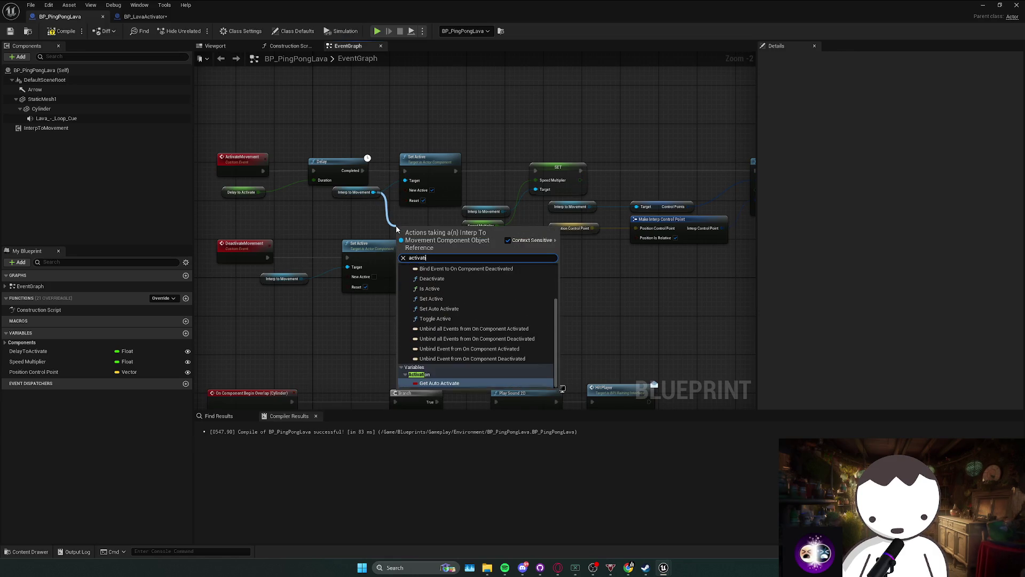
{"action": "scroll", "coordinate": [460, 330], "scroll_direction": "up", "scroll_amount": 2}
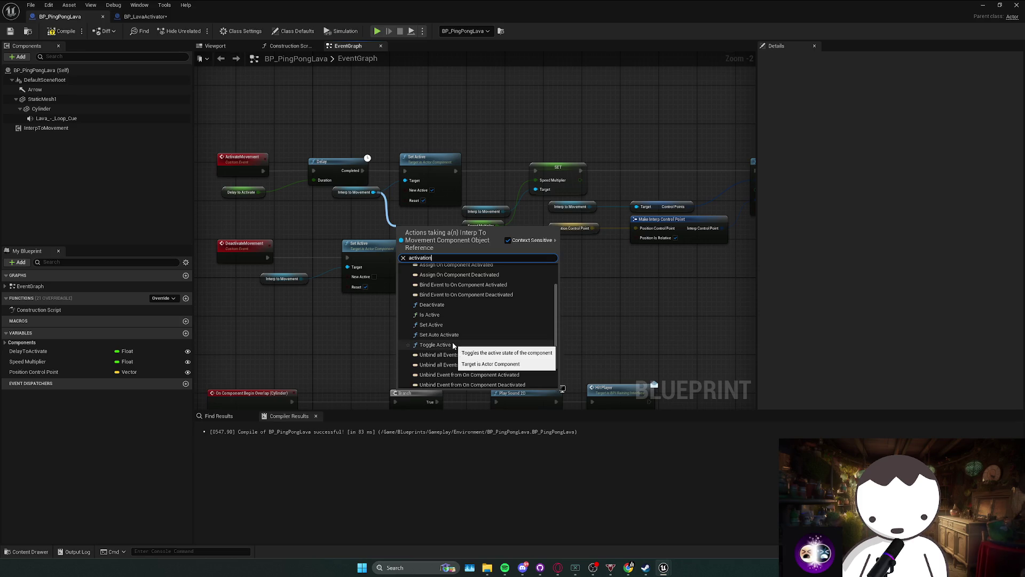
{"action": "scroll", "coordinate": [450, 307], "scroll_direction": "up", "scroll_amount": 2}
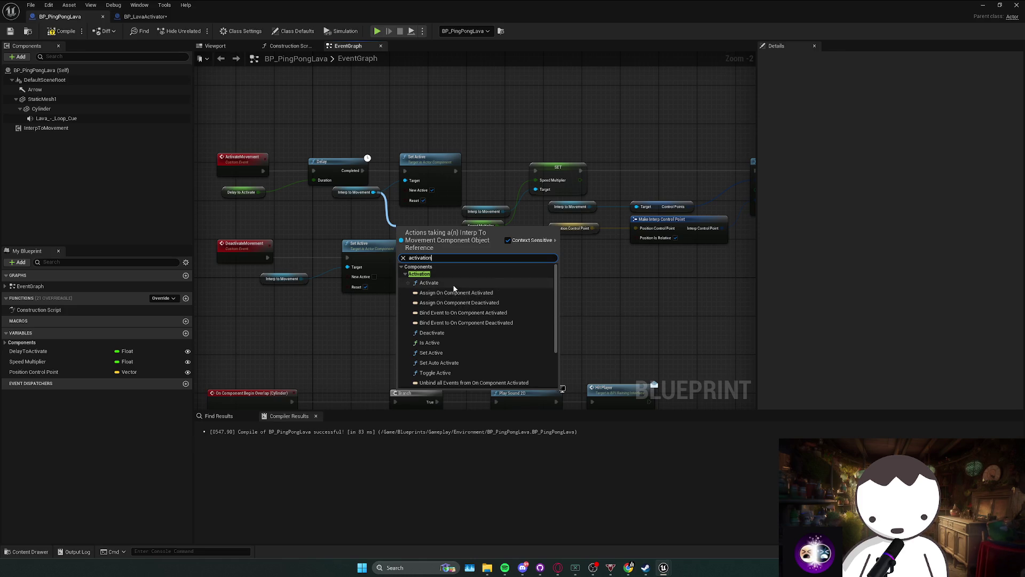
{"action": "left_click", "coordinate": [429, 282]}
{"action": "left_click_drag", "start_coordinate": [412, 241], "coordinate": [433, 253]}
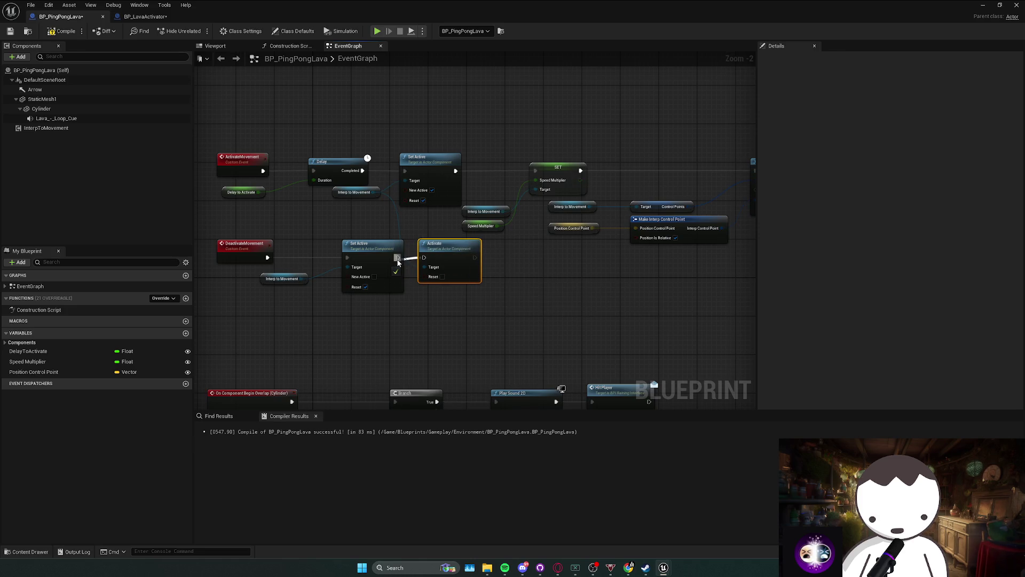
Frame BP_LavaActivator in the level and run two quick play tests.
{"action": "key", "text": "alt+Tab"}
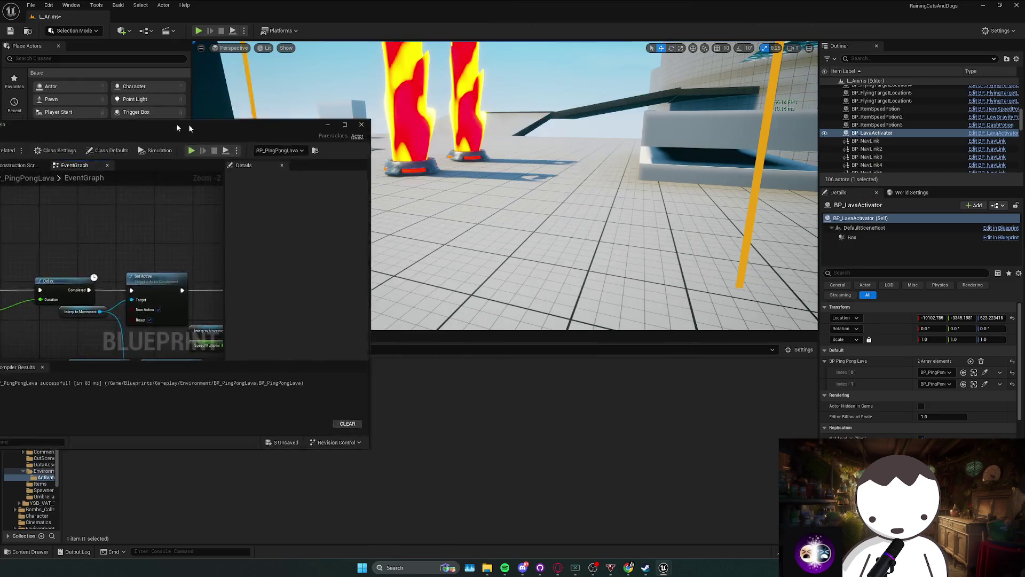
{"action": "key", "text": "f"}
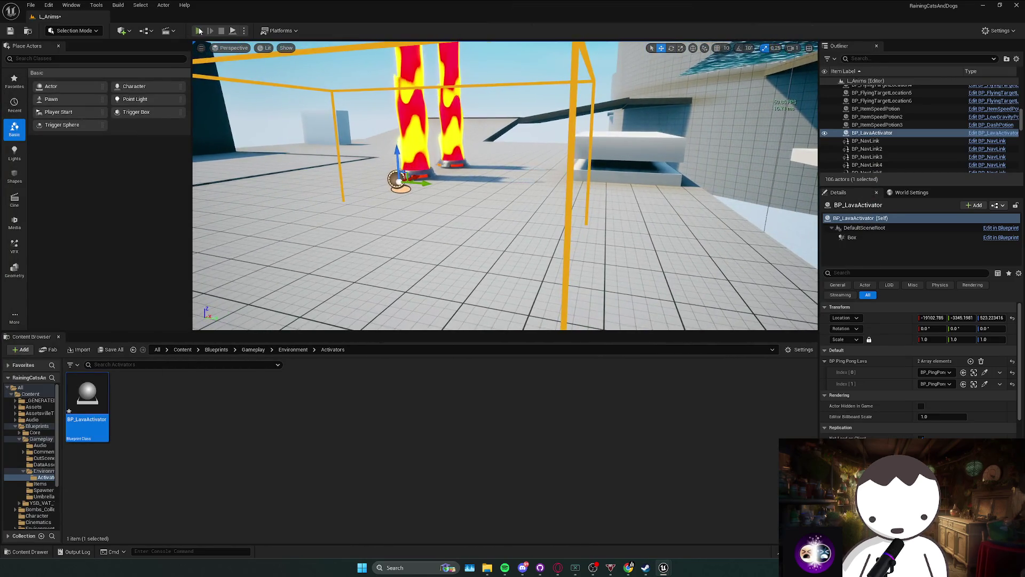
{"action": "key", "text": "alt+p"}
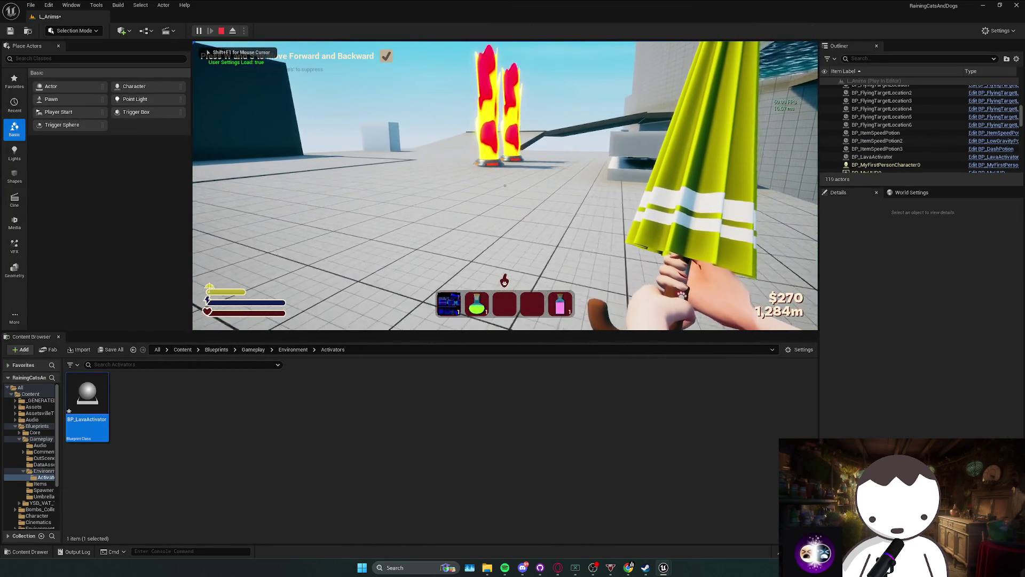
{"action": "key", "text": "Escape"}
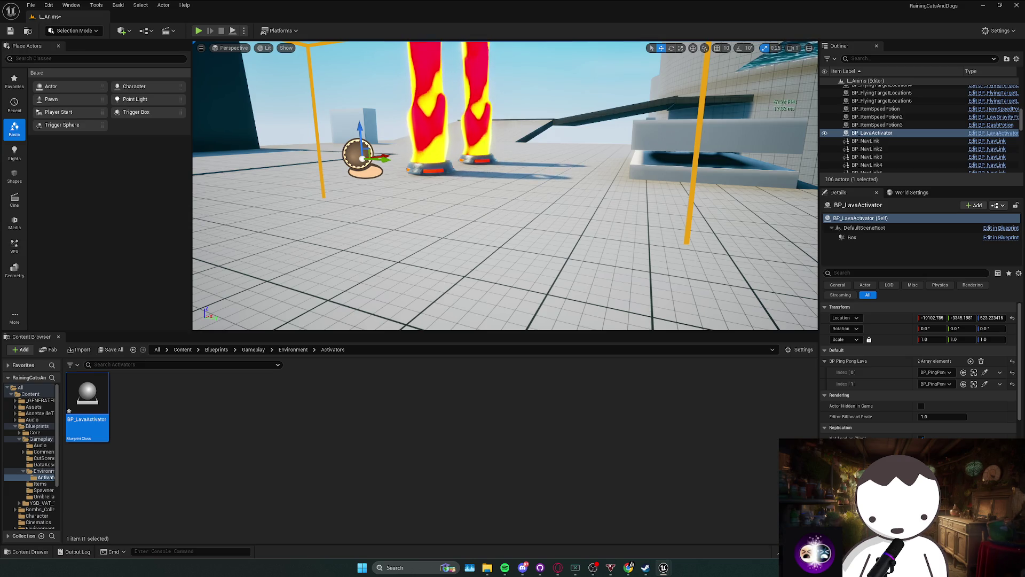
{"action": "key", "text": "f"}
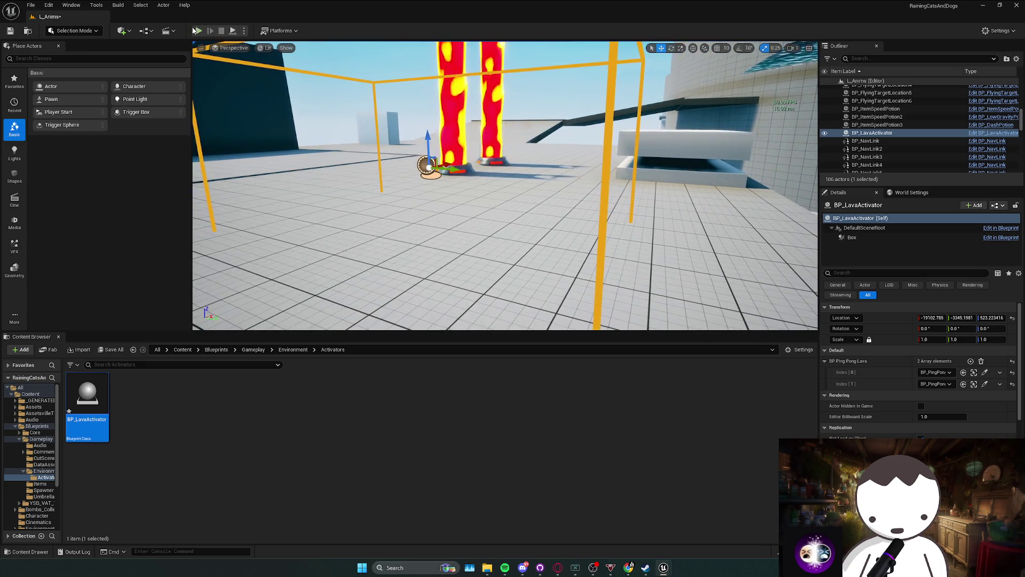
{"action": "left_click", "coordinate": [198, 31]}
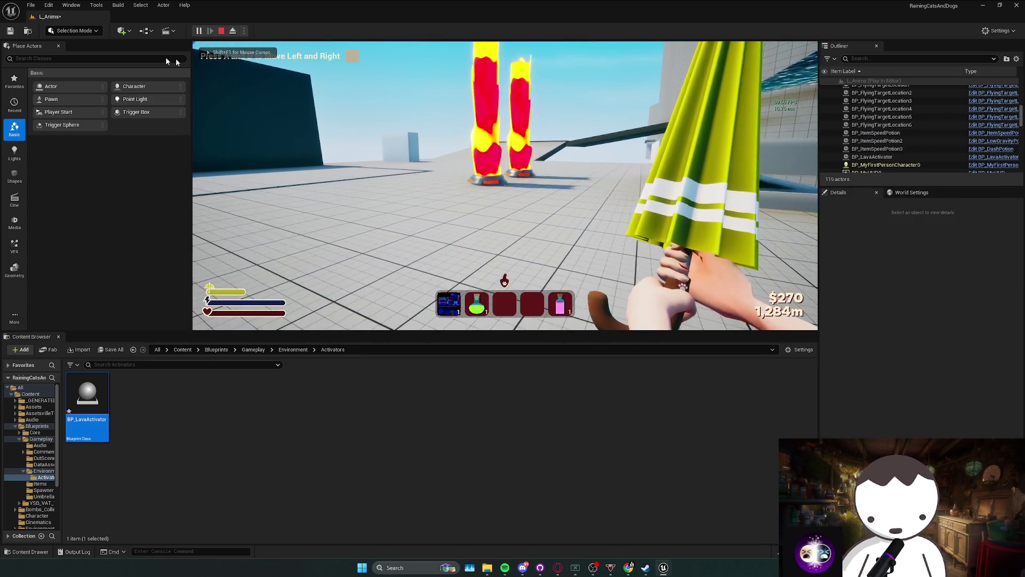
{"action": "key", "text": "Escape"}
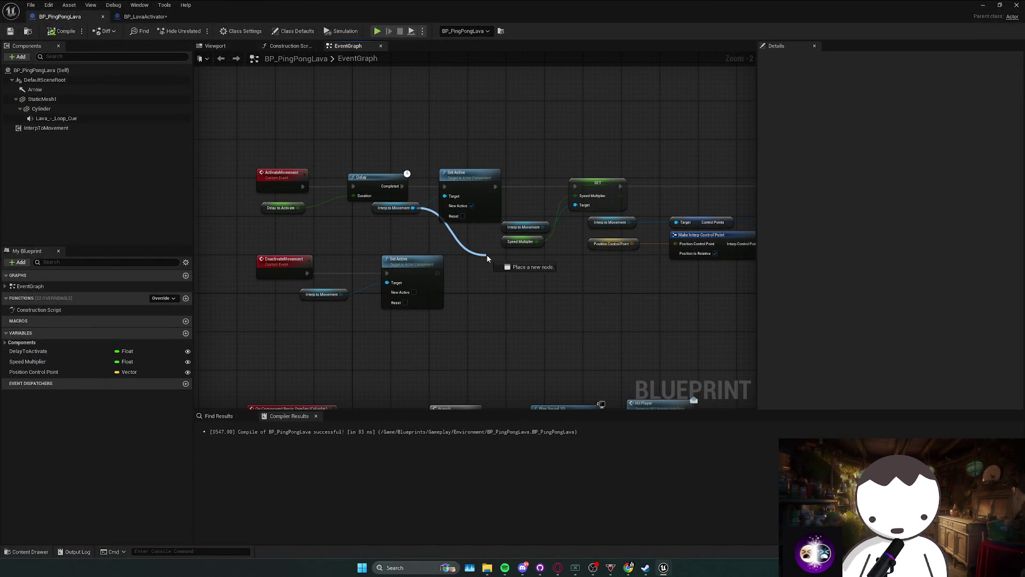
Start another play test and walk forward toward the lava pillars.
{"action": "left_click_drag", "start_coordinate": [487, 258], "coordinate": [487, 258]}
{"action": "left_click", "coordinate": [466, 250]}
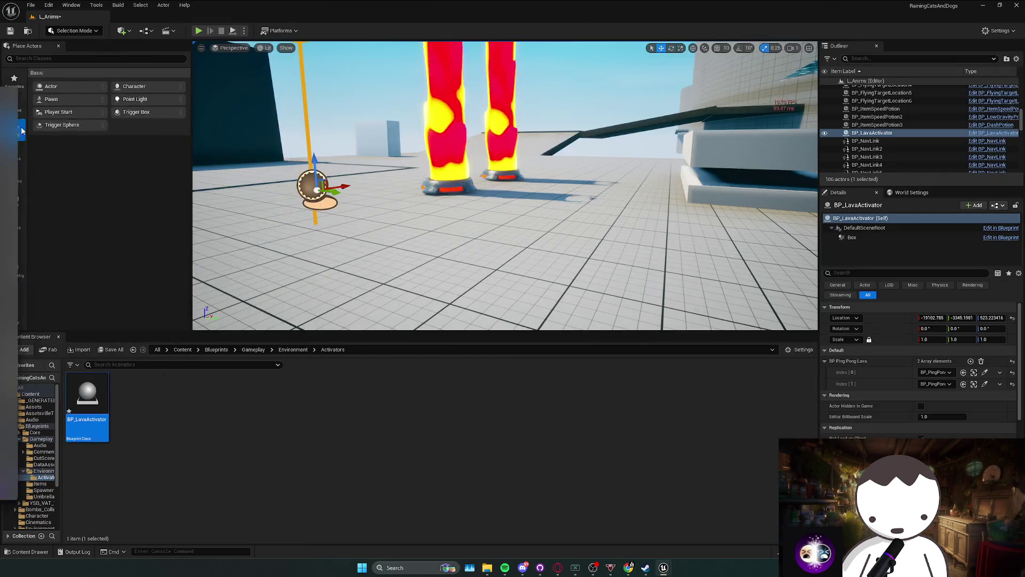
{"action": "left_click", "coordinate": [198, 31]}
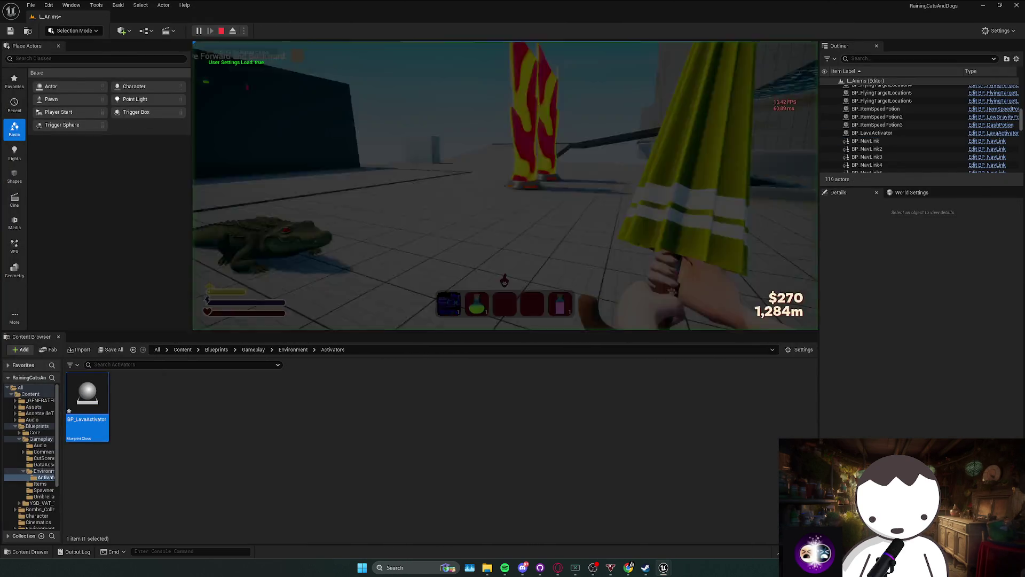
{"action": "key", "text": "w"}
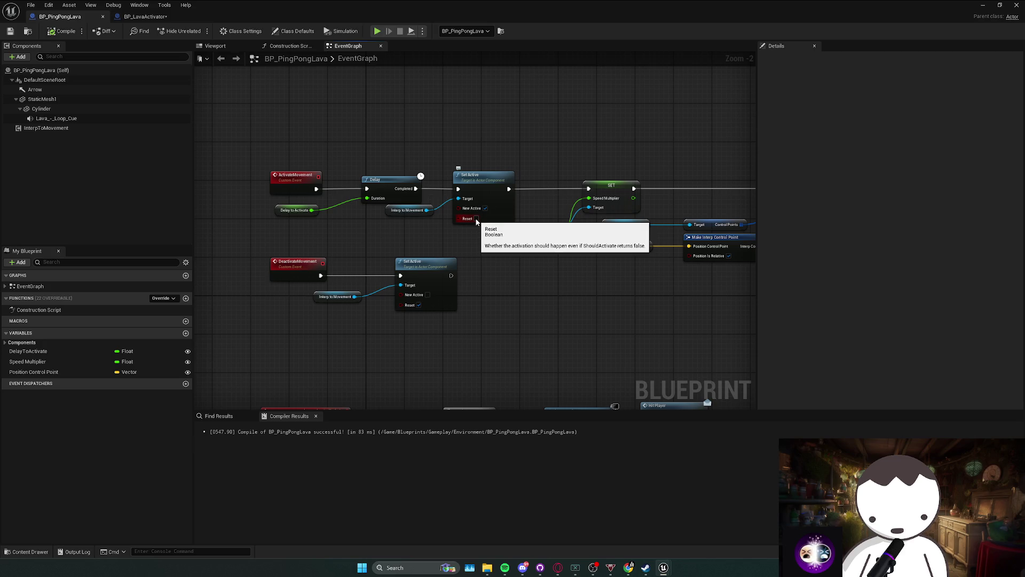
Tick Reset on the upper Set Active node, play-test the level, then return to the Event Graph.
{"action": "left_click", "coordinate": [477, 218]}
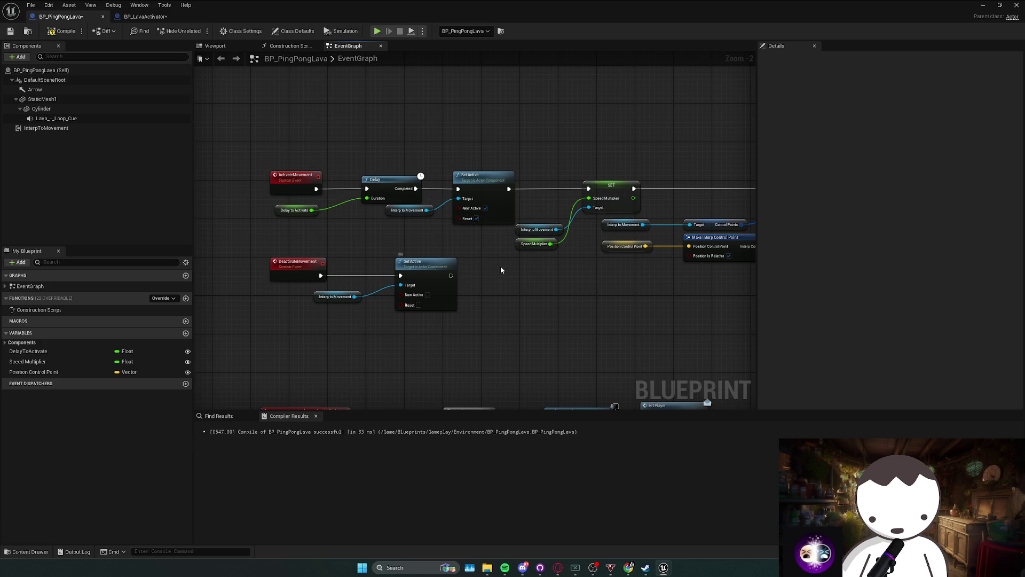
{"action": "key", "text": "alt+Tab"}
{"action": "key", "text": "f"}
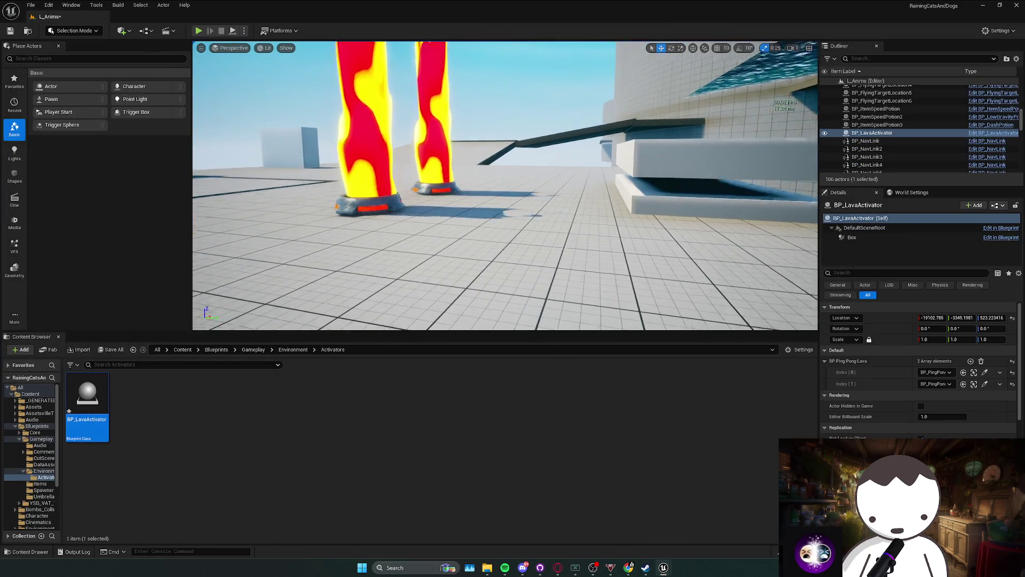
{"action": "left_click", "coordinate": [198, 30]}
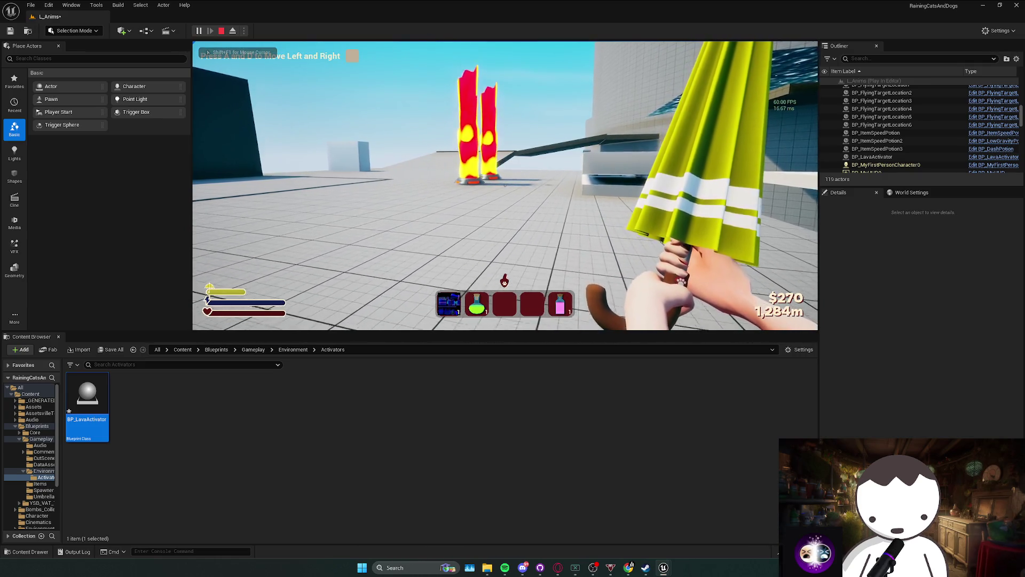
{"action": "key", "text": "Escape"}
{"action": "key", "text": "alt+Tab"}
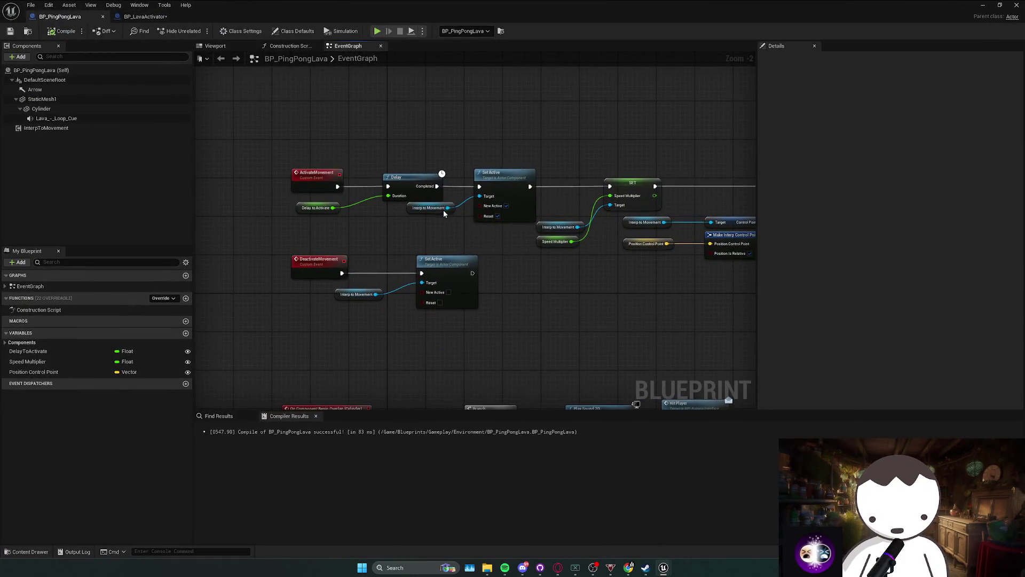
Replace the upper Set Active with a Set Auto Activate node after Delay, with New Auto Activate on.
{"action": "left_click_drag", "start_coordinate": [447, 208], "coordinate": [472, 251]}
{"action": "type", "text": "activation"}
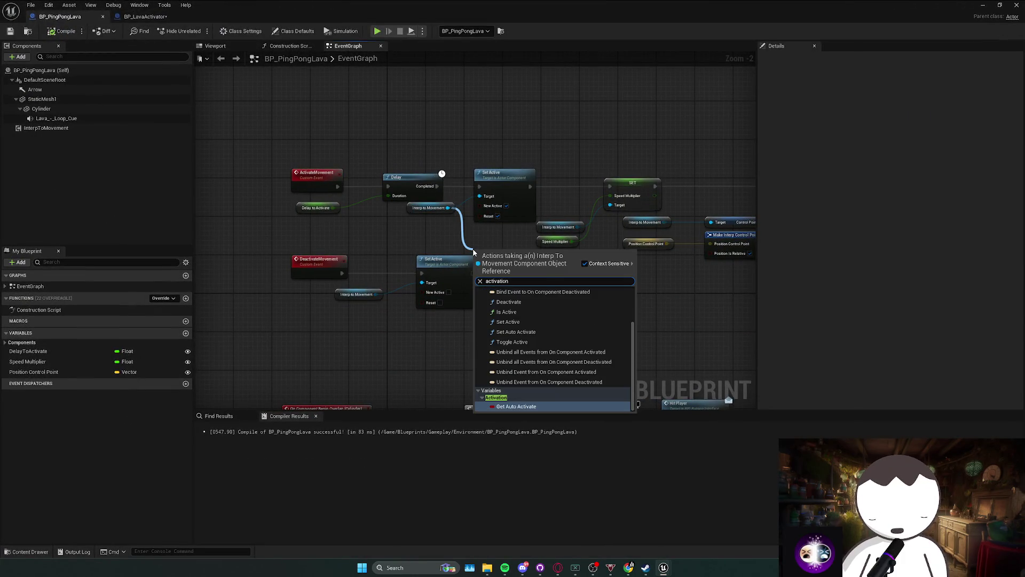
{"action": "scroll", "coordinate": [574, 363], "scroll_direction": "down", "scroll_amount": 2}
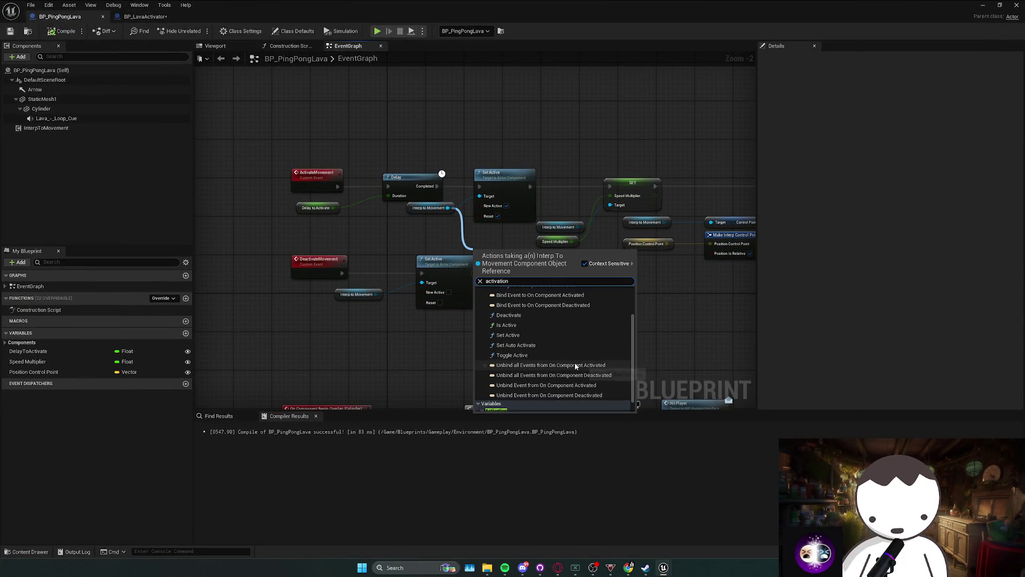
{"action": "left_click", "coordinate": [546, 346]}
{"action": "left_click", "coordinate": [494, 213]}
{"action": "key", "text": "Delete"}
{"action": "mouse_move", "coordinate": [508, 249]}
{"action": "left_mouse_down"}
{"action": "mouse_move", "coordinate": [500, 177]}
{"action": "mouse_move", "coordinate": [436, 187]}
{"action": "left_mouse_up"}
{"action": "left_click_drag", "start_coordinate": [499, 177], "coordinate": [610, 187]}
{"action": "left_click", "coordinate": [513, 206]}
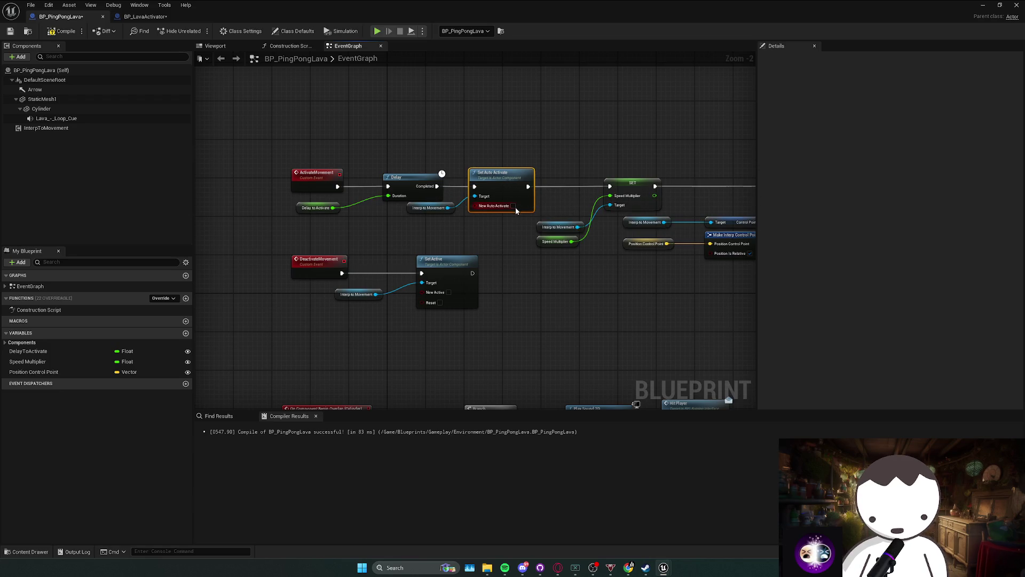
Swap the lower Set Active for a copy of Set Auto Activate on DeactivateMovement, then play-test.
{"action": "left_click", "coordinate": [470, 260]}
{"action": "key", "text": "Delete"}
{"action": "left_click", "coordinate": [489, 206]}
{"action": "key", "text": "ctrl+c"}
{"action": "key", "text": "ctrl+v"}
{"action": "mouse_move", "coordinate": [487, 245]}
{"action": "left_mouse_down"}
{"action": "mouse_move", "coordinate": [460, 268]}
{"action": "mouse_move", "coordinate": [341, 273]}
{"action": "mouse_move", "coordinate": [412, 283]}
{"action": "left_mouse_up"}
{"action": "left_click", "coordinate": [451, 292]}
{"action": "key", "text": "alt+p"}
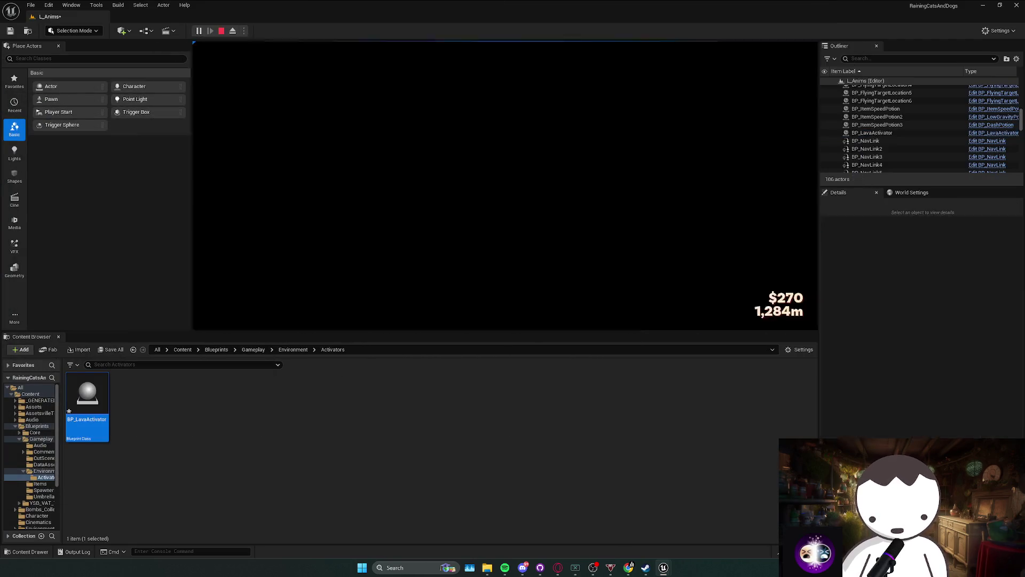
{"action": "key", "text": "Escape"}
Replace that copy with a Deactivate node for Interp to Movement and play-test walking toward the lava.
{"action": "key", "text": "Delete"}
{"action": "mouse_move", "coordinate": [390, 299]}
{"action": "left_mouse_down"}
{"action": "mouse_move", "coordinate": [418, 279]}
{"action": "mouse_move", "coordinate": [387, 279]}
{"action": "mouse_move", "coordinate": [416, 278]}
{"action": "left_mouse_up"}
{"action": "type", "text": "deac"}
{"action": "key", "text": "Return"}
{"action": "key", "text": "alt+p"}
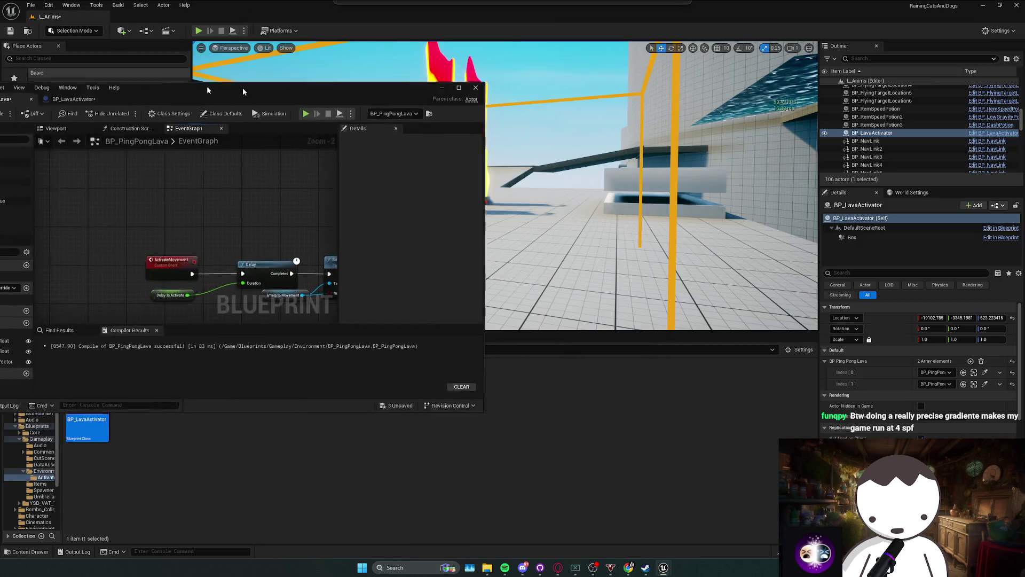
{"action": "key", "text": "w"}
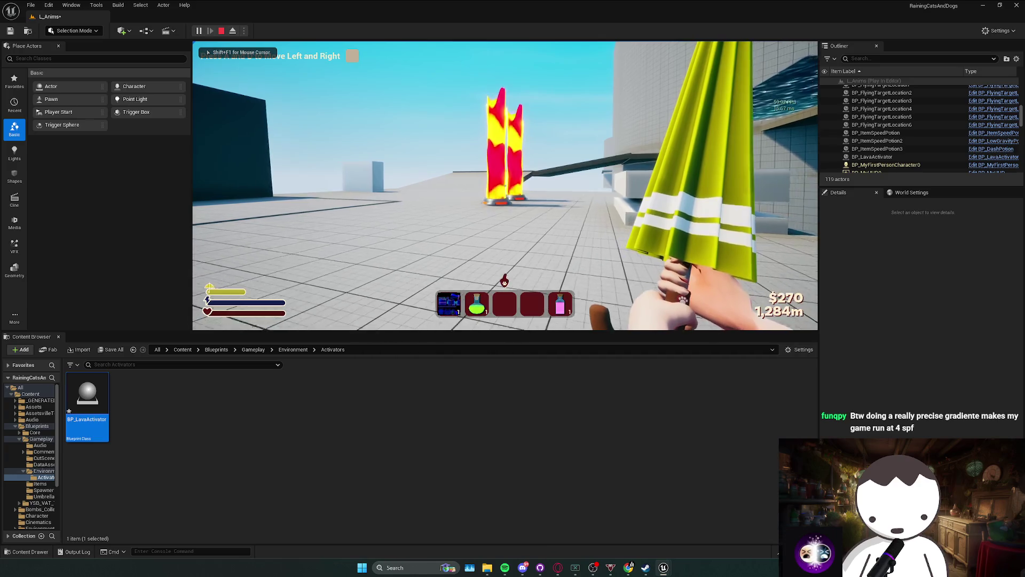
{"action": "key", "text": "Escape"}
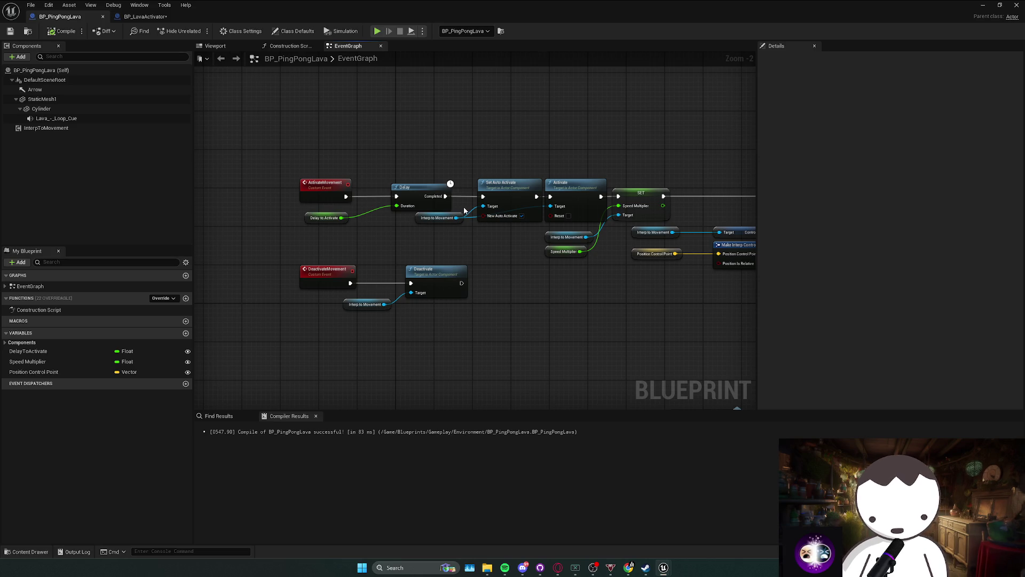
Shift the ActivateMovement row left and delete its Set Auto Activate and Activate nodes.
{"action": "left_click_drag", "start_coordinate": [464, 272], "coordinate": [440, 275]}
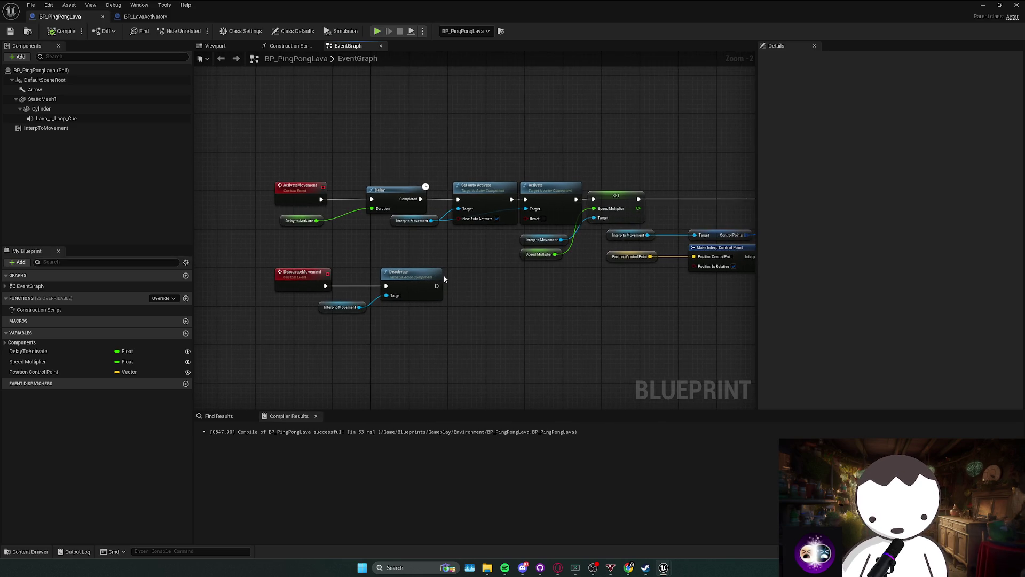
{"action": "left_click", "coordinate": [442, 274]}
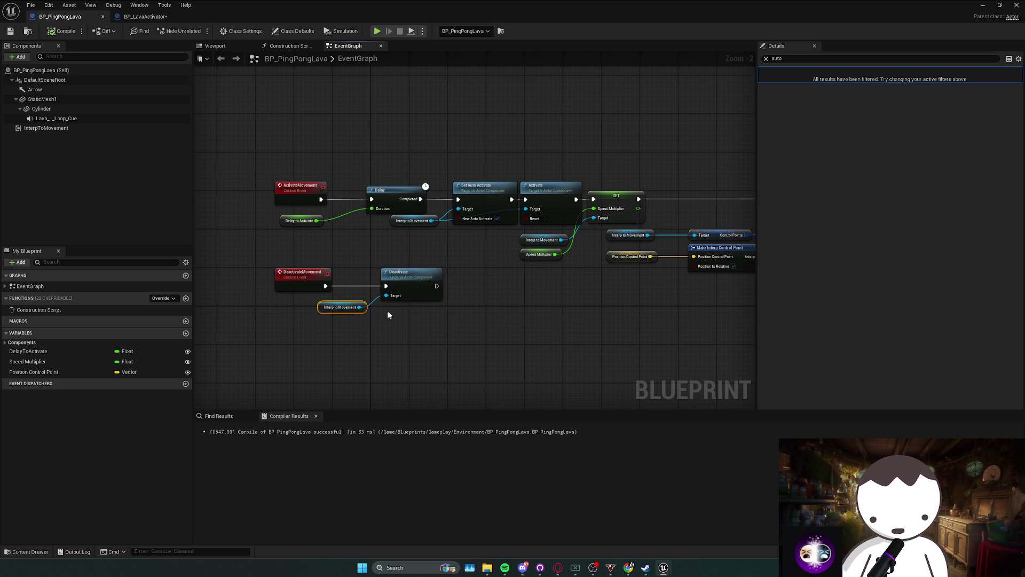
{"action": "left_click", "coordinate": [463, 260]}
{"action": "left_click_drag", "start_coordinate": [264, 164], "coordinate": [527, 240]}
{"action": "left_click_drag", "start_coordinate": [572, 185], "coordinate": [534, 184]}
{"action": "left_click", "coordinate": [534, 185]}
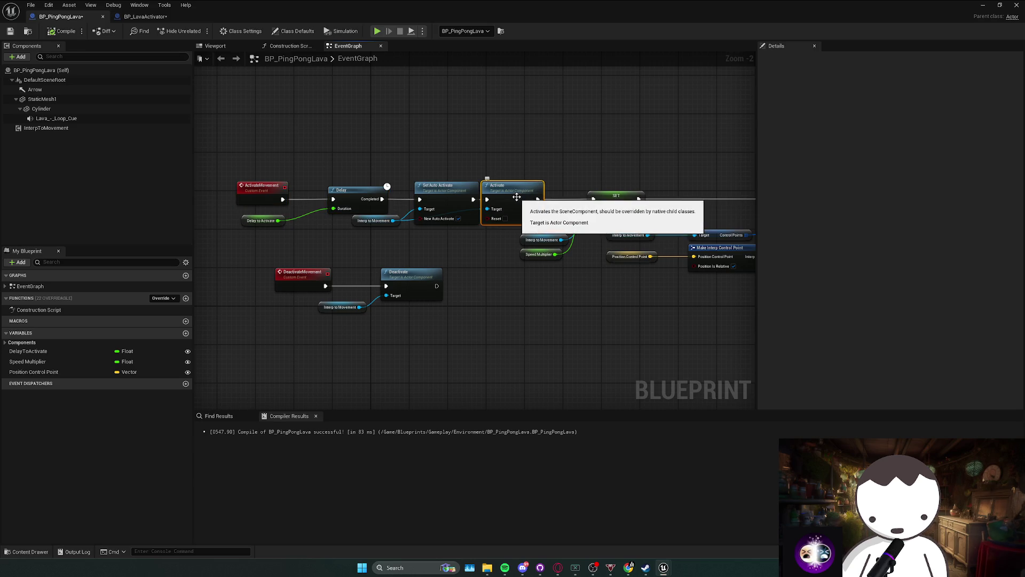
{"action": "mouse_move", "coordinate": [514, 187]}
{"action": "left_mouse_down"}
{"action": "mouse_move", "coordinate": [534, 187]}
{"action": "mouse_move", "coordinate": [472, 207]}
{"action": "left_mouse_up"}
{"action": "key", "text": "Delete"}
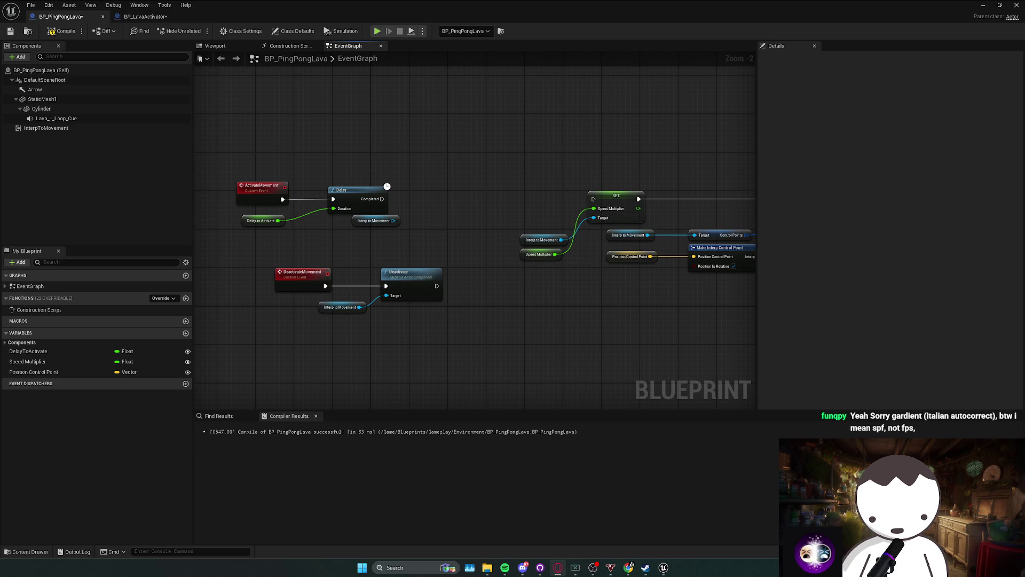
{"action": "key", "text": "alt+Tab"}
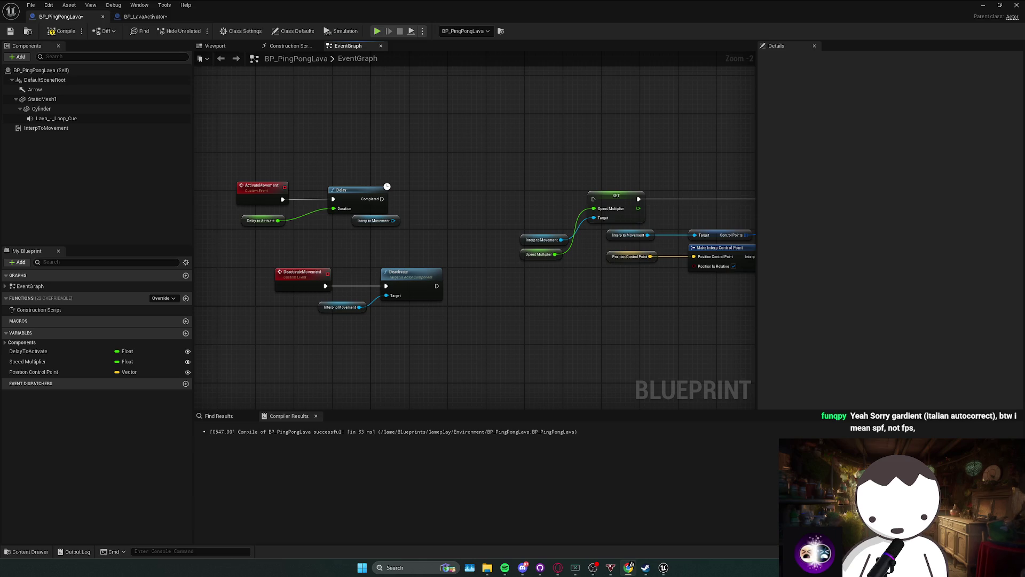
{"action": "key", "text": "alt+Tab"}
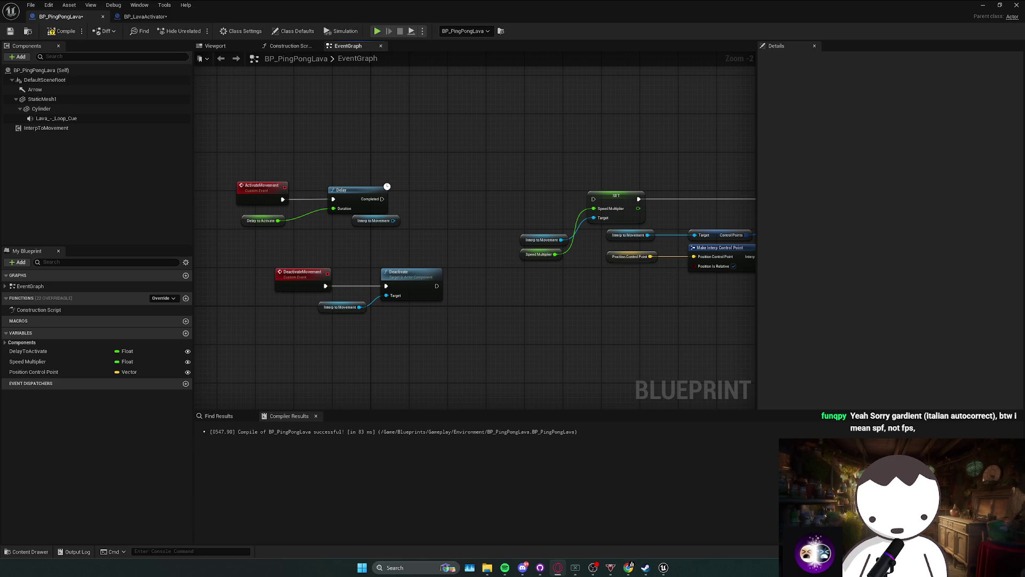
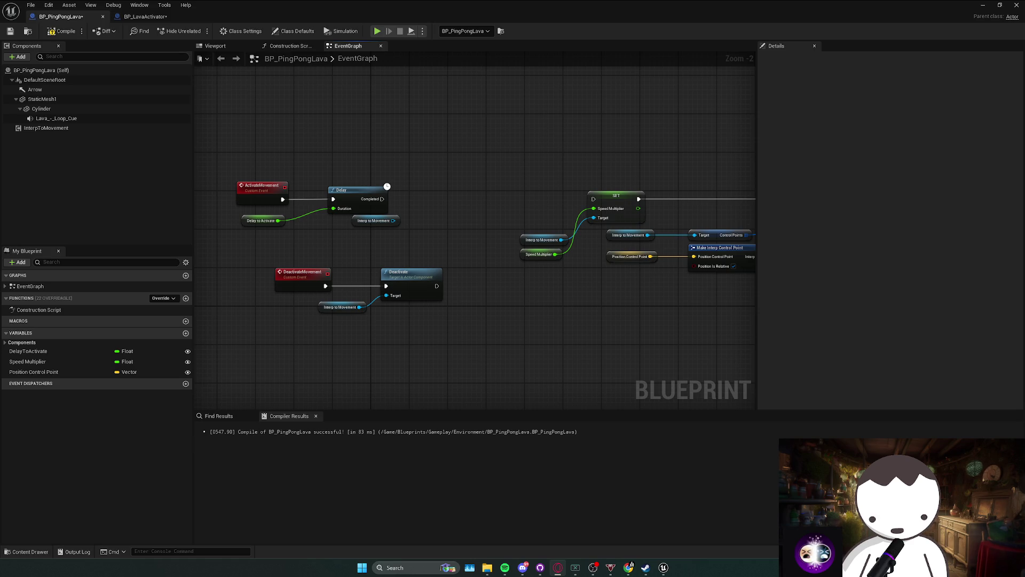
Add an Activate node on Interp to Movement, wired from Delay's Completed into SET, and tidy the ActivateMovement event.
{"action": "left_click_drag", "start_coordinate": [376, 234], "coordinate": [421, 218]}
{"action": "type", "text": "c"}
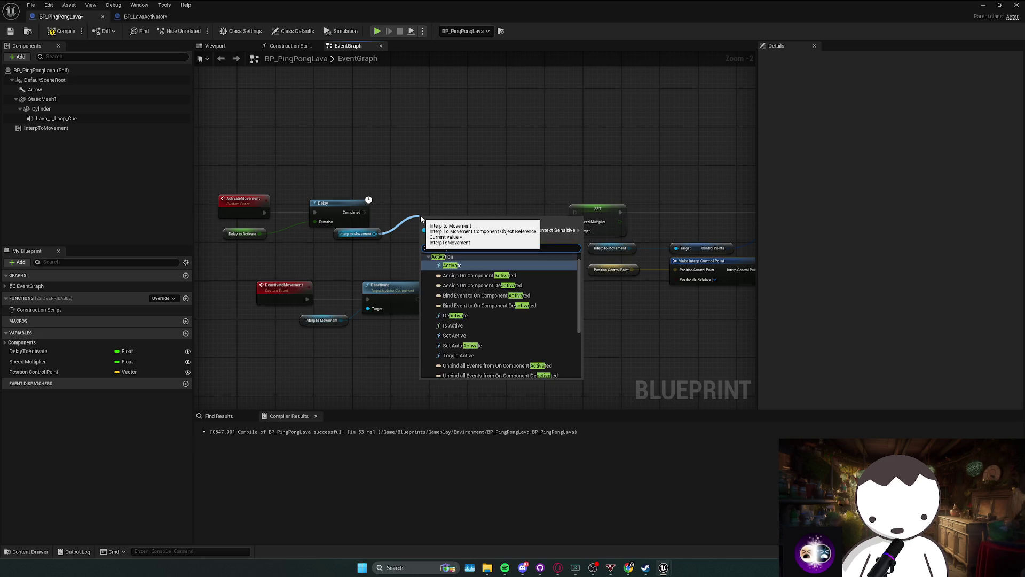
{"action": "key", "text": "Return"}
{"action": "left_click_drag", "start_coordinate": [425, 212], "coordinate": [364, 212]}
{"action": "left_click_drag", "start_coordinate": [476, 213], "coordinate": [575, 212]}
{"action": "left_click", "coordinate": [419, 286]}
{"action": "mouse_move", "coordinate": [274, 211]}
{"action": "left_mouse_down"}
{"action": "mouse_move", "coordinate": [439, 209]}
{"action": "mouse_move", "coordinate": [256, 209]}
{"action": "mouse_move", "coordinate": [350, 184]}
{"action": "left_mouse_up"}
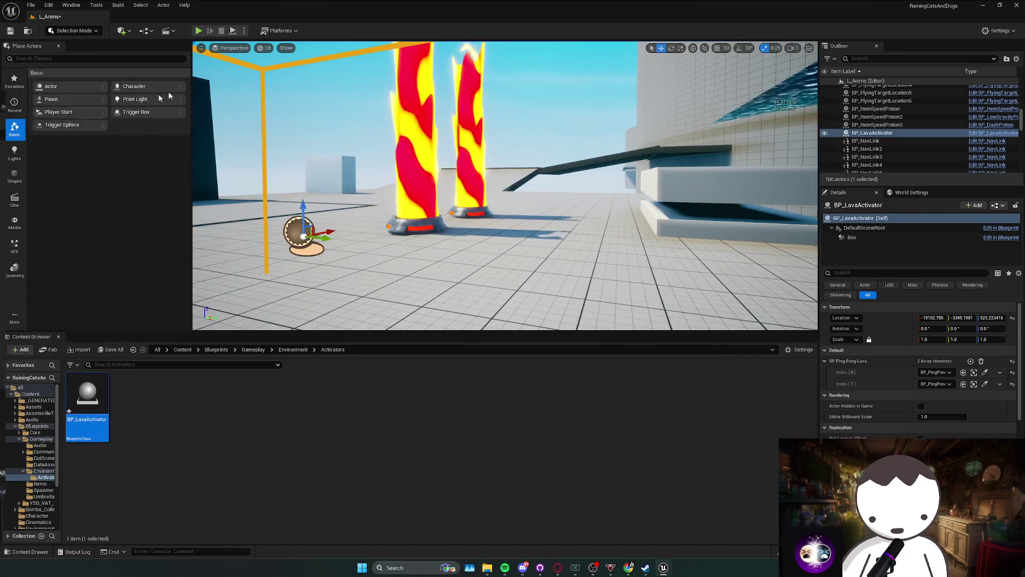
Play-test the level, walking back from the moving lava pillars, then stop.
{"action": "key", "text": "alt+p"}
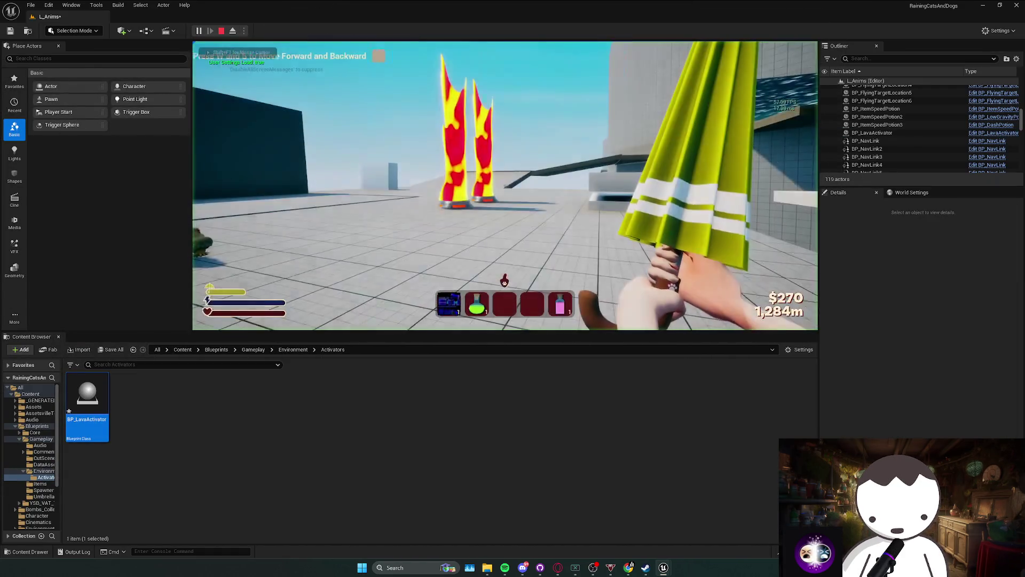
{"action": "key", "text": "s"}
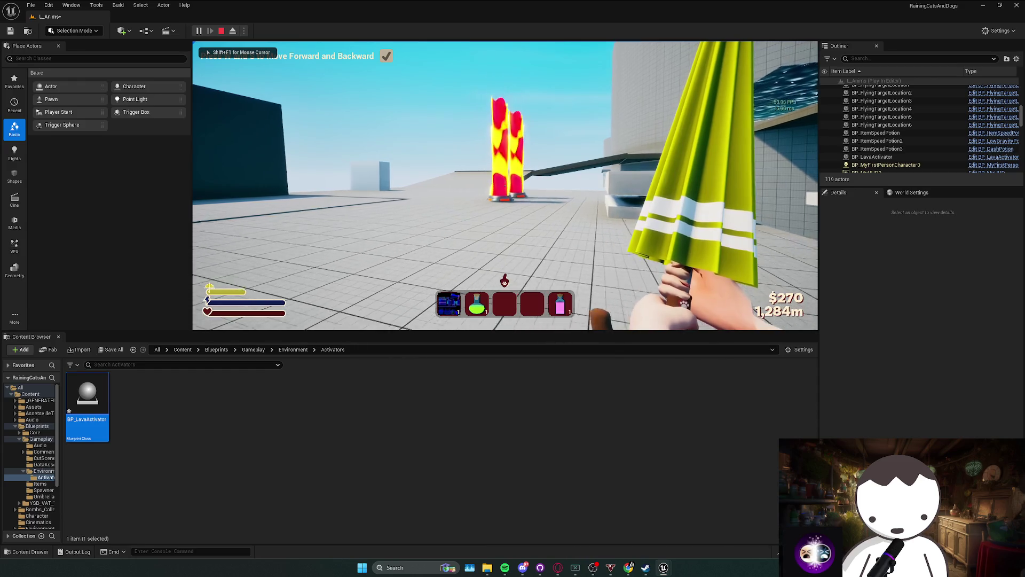
{"action": "key", "text": "s"}
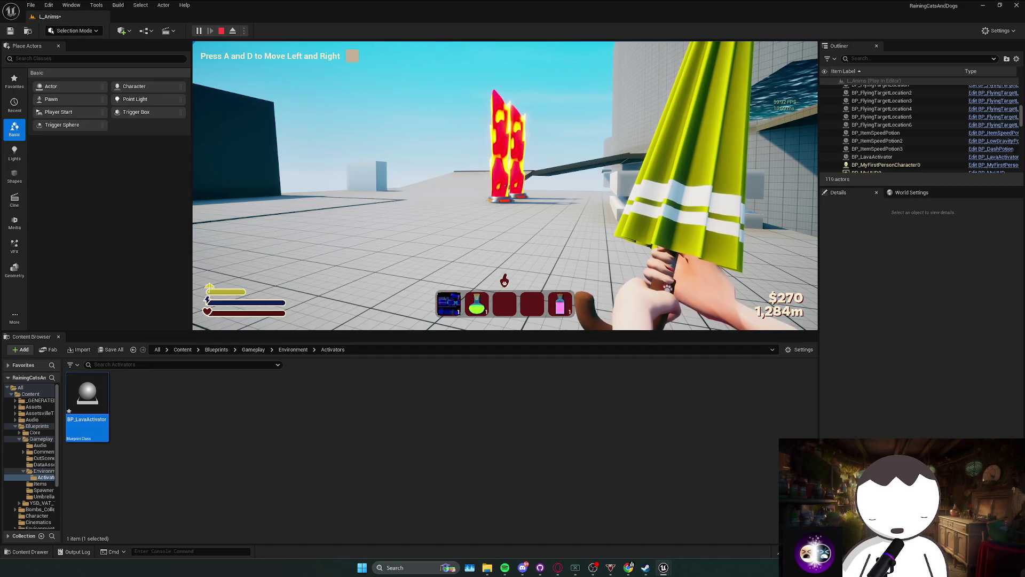
{"action": "key", "text": "Escape"}
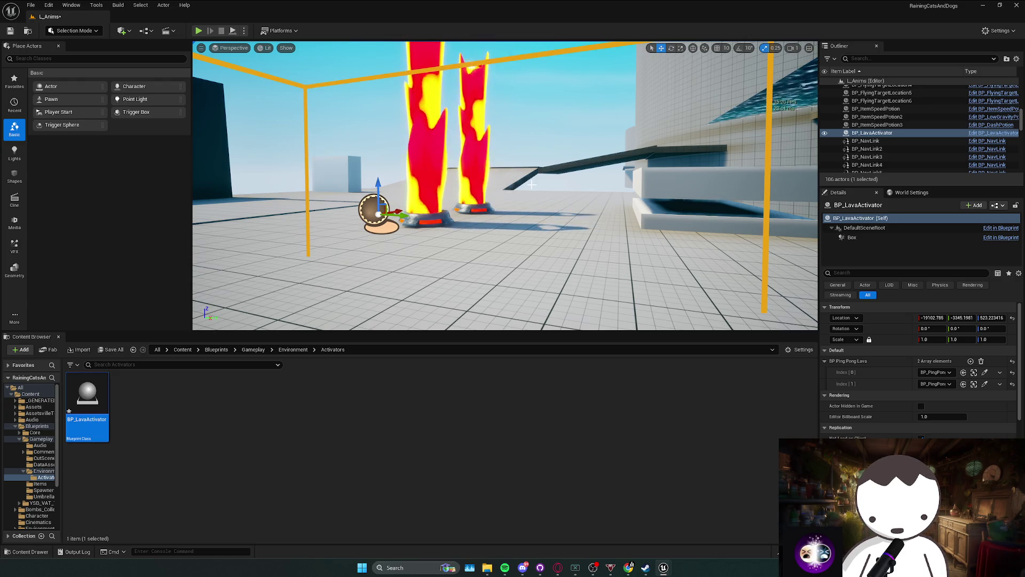
Frame the lava activator, run a second play test, and return to the BP_PingPongLava Blueprint.
{"action": "key", "text": "f"}
{"action": "left_click", "coordinate": [198, 31]}
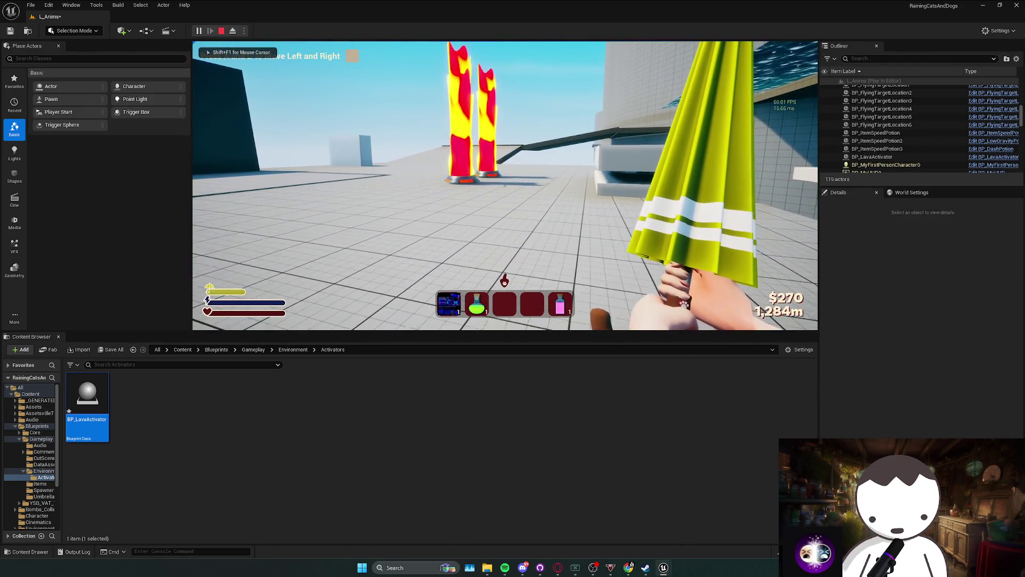
{"action": "key", "text": "Escape"}
{"action": "key", "text": "alt+Tab"}
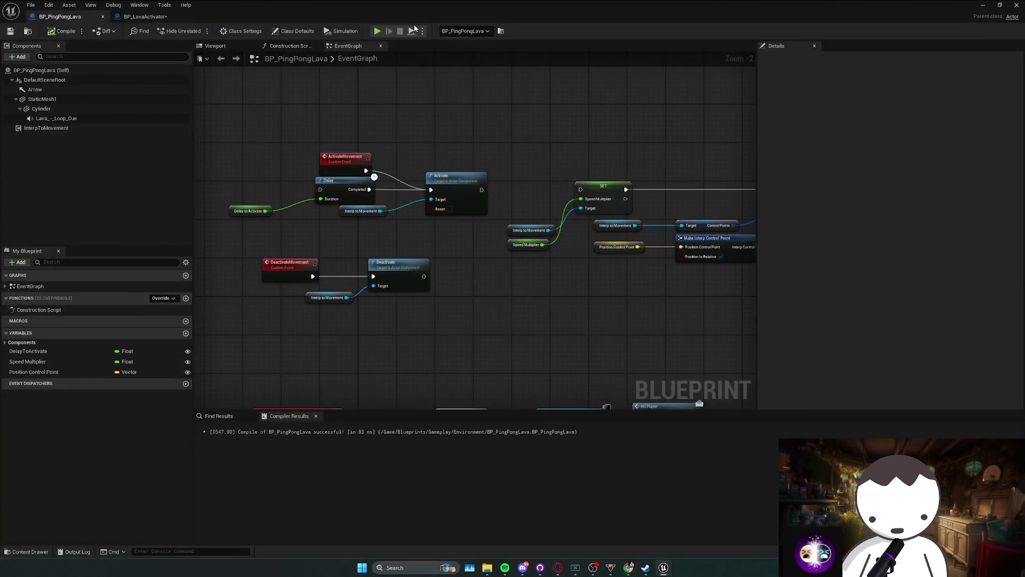
Inspect the Deactivate and Interp to Movement nodes and Activate's Reset pin, then stop another play test.
{"action": "left_click", "coordinate": [470, 104]}
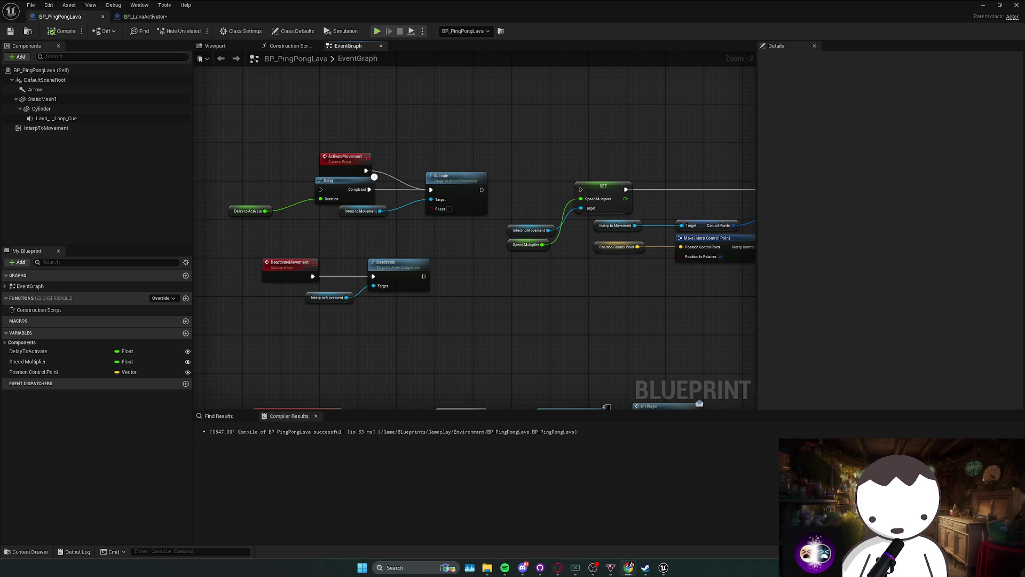
{"action": "left_click_drag", "start_coordinate": [435, 327], "coordinate": [313, 277]}
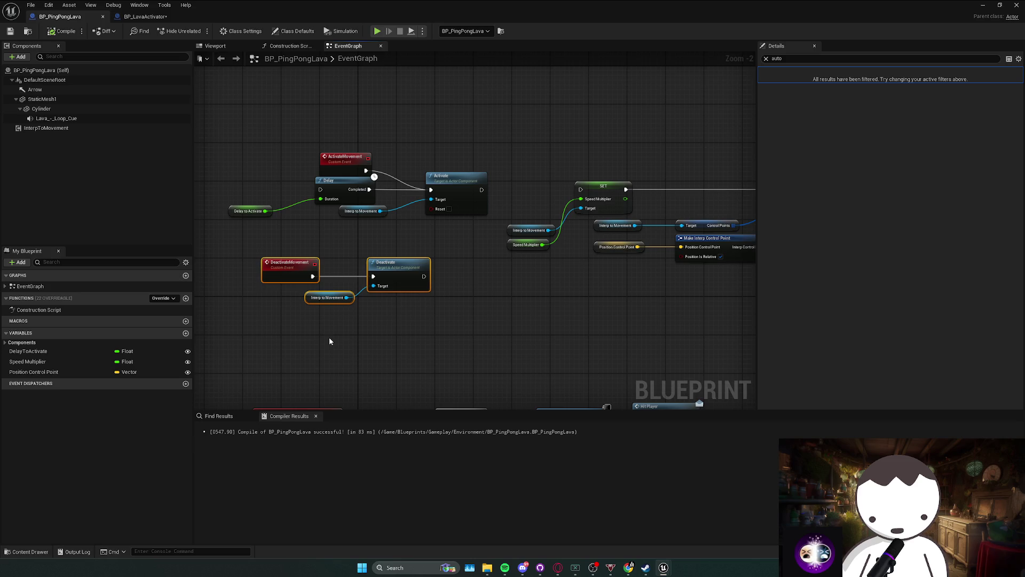
{"action": "mouse_move", "coordinate": [329, 339]}
{"action": "left_mouse_down"}
{"action": "mouse_move", "coordinate": [341, 342]}
{"action": "mouse_move", "coordinate": [283, 272]}
{"action": "mouse_move", "coordinate": [408, 286]}
{"action": "left_mouse_up"}
{"action": "left_click", "coordinate": [465, 247]}
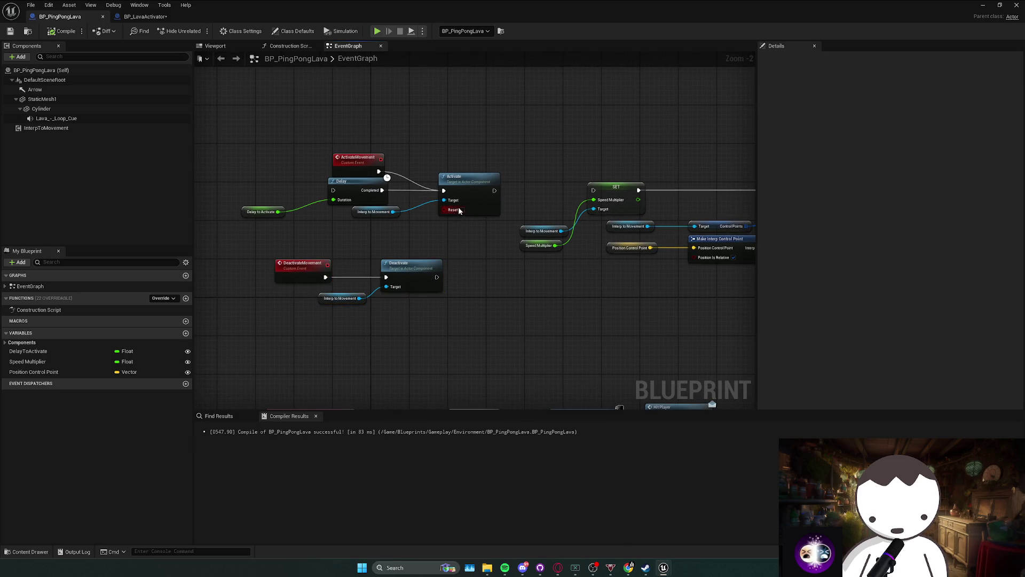
{"action": "mouse_move", "coordinate": [457, 216]}
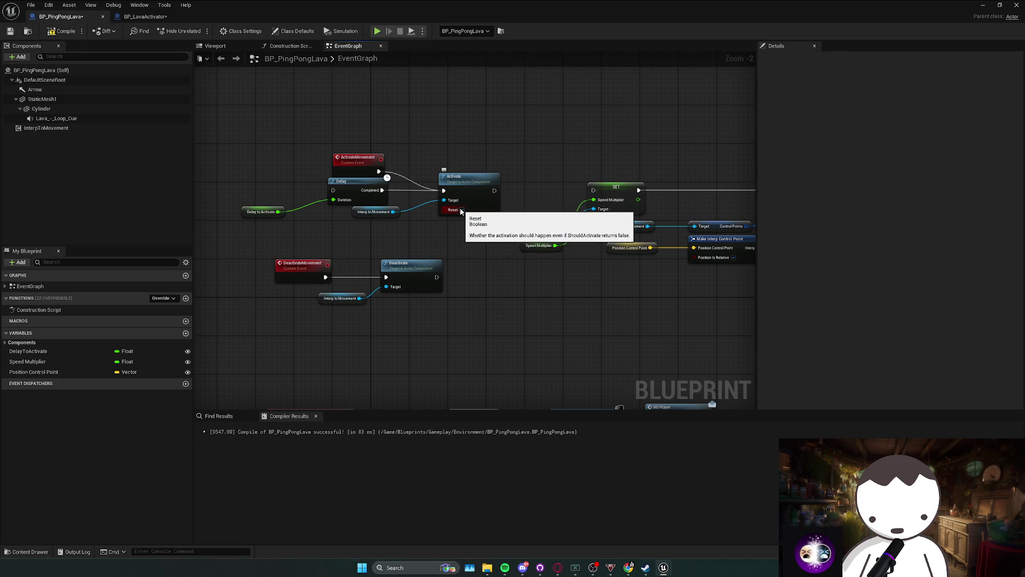
{"action": "key", "text": "alt+Tab"}
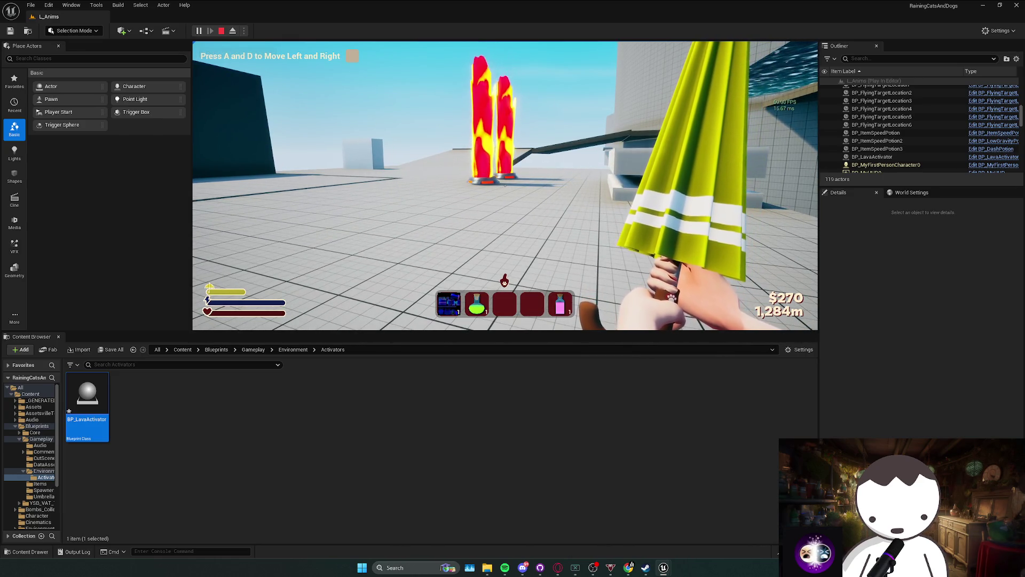
{"action": "key", "text": "Escape"}
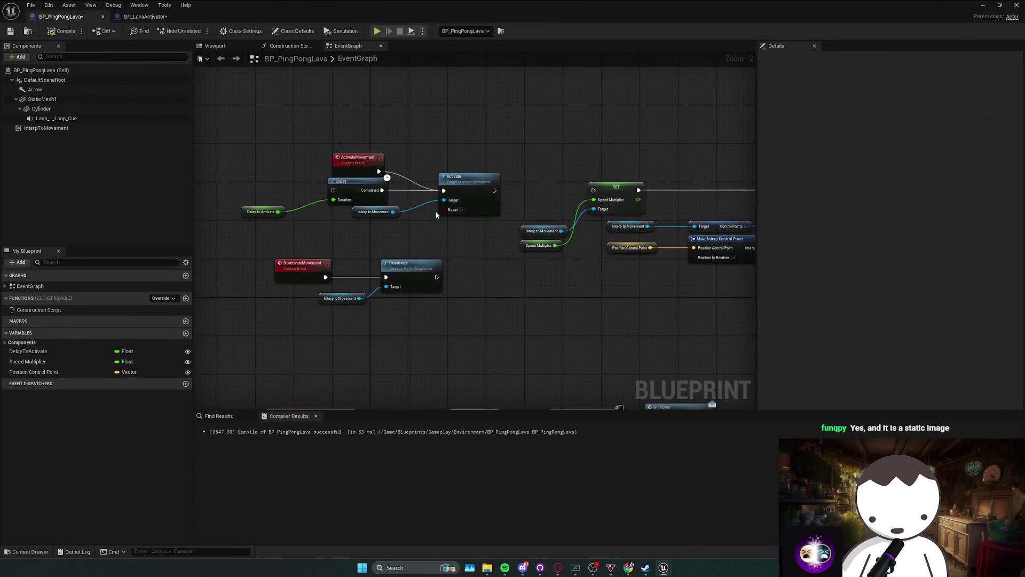
Add a Set Active node from the Interp to Movement reference.
{"action": "mouse_move", "coordinate": [406, 288]}
{"action": "left_mouse_down"}
{"action": "mouse_move", "coordinate": [412, 295]}
{"action": "mouse_move", "coordinate": [419, 275]}
{"action": "mouse_move", "coordinate": [366, 299]}
{"action": "mouse_move", "coordinate": [379, 283]}
{"action": "left_mouse_up"}
{"action": "type", "text": "set act"}
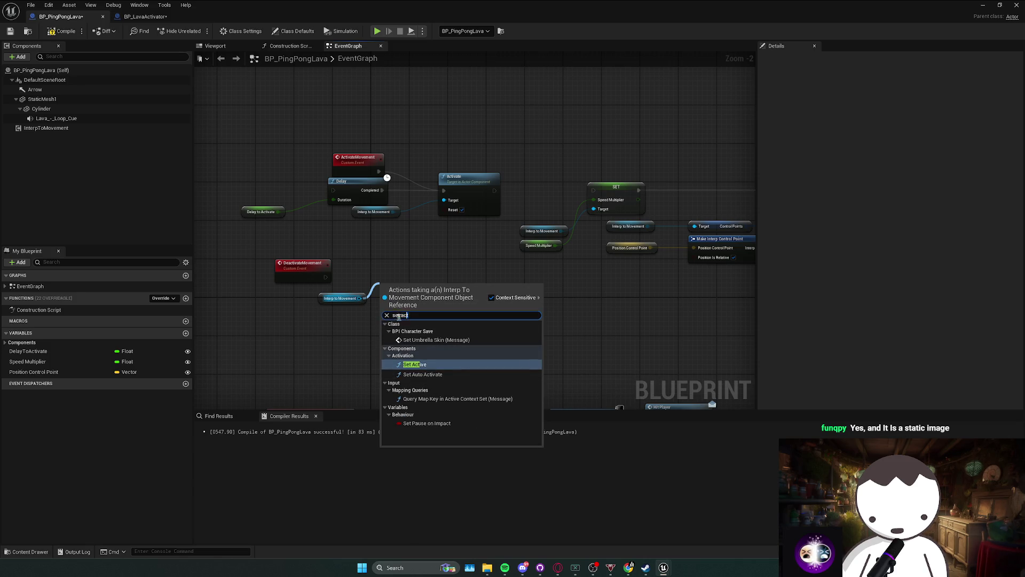
{"action": "key", "text": "ctrl+a"}
{"action": "type", "text": "activation"}
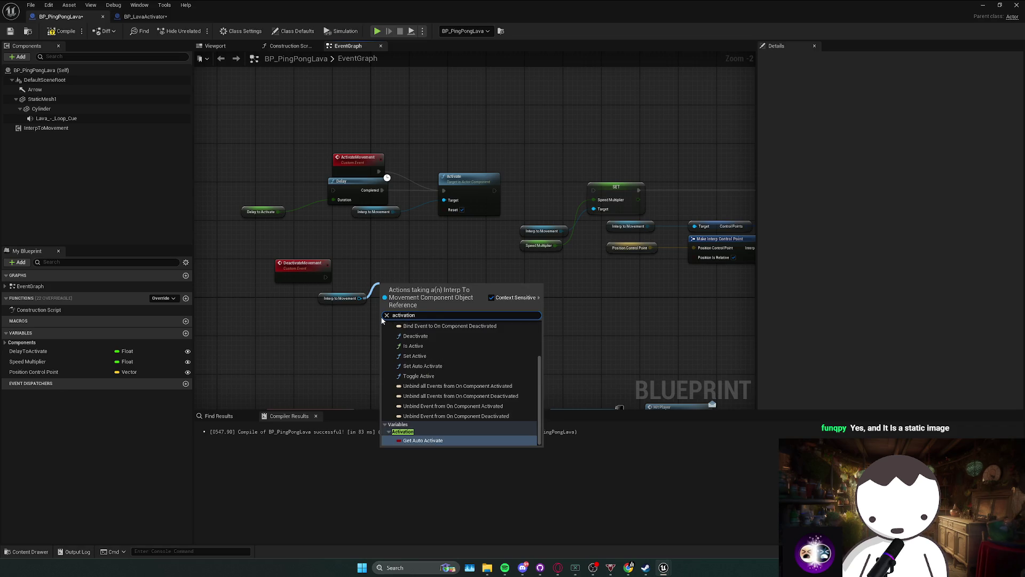
{"action": "scroll", "coordinate": [456, 383], "scroll_direction": "down", "scroll_amount": 2}
{"action": "scroll", "coordinate": [448, 385], "scroll_direction": "up", "scroll_amount": 1}
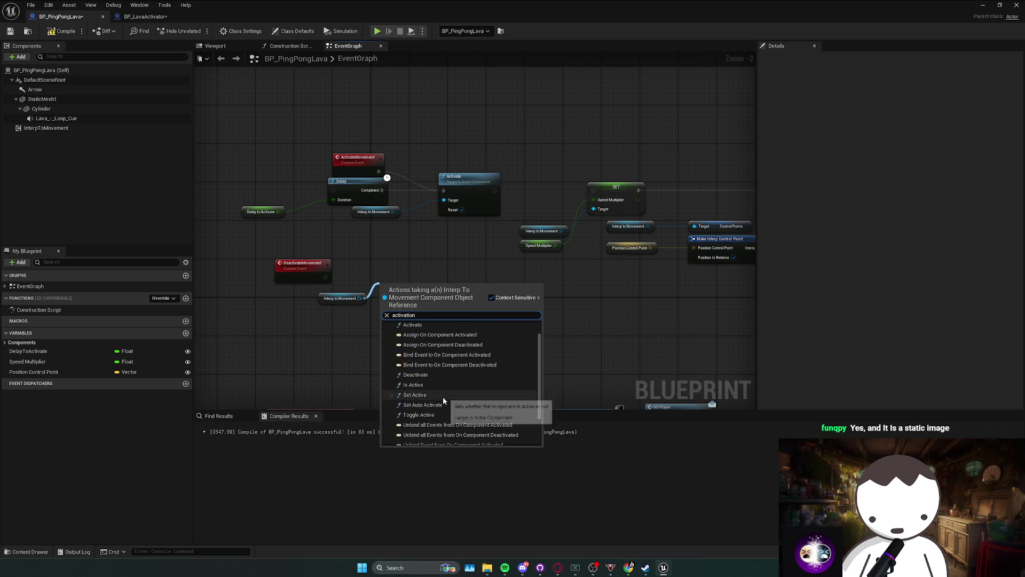
{"action": "scroll", "coordinate": [441, 412], "scroll_direction": "up", "scroll_amount": 1}
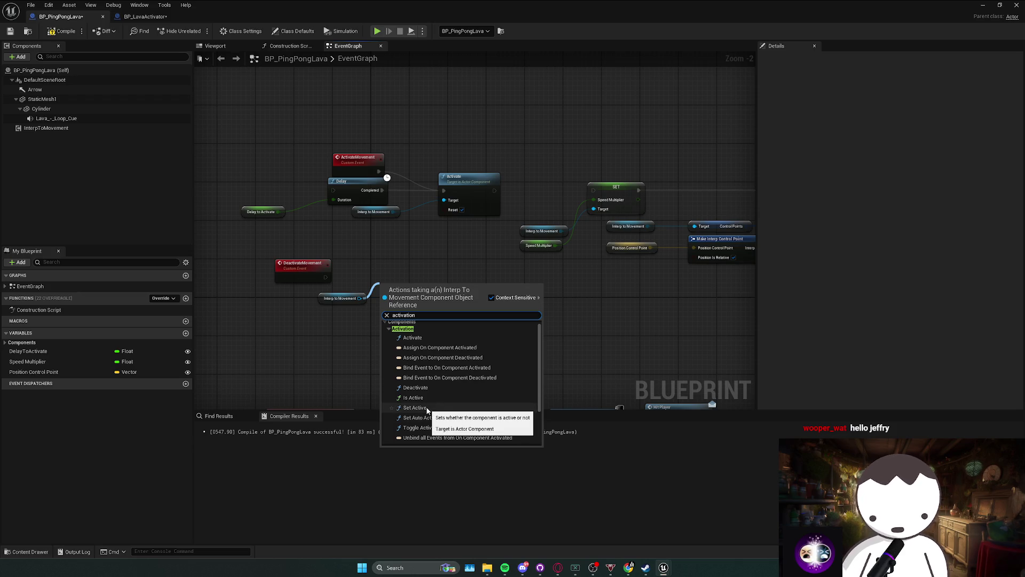
{"action": "left_click", "coordinate": [414, 408]}
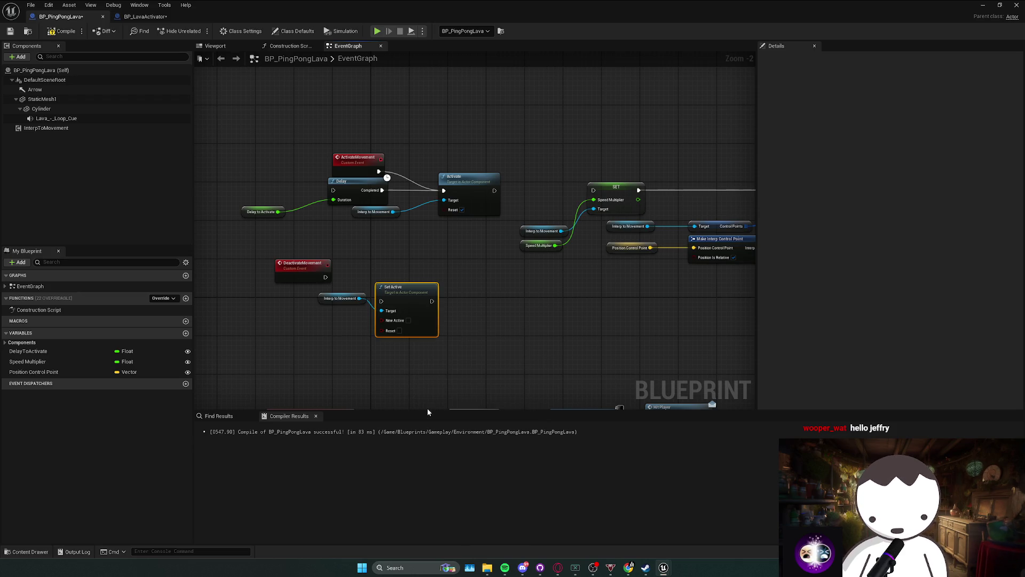
Wire DeactivateMovement into Set Active with Reset ticked, then launch a play test.
{"action": "left_click_drag", "start_coordinate": [386, 282], "coordinate": [325, 277]}
{"action": "left_click_drag", "start_coordinate": [415, 307], "coordinate": [415, 302]}
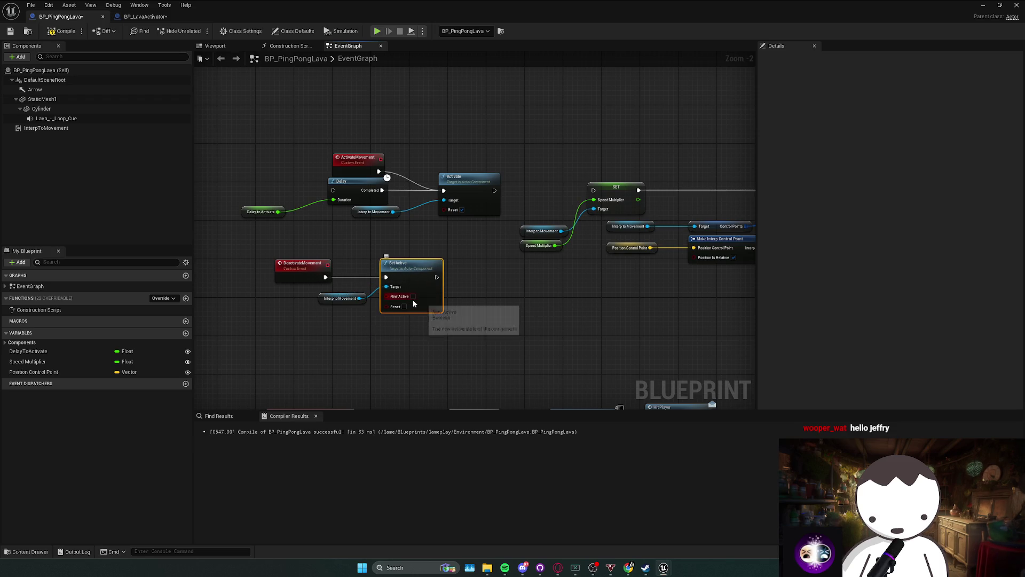
{"action": "left_click", "coordinate": [404, 306]}
{"action": "left_click", "coordinate": [520, 312]}
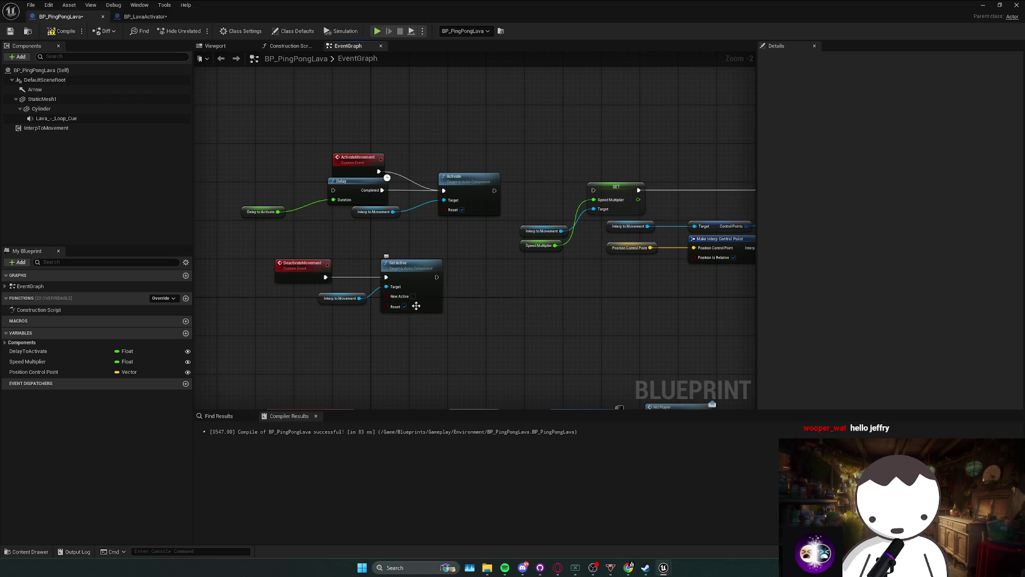
{"action": "key", "text": "alt+p"}
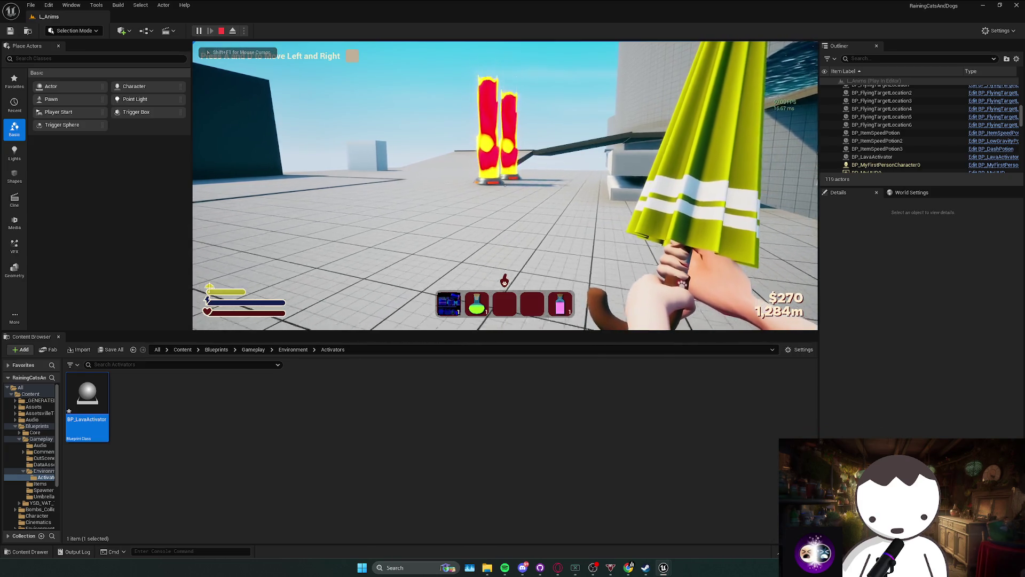
Stop the play test and line the Activate node up between Delay and SET.
{"action": "key", "text": "Escape"}
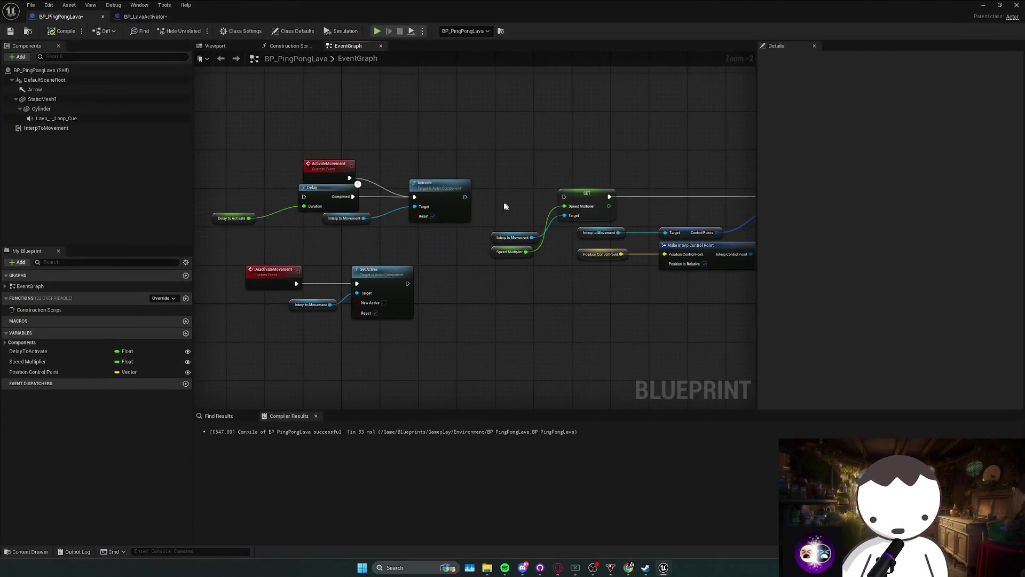
{"action": "mouse_move", "coordinate": [438, 184]}
{"action": "left_mouse_down"}
{"action": "mouse_move", "coordinate": [493, 184]}
{"action": "mouse_move", "coordinate": [422, 184]}
{"action": "mouse_move", "coordinate": [567, 198]}
{"action": "mouse_move", "coordinate": [486, 272]}
{"action": "left_mouse_up"}
{"action": "left_click", "coordinate": [515, 294]}
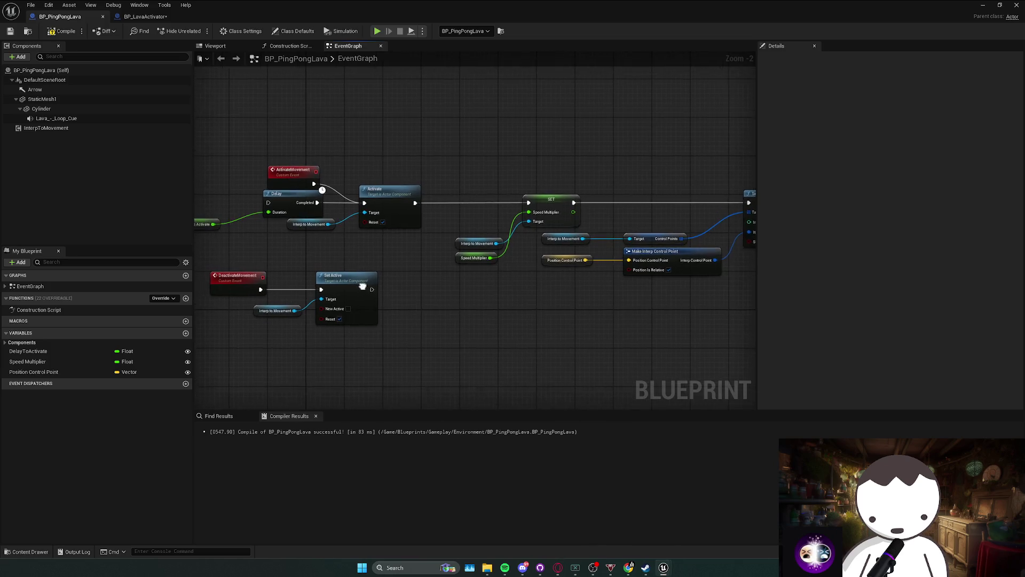
Search for a 'reset' action on Interp to Movement, then dismiss it without adding anything.
{"action": "left_click_drag", "start_coordinate": [333, 216], "coordinate": [372, 245]}
{"action": "type", "text": "resett"}
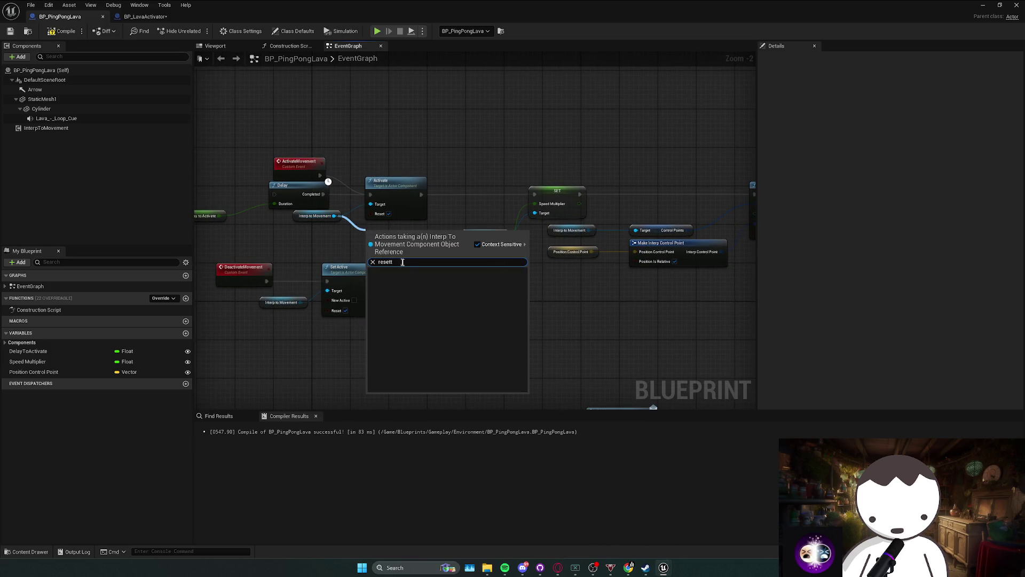
{"action": "key", "text": "BackSpace"}
{"action": "key", "text": "BackSpace"}
{"action": "key", "text": "BackSpace"}
{"action": "type", "text": "reset"}
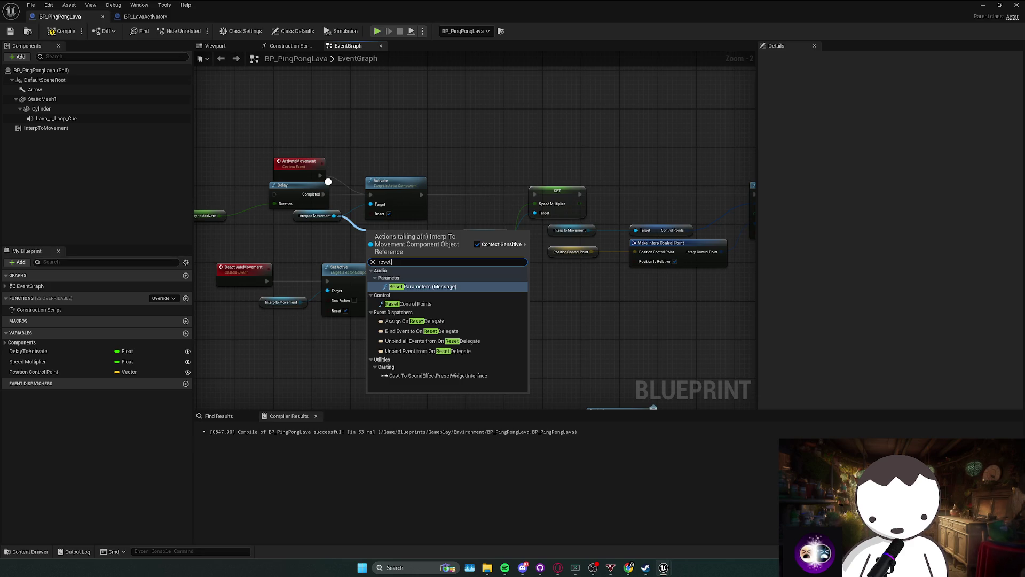
{"action": "left_click", "coordinate": [336, 226]}
Try a Stop Simulating node on Interp to Movement, then delete it.
{"action": "left_click_drag", "start_coordinate": [313, 301], "coordinate": [336, 319]}
{"action": "type", "text": "stop"}
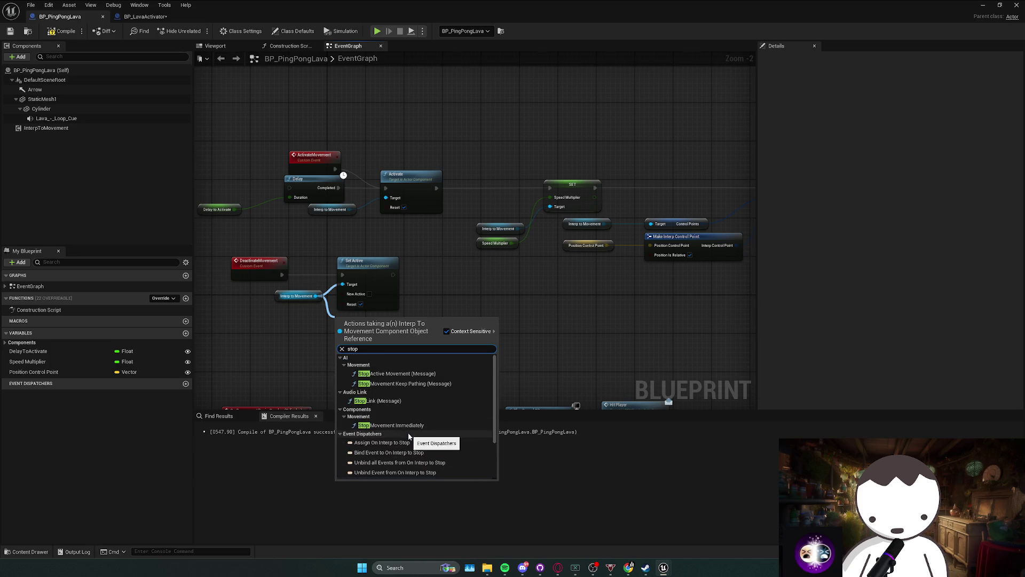
{"action": "left_click", "coordinate": [394, 449]}
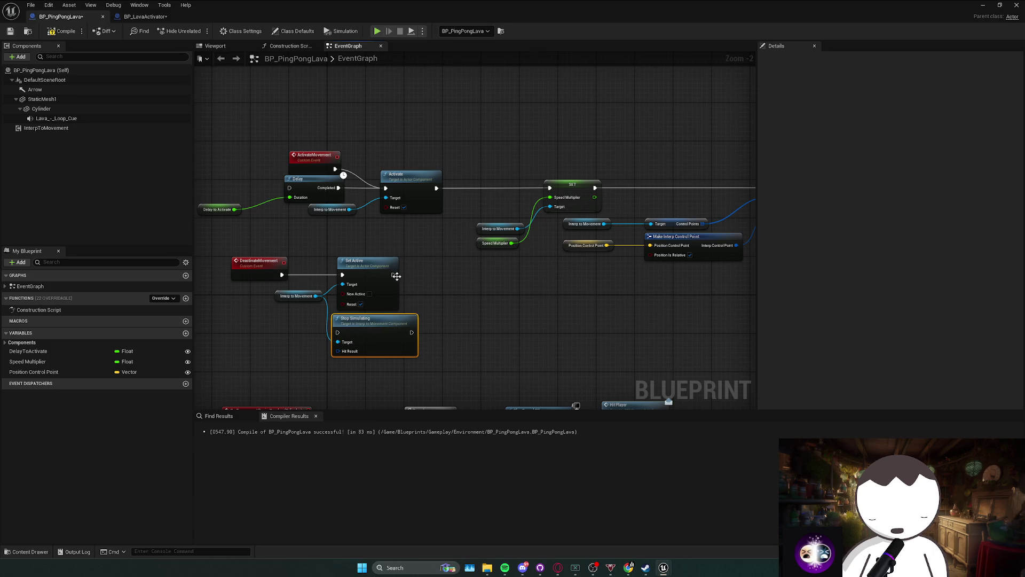
{"action": "key", "text": "Delete"}
Replace Set Active with Stop Movement Immediately, wired after DeactivateMovement.
{"action": "left_click_drag", "start_coordinate": [316, 296], "coordinate": [334, 332]}
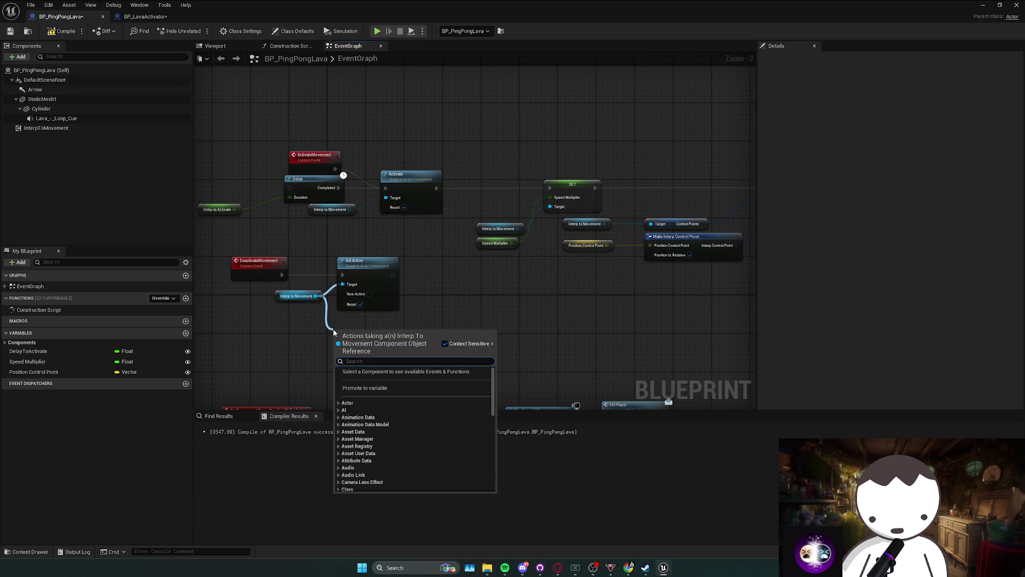
{"action": "type", "text": "stop"}
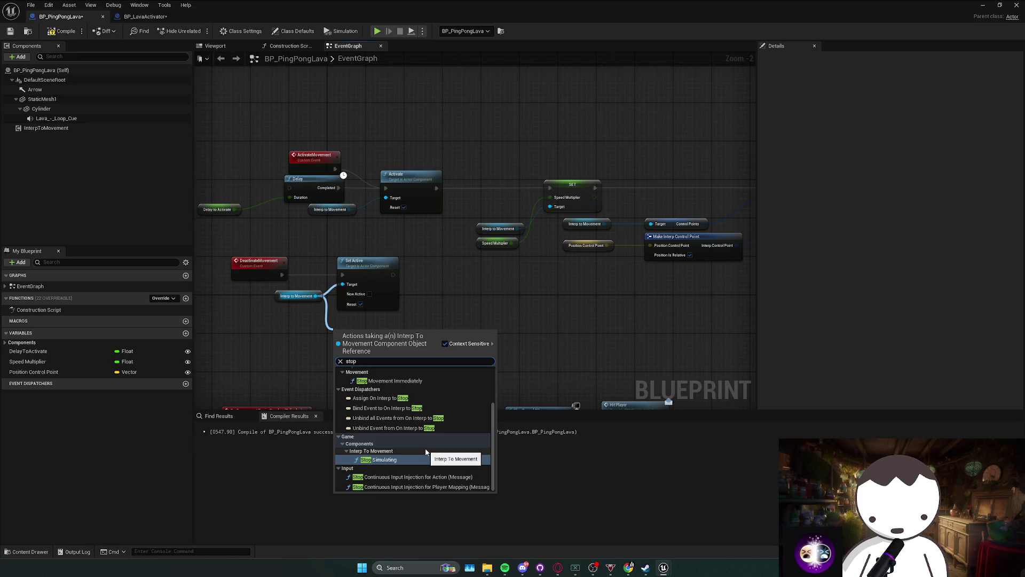
{"action": "scroll", "coordinate": [420, 442], "scroll_direction": "up", "scroll_amount": 1}
{"action": "scroll", "coordinate": [418, 433], "scroll_direction": "up", "scroll_amount": 3}
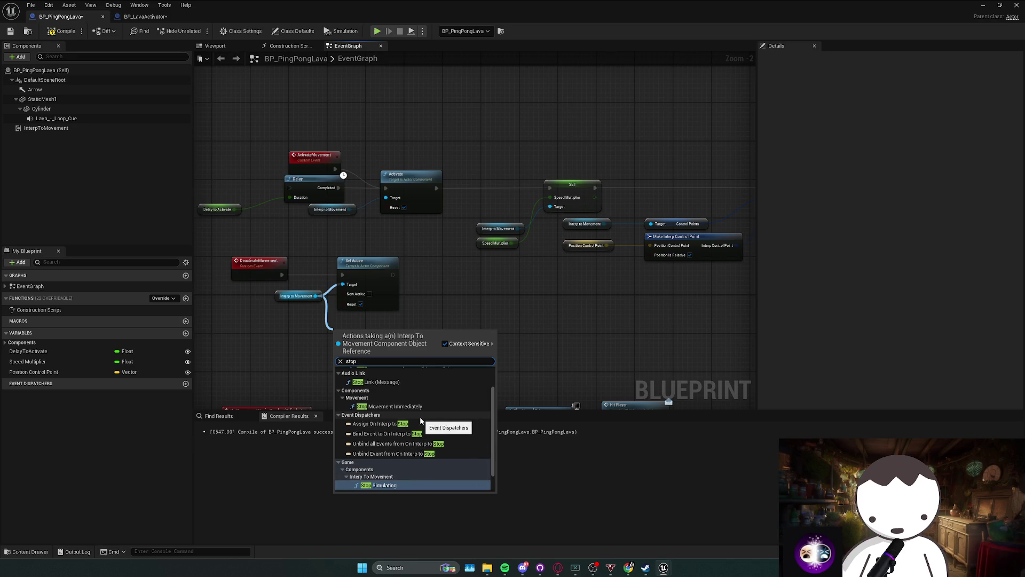
{"action": "scroll", "coordinate": [420, 420], "scroll_direction": "up", "scroll_amount": 1}
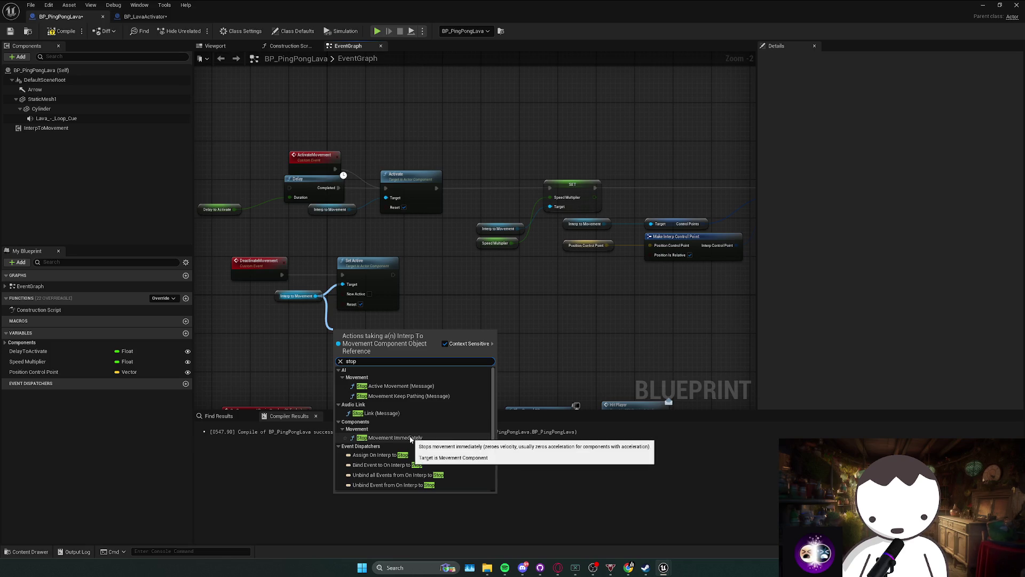
{"action": "left_click", "coordinate": [410, 438]}
{"action": "left_click", "coordinate": [370, 308]}
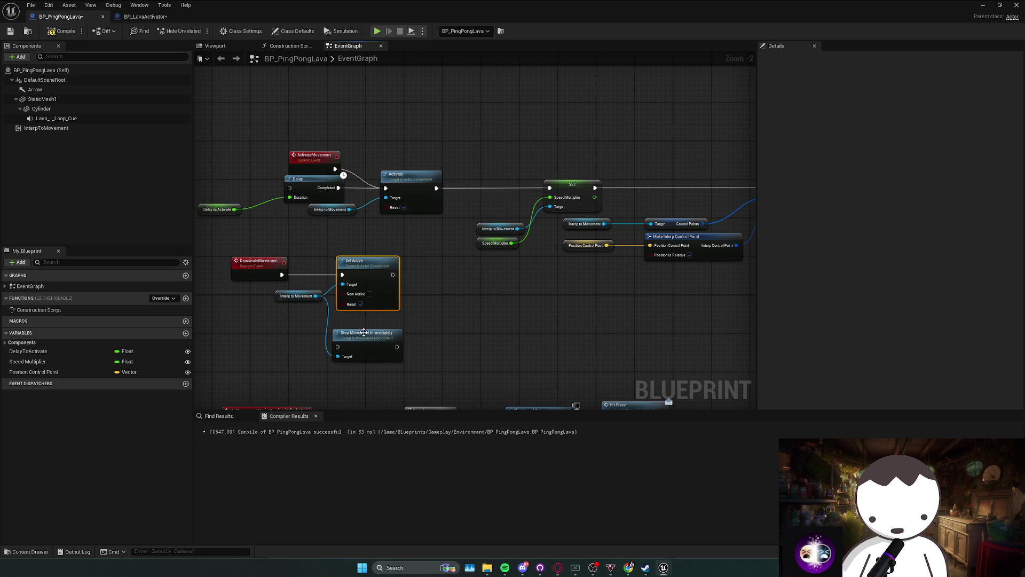
{"action": "key", "text": "Delete"}
{"action": "left_click", "coordinate": [361, 330]}
{"action": "left_click_drag", "start_coordinate": [361, 330], "coordinate": [370, 274]}
{"action": "mouse_move", "coordinate": [282, 275]}
{"action": "left_mouse_down"}
{"action": "mouse_move", "coordinate": [351, 281]}
{"action": "mouse_move", "coordinate": [334, 305]}
{"action": "mouse_move", "coordinate": [341, 322]}
{"action": "left_mouse_up"}
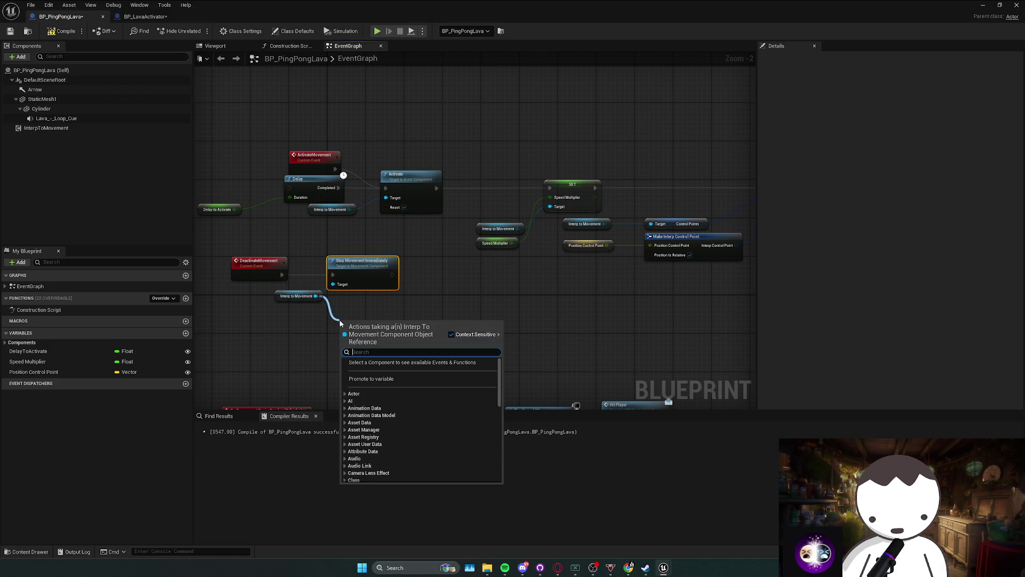
Dismiss the 'play' action search and delete the Stop Movement Immediately node.
{"action": "type", "text": "play"}
{"action": "scroll", "coordinate": [385, 406], "scroll_direction": "down", "scroll_amount": 10}
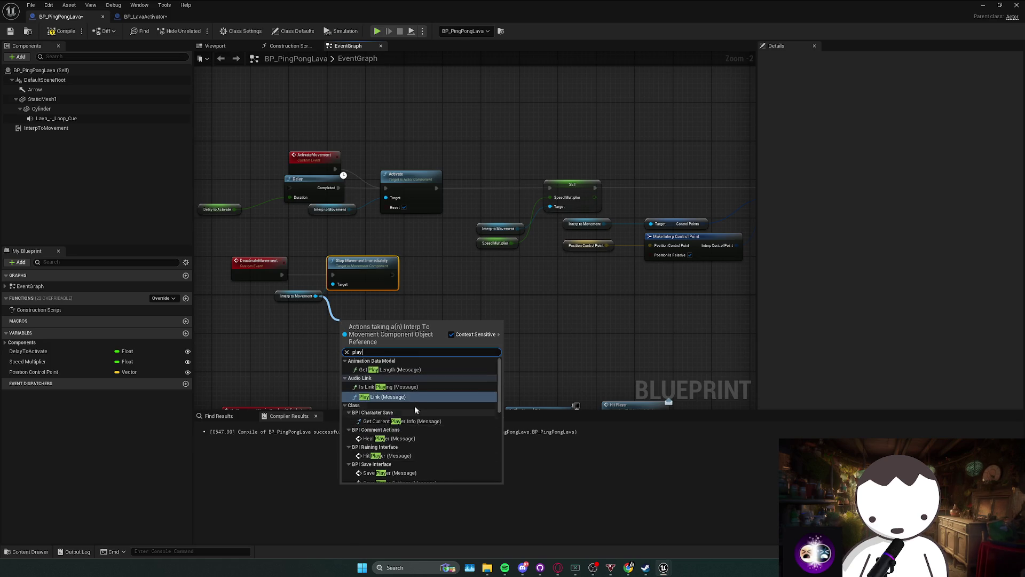
{"action": "key", "text": "Escape"}
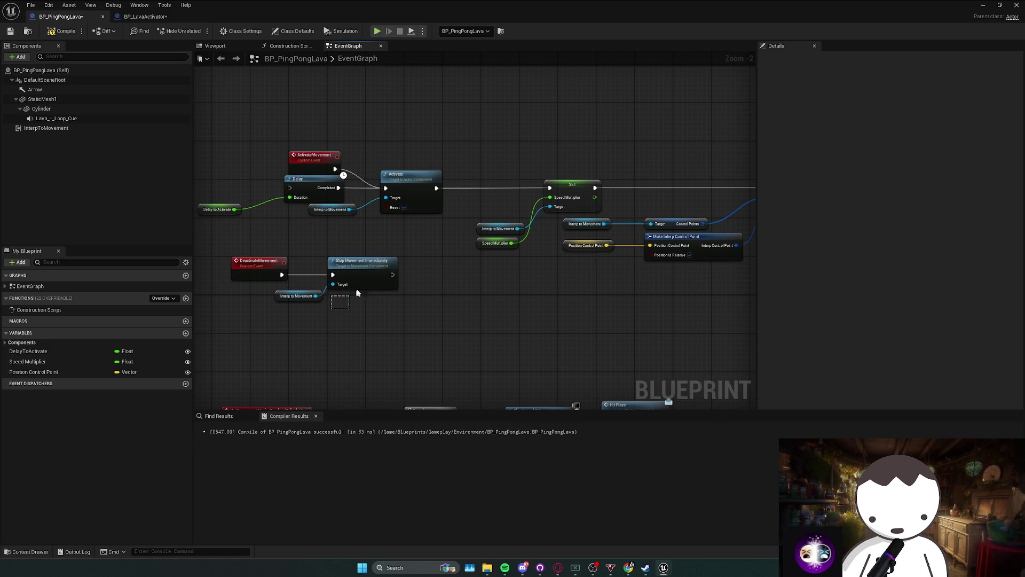
{"action": "key", "text": "Delete"}
Add a Deactivate node targeting Interp to Movement via the 'deac' search.
{"action": "left_click_drag", "start_coordinate": [316, 296], "coordinate": [337, 279]}
{"action": "type", "text": "desac"}
{"action": "key", "text": "BackSpace"}
{"action": "key", "text": "BackSpace"}
{"action": "type", "text": "acti"}
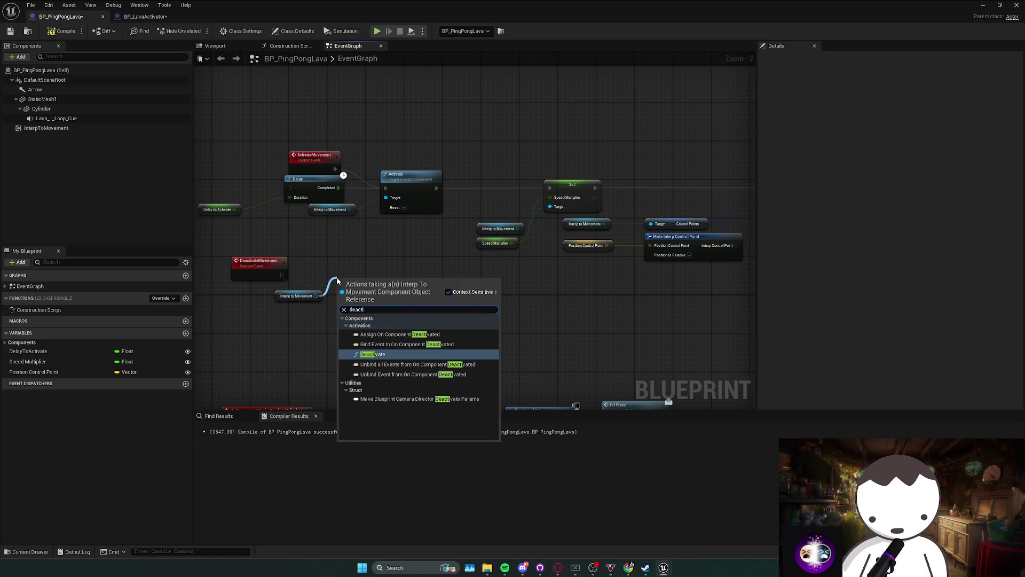
{"action": "key", "text": "Return"}
{"action": "left_click", "coordinate": [388, 352]}
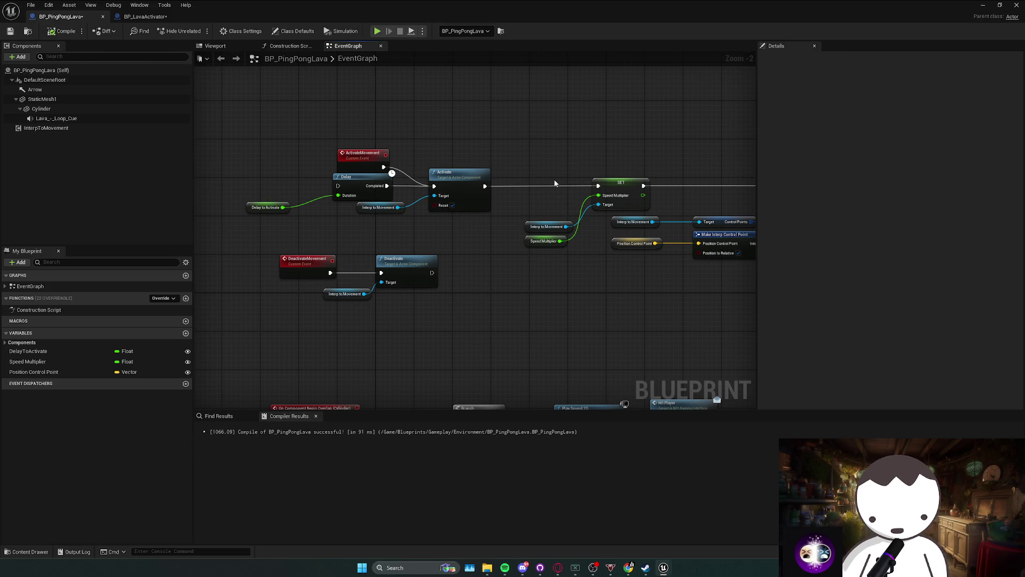
Hide the Blueprint editor and run a quick play test of the level.
{"action": "left_click", "coordinate": [983, 5]}
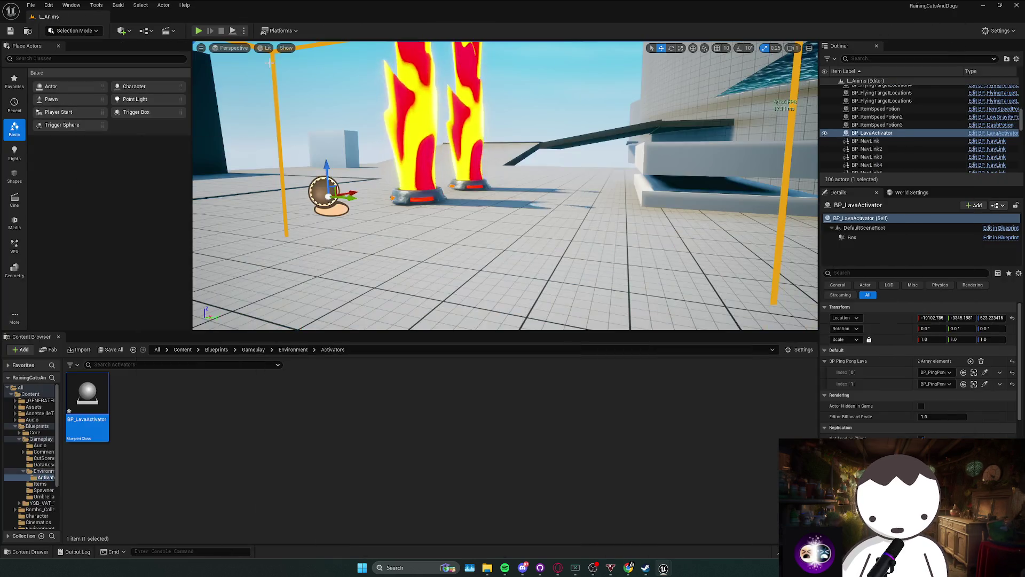
{"action": "left_click", "coordinate": [199, 31]}
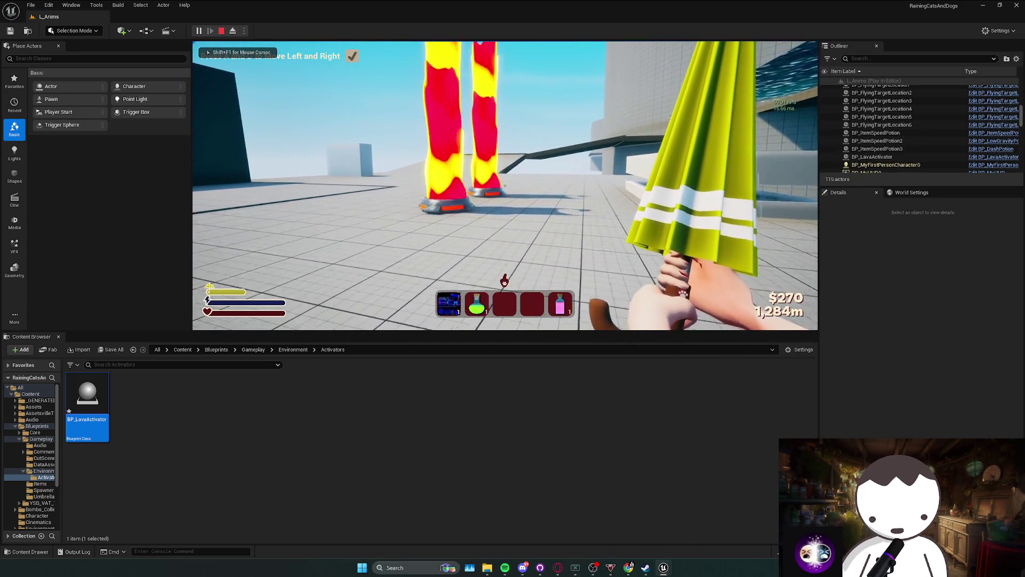
{"action": "key", "text": "Escape"}
{"action": "left_click", "coordinate": [663, 567]}
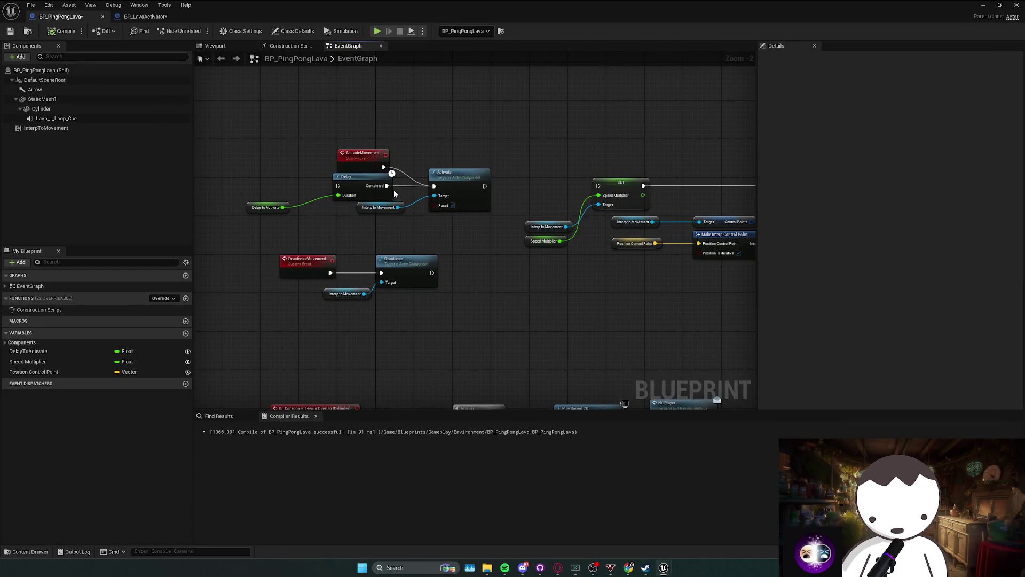
{"action": "left_click", "coordinate": [983, 5]}
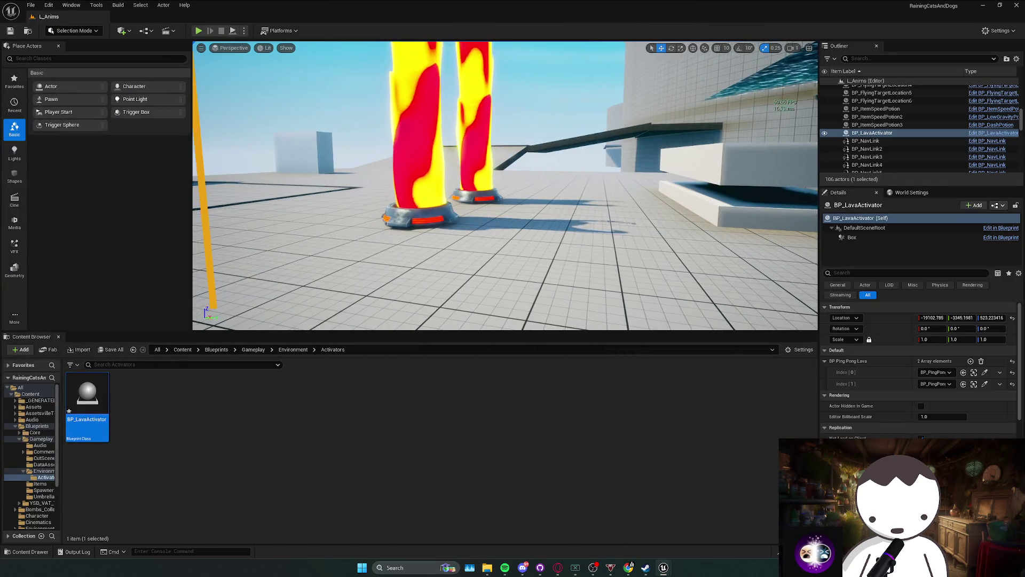
Start another play test and bring the graph's DeactivateMovement nodes into view over the game.
{"action": "key", "text": "alt+p"}
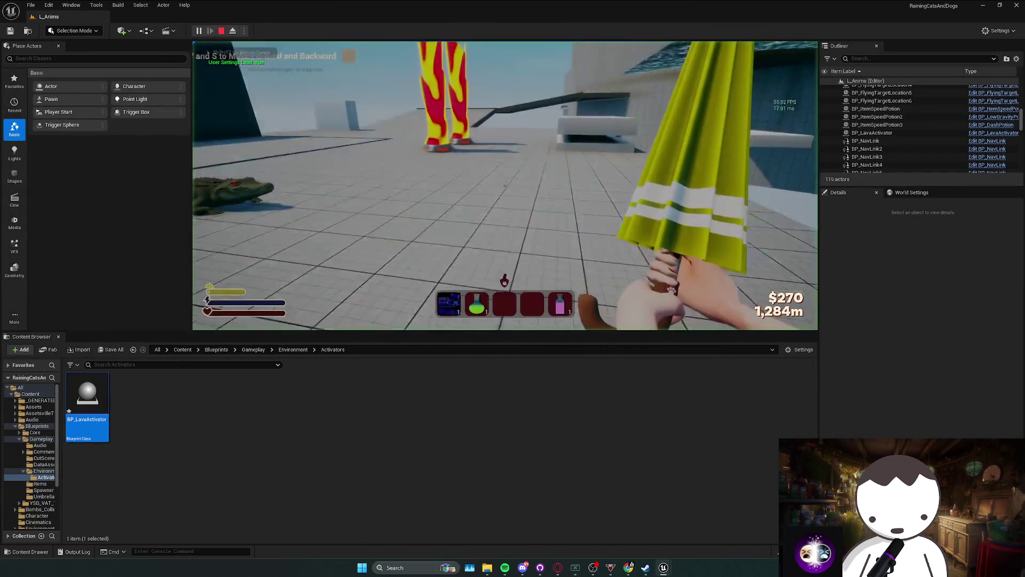
{"action": "key", "text": "s"}
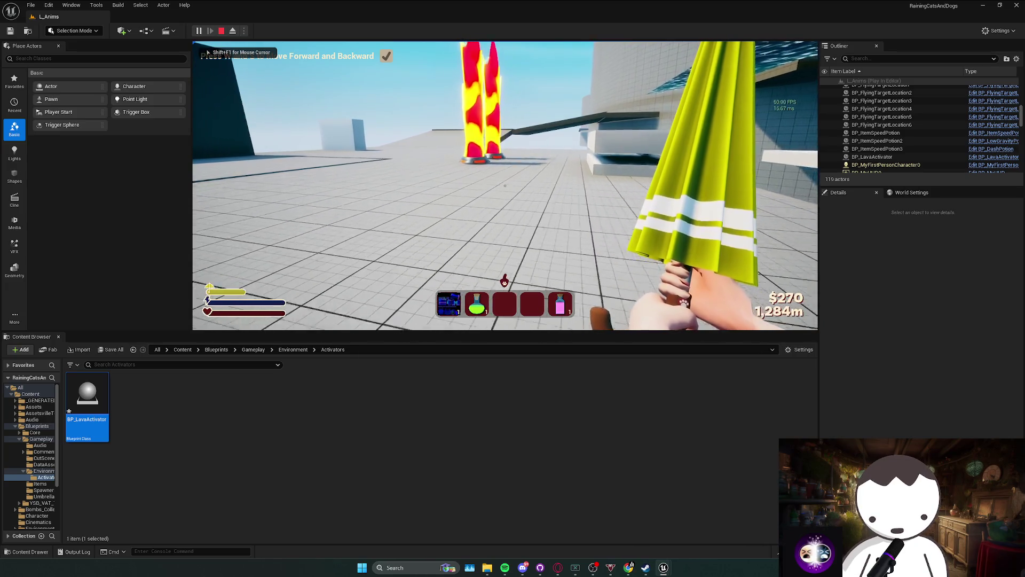
{"action": "key", "text": "w"}
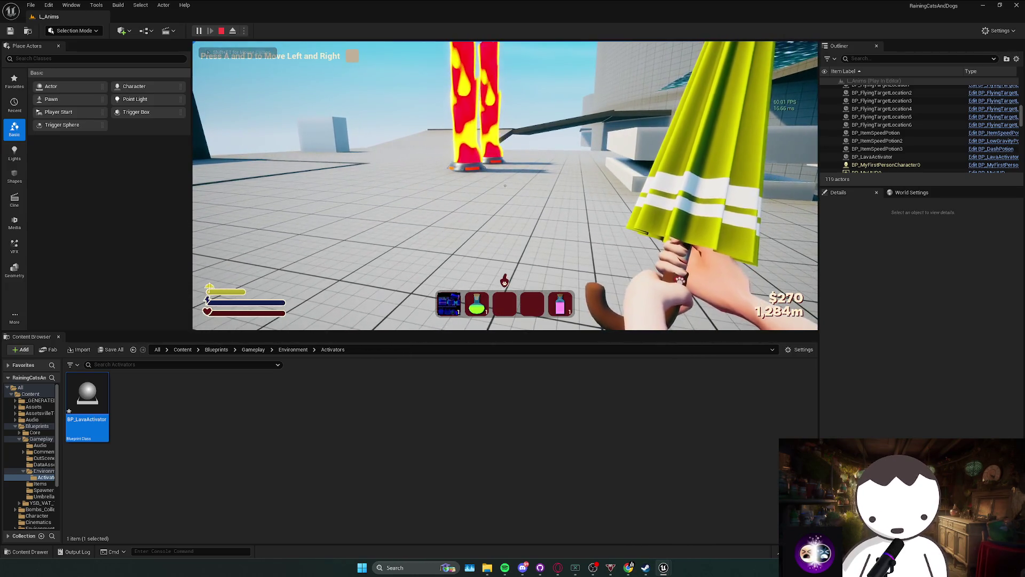
{"action": "key", "text": "alt+Tab"}
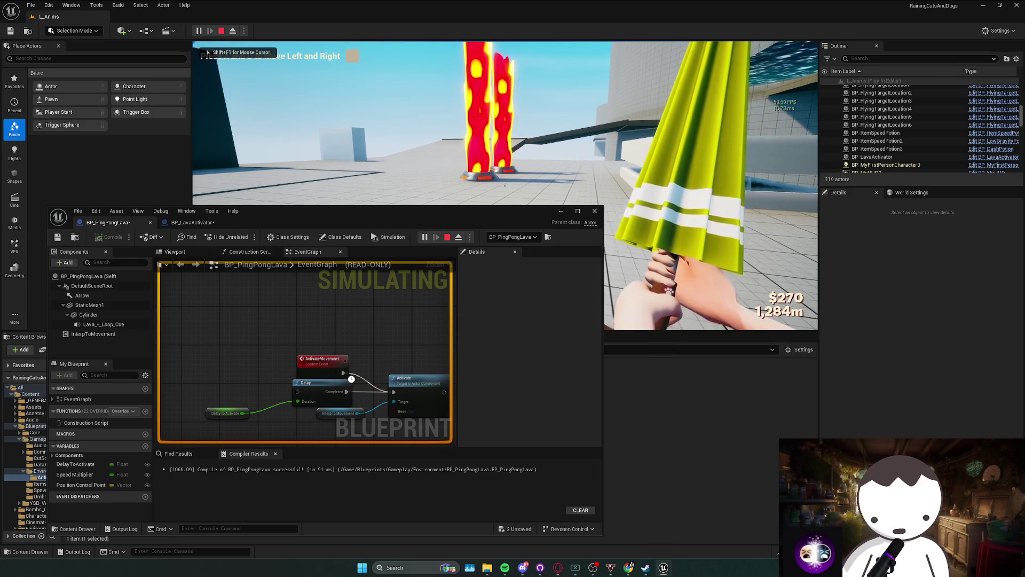
{"action": "left_click_drag", "start_coordinate": [427, 374], "coordinate": [356, 272]}
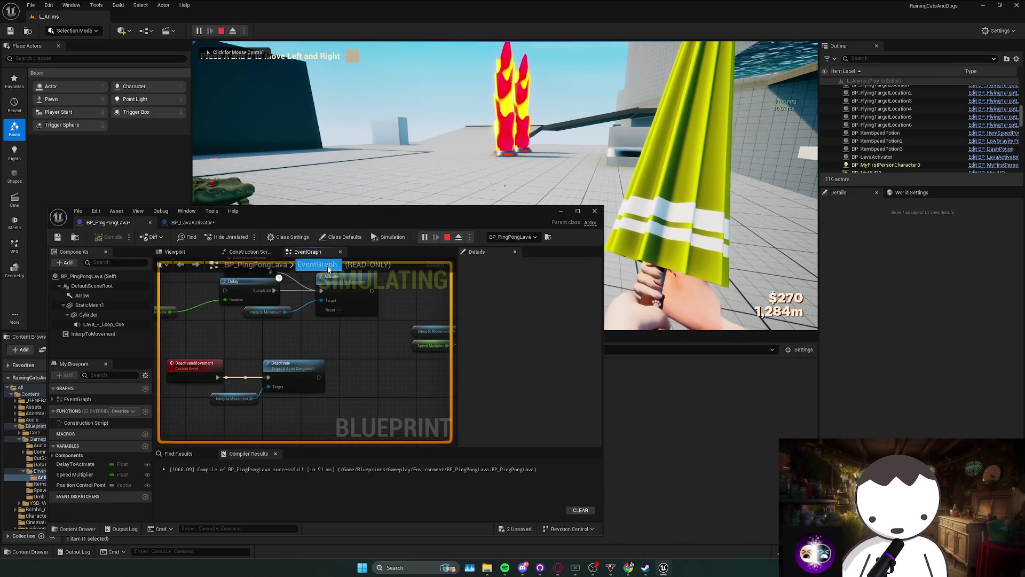
Walk toward the lava pillars while watching the graph fire, then stop the play test.
{"action": "left_click", "coordinate": [417, 160]}
{"action": "key", "text": "w"}
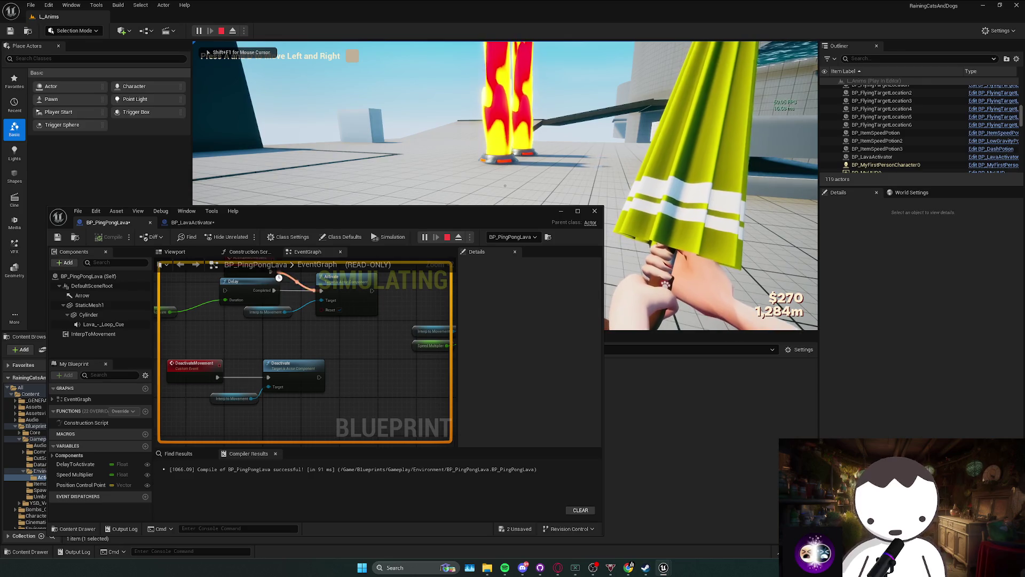
{"action": "key", "text": "w"}
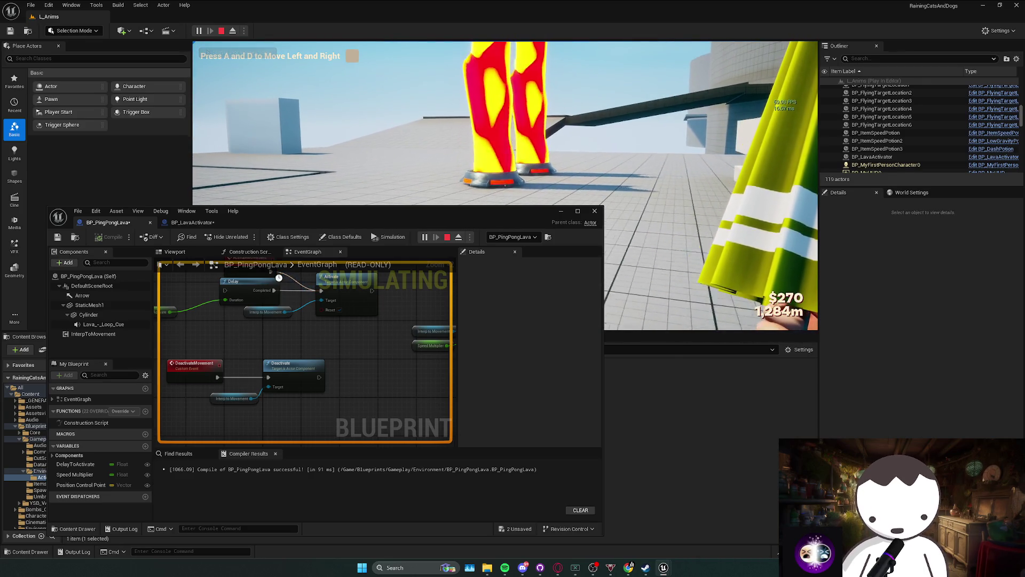
{"action": "key", "text": "w"}
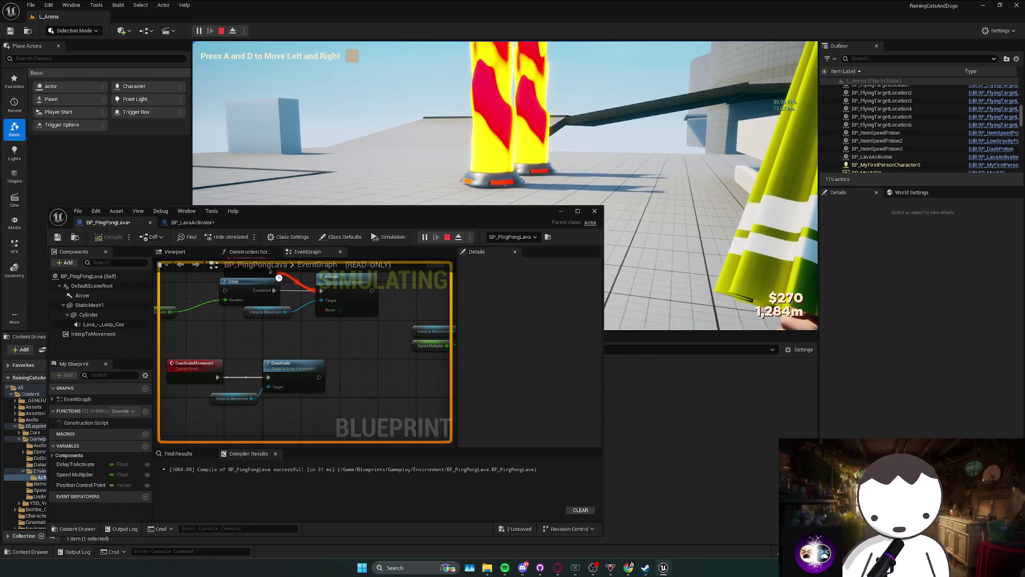
{"action": "key", "text": "shift+F1"}
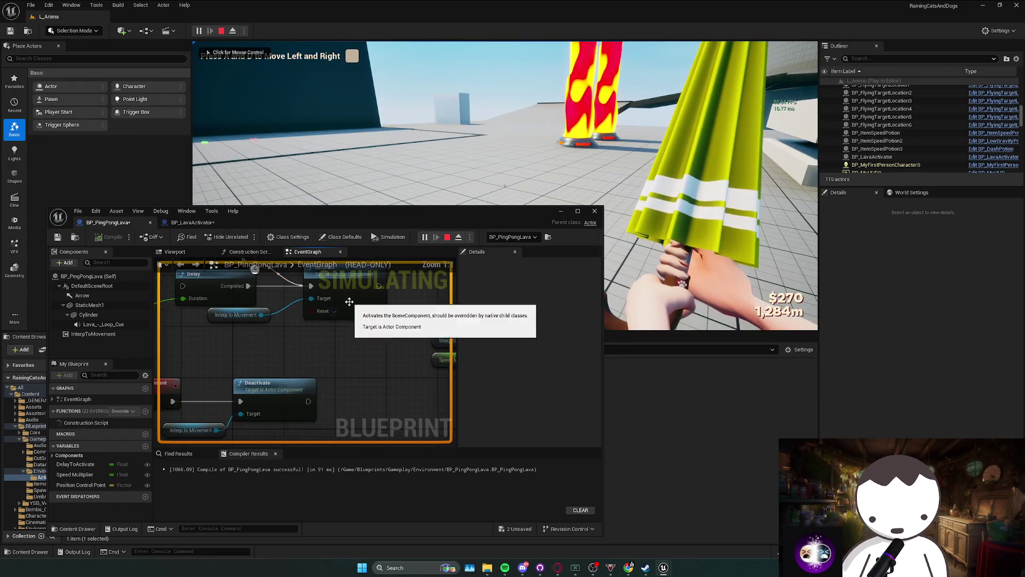
{"action": "scroll", "coordinate": [361, 326], "scroll_direction": "up", "scroll_amount": 2}
{"action": "left_click", "coordinate": [502, 167]}
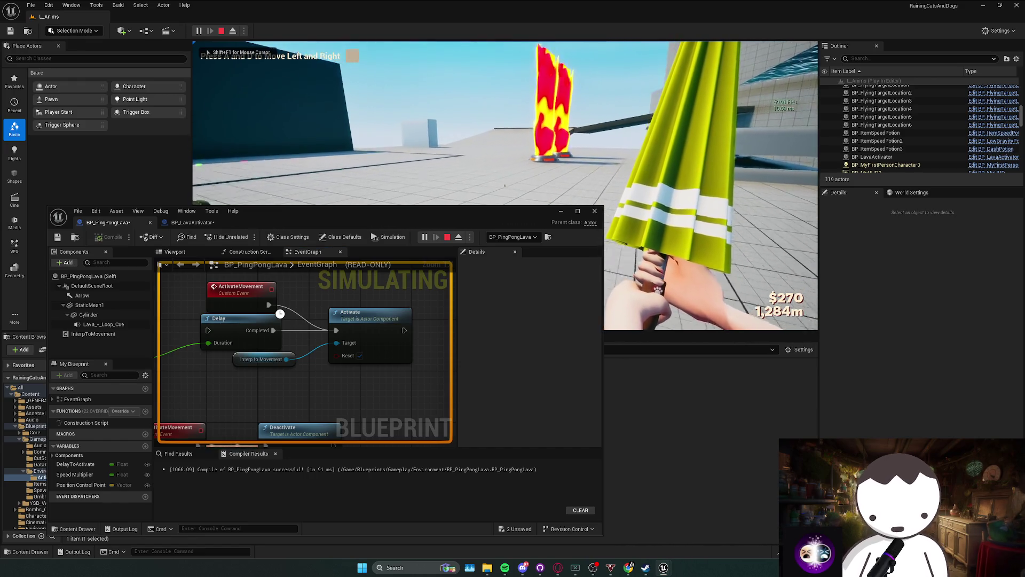
{"action": "key", "text": "Escape"}
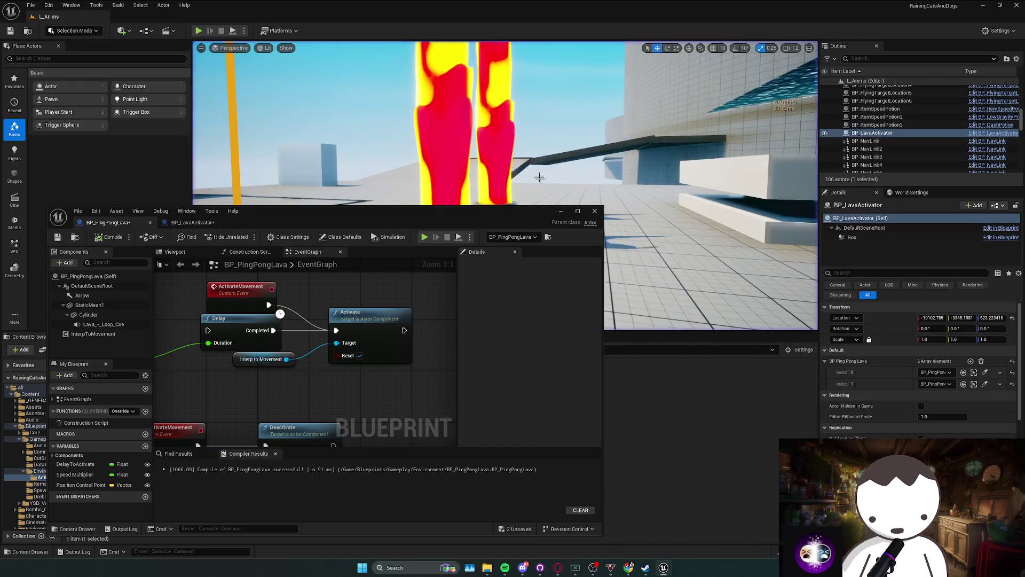
Maximize the Blueprint and filter InterpToMovement's properties by 'auto'.
{"action": "left_click_drag", "start_coordinate": [447, 220], "coordinate": [531, 72]}
{"action": "double_click", "coordinate": [531, 72]}
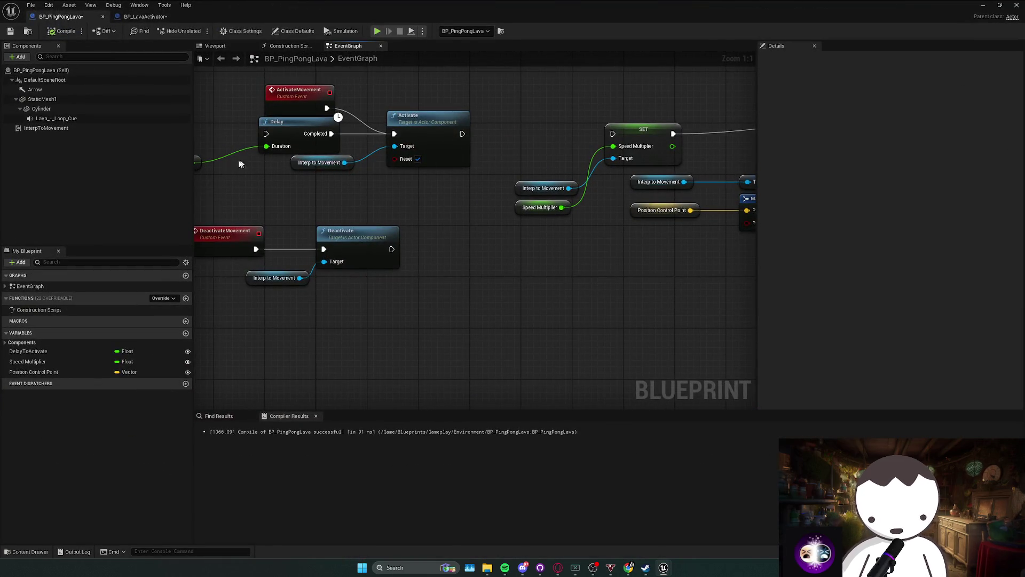
{"action": "left_click", "coordinate": [83, 130]}
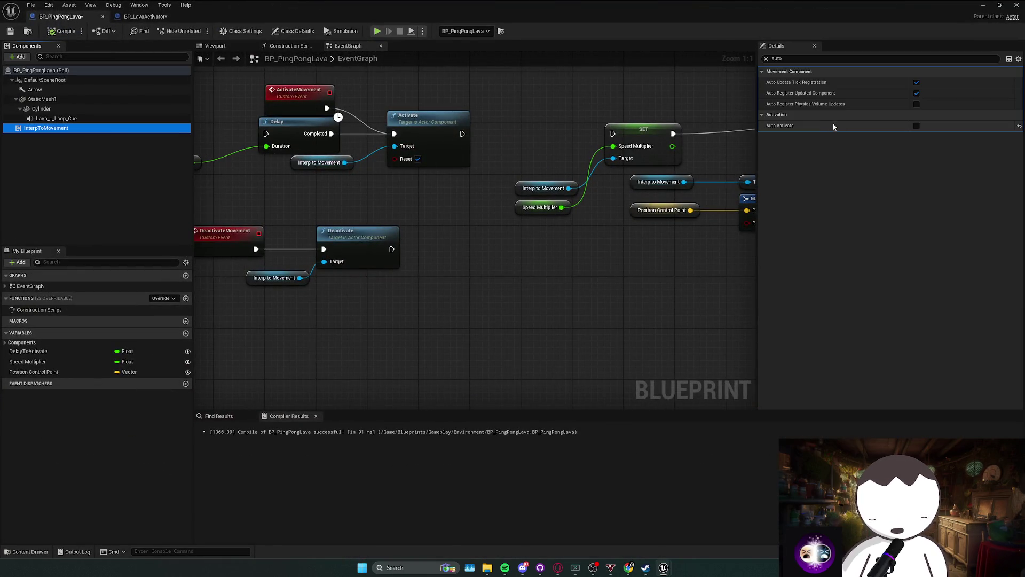
{"action": "left_click", "coordinate": [790, 58]}
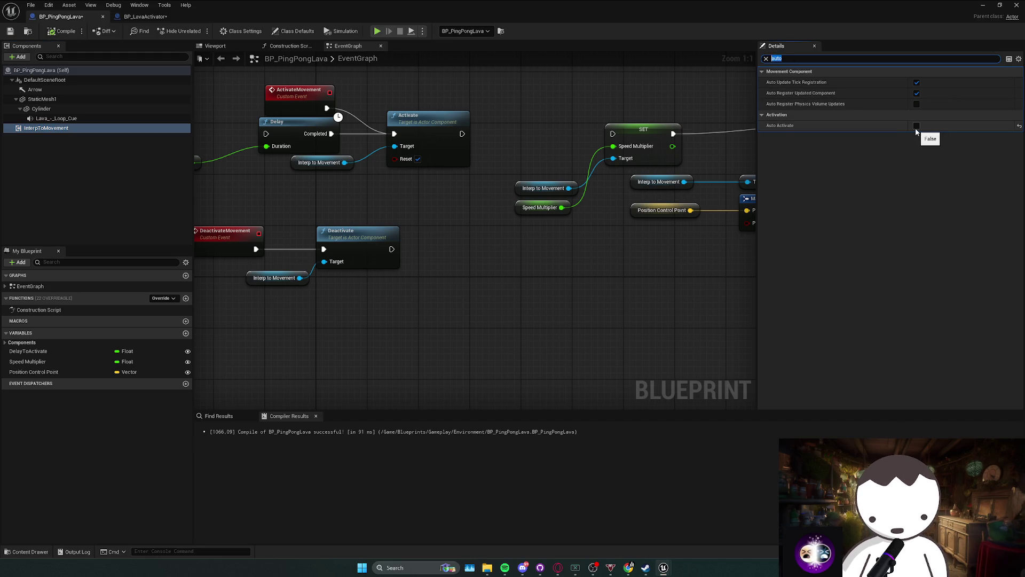
{"action": "key", "text": "BackSpace"}
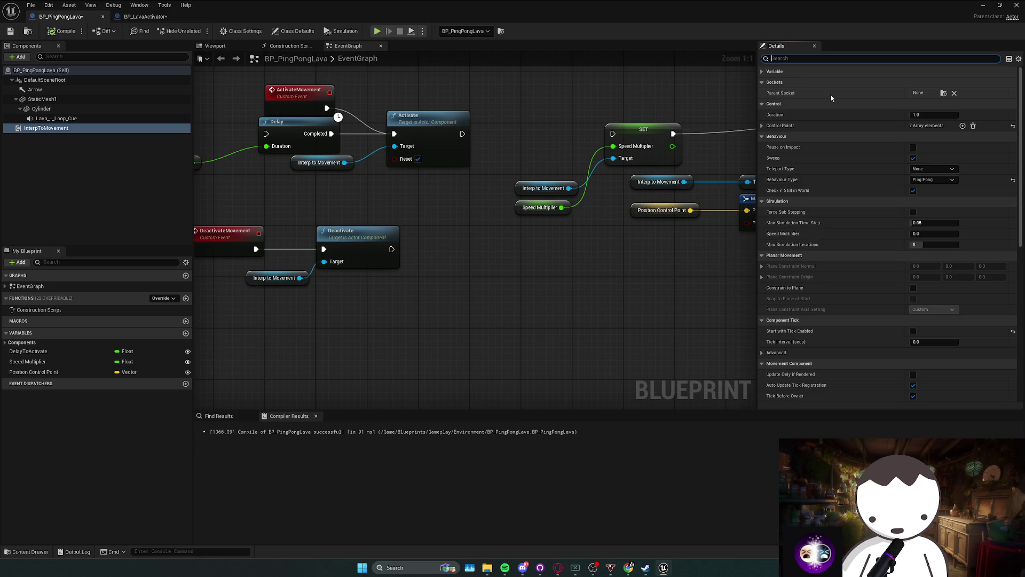
{"action": "type", "text": "auto"}
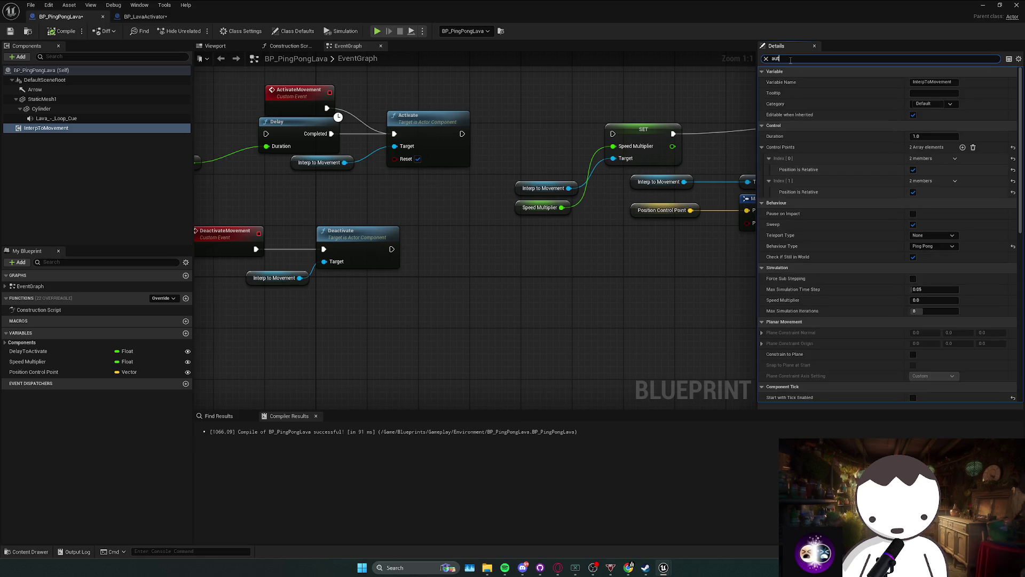
Run a short play test walking toward the lava pillars, then return to the Blueprint.
{"action": "key", "text": "alt+Tab"}
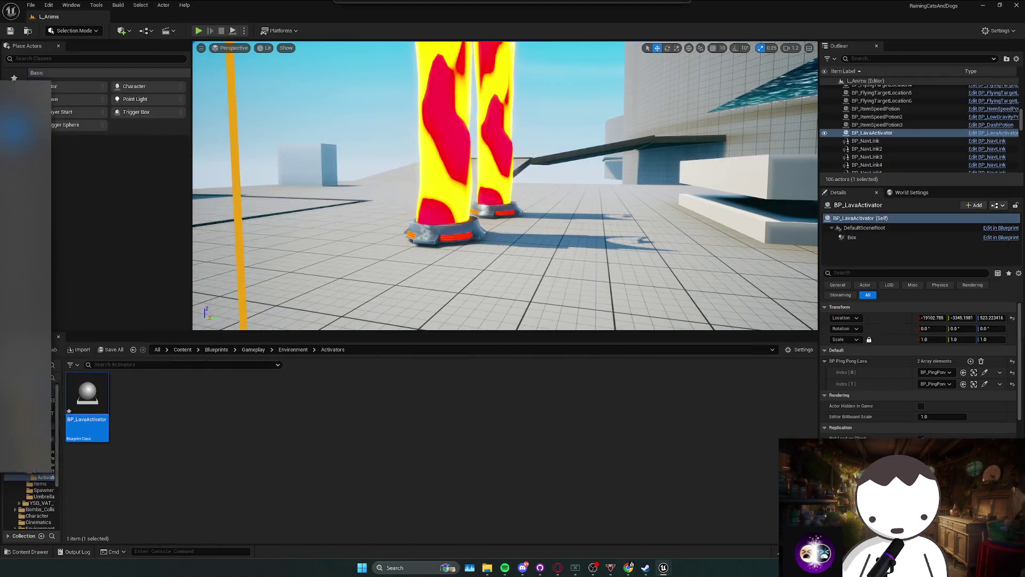
{"action": "left_click", "coordinate": [197, 31]}
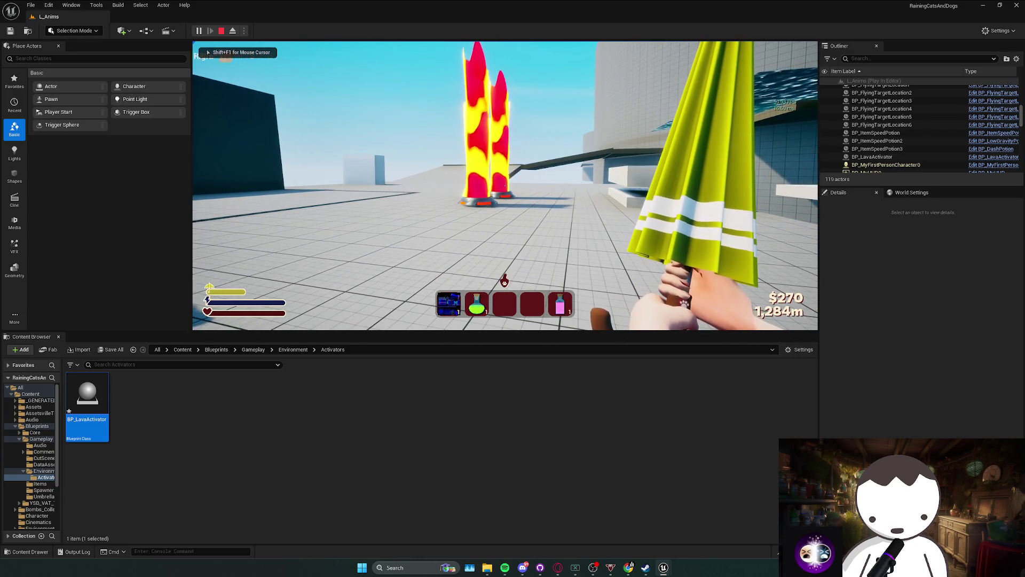
{"action": "key", "text": "w"}
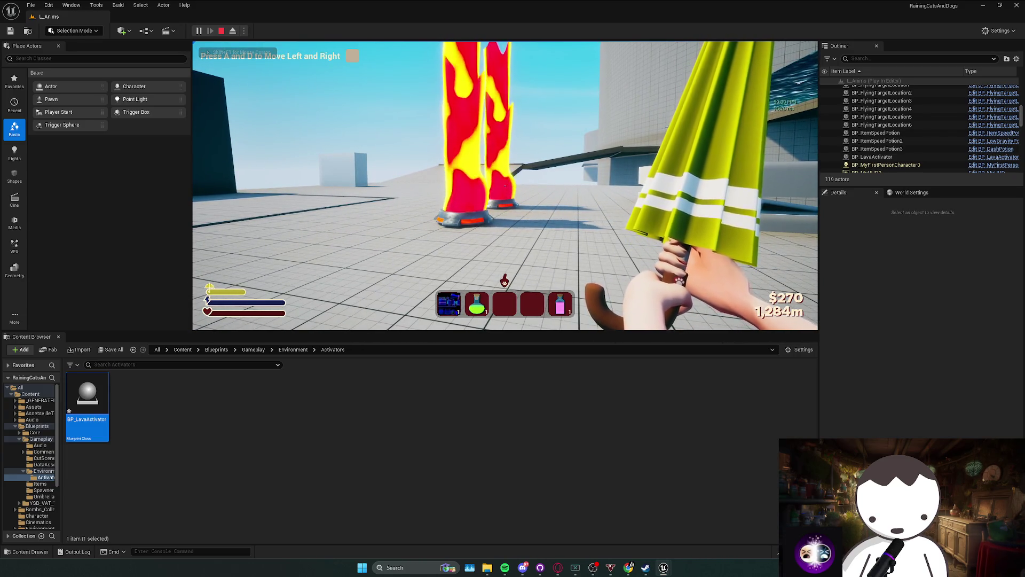
{"action": "key", "text": "Escape"}
{"action": "key", "text": "alt+Tab"}
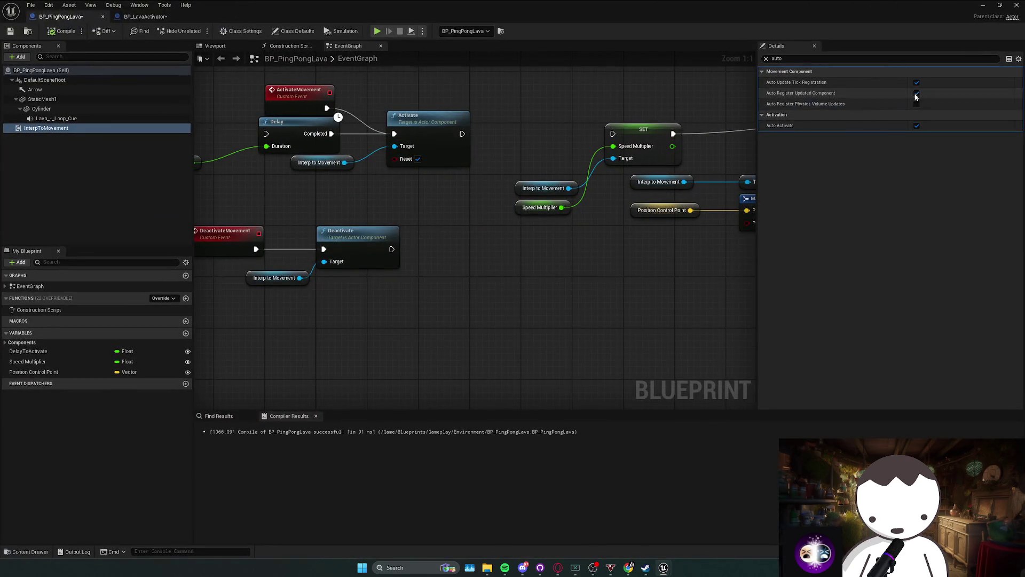
Turn off Auto Activate for InterpToMovement and save the Blueprint.
{"action": "left_click", "coordinate": [916, 126]}
{"action": "left_click_drag", "start_coordinate": [674, 122], "coordinate": [652, 127]}
{"action": "key", "text": "ctrl+s"}
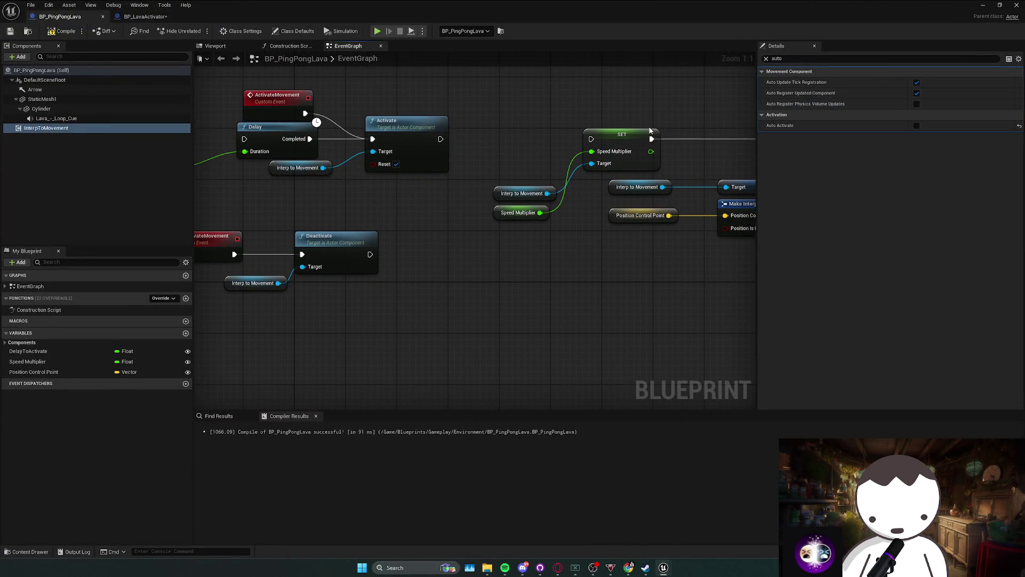
Filter the component's properties by 'tick', then run and stop another play test.
{"action": "left_click", "coordinate": [804, 60]}
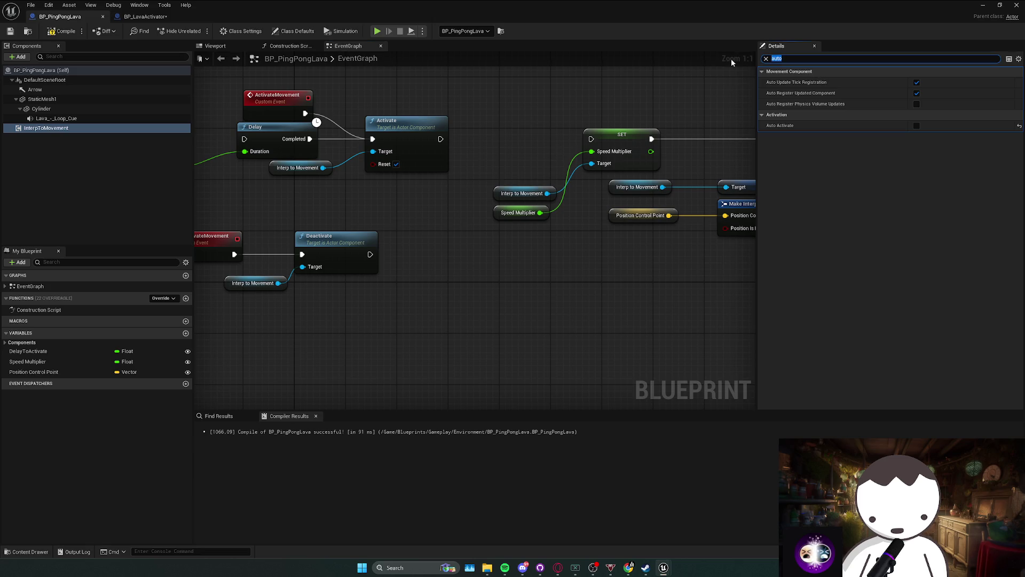
{"action": "type", "text": "tick"}
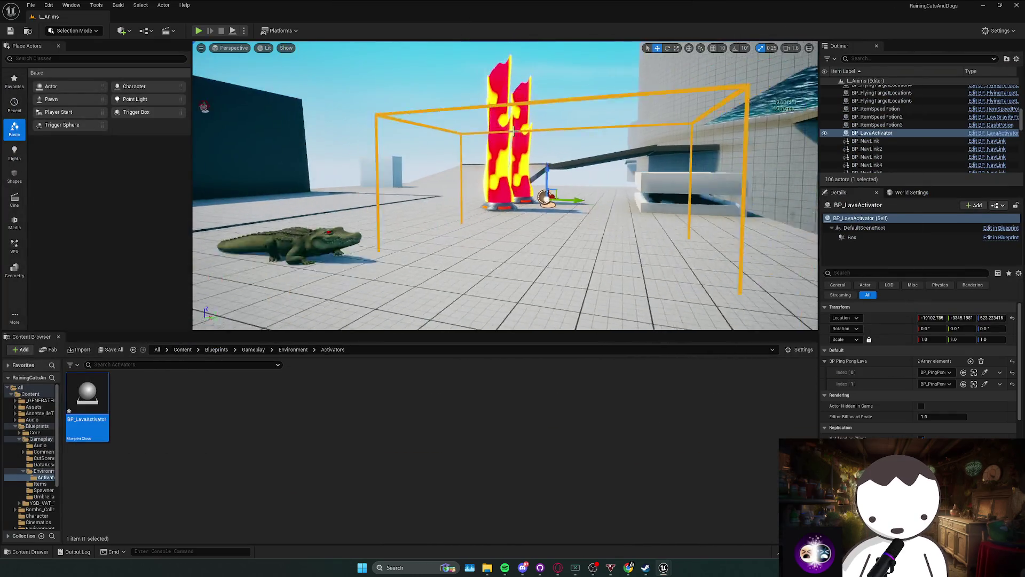
{"action": "key", "text": "alt+p"}
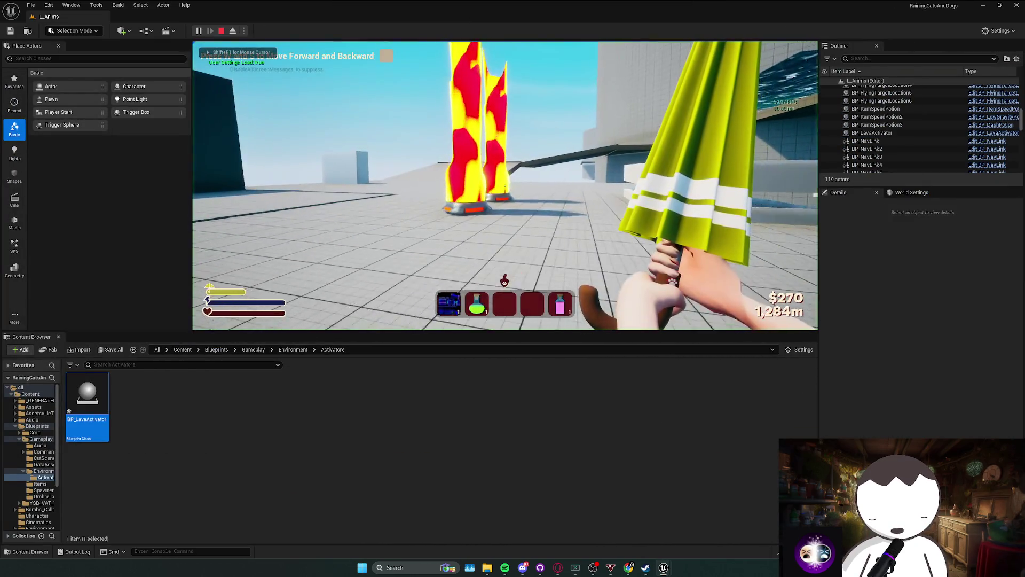
{"action": "key", "text": "s"}
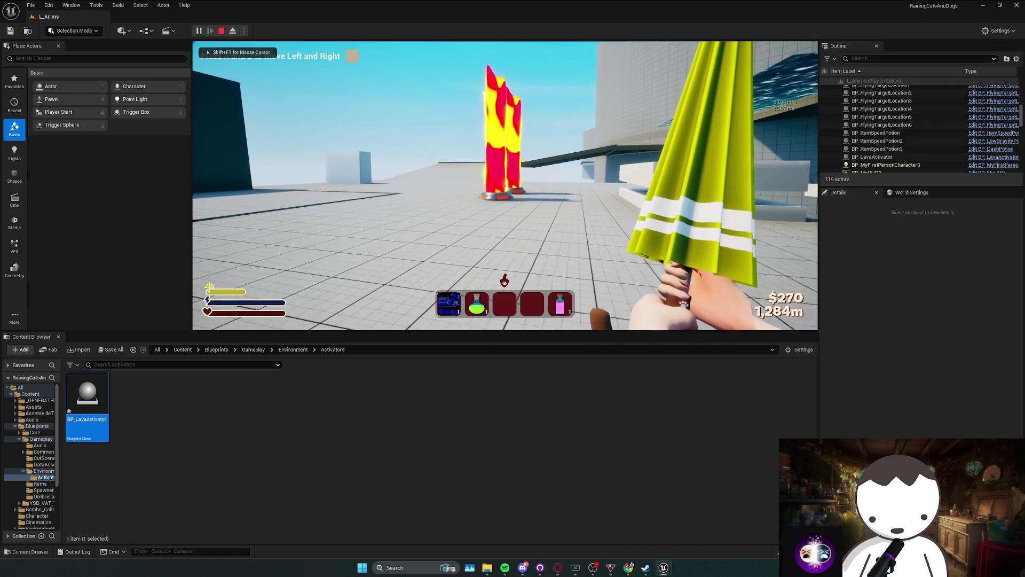
{"action": "key", "text": "Escape"}
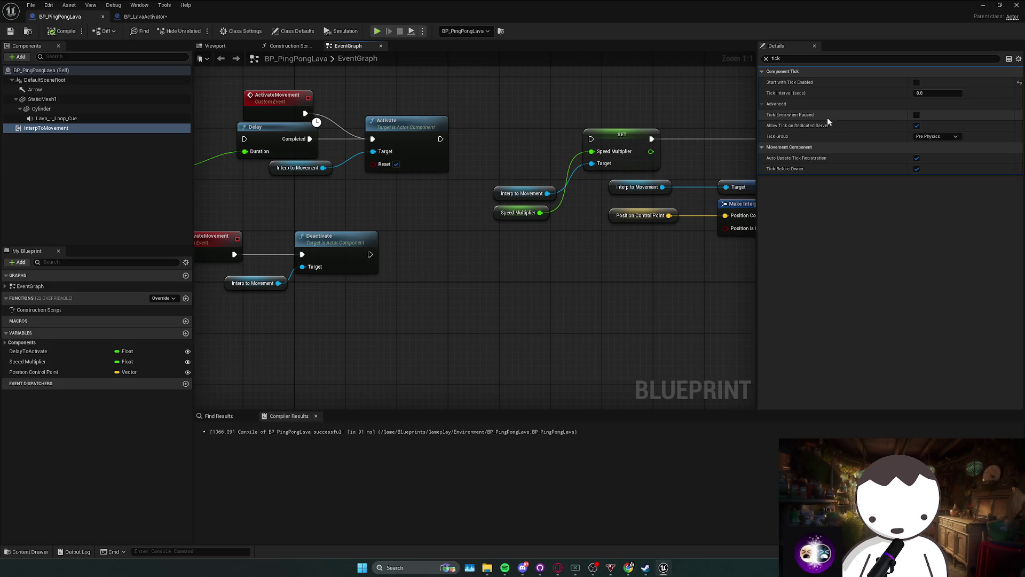
{"action": "left_click", "coordinate": [765, 59]}
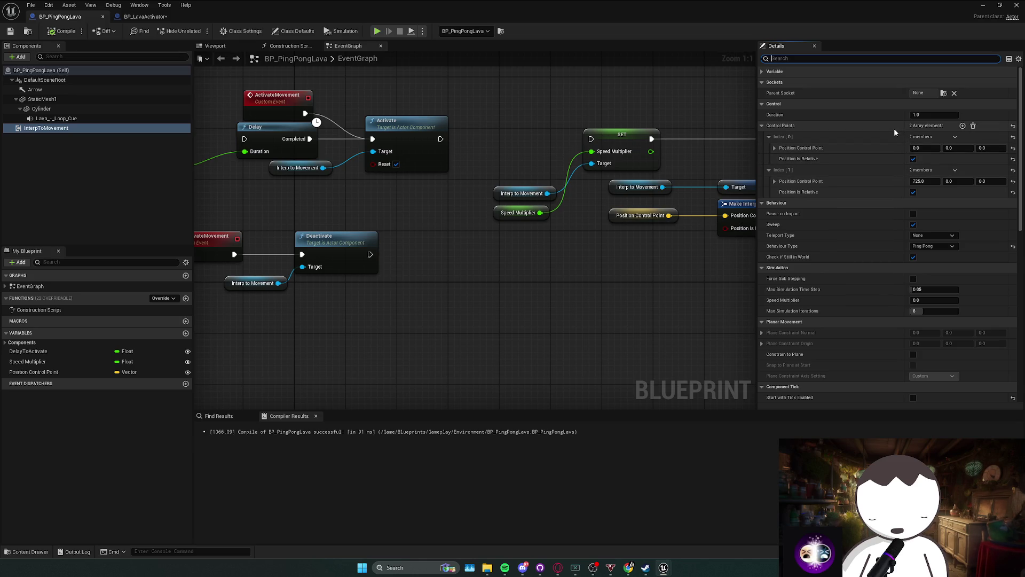
{"action": "mouse_move", "coordinate": [469, 243]}
{"action": "left_mouse_down"}
{"action": "mouse_move", "coordinate": [499, 251]}
{"action": "mouse_move", "coordinate": [483, 263]}
{"action": "left_mouse_up"}
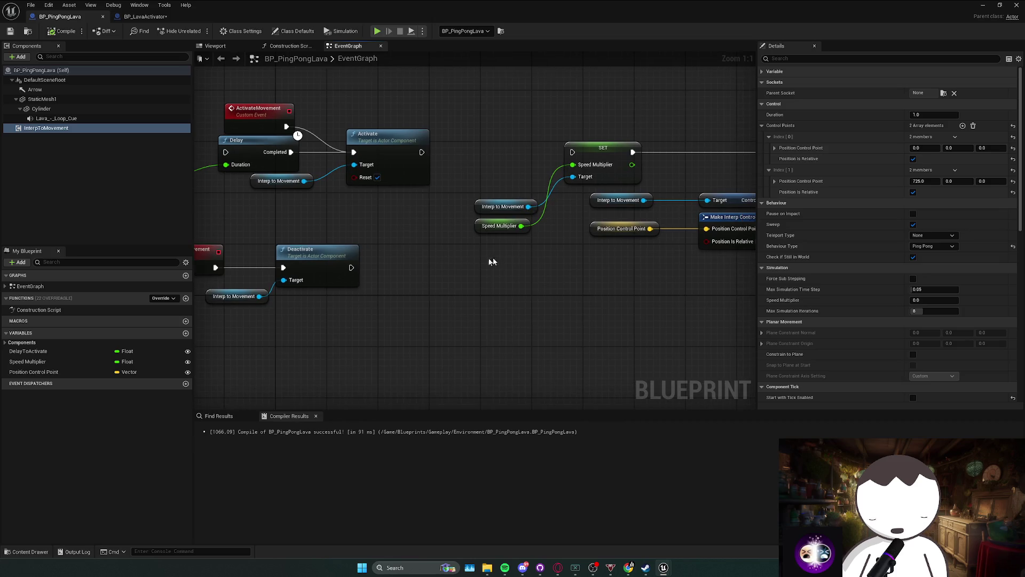
{"action": "left_click_drag", "start_coordinate": [552, 254], "coordinate": [430, 256]}
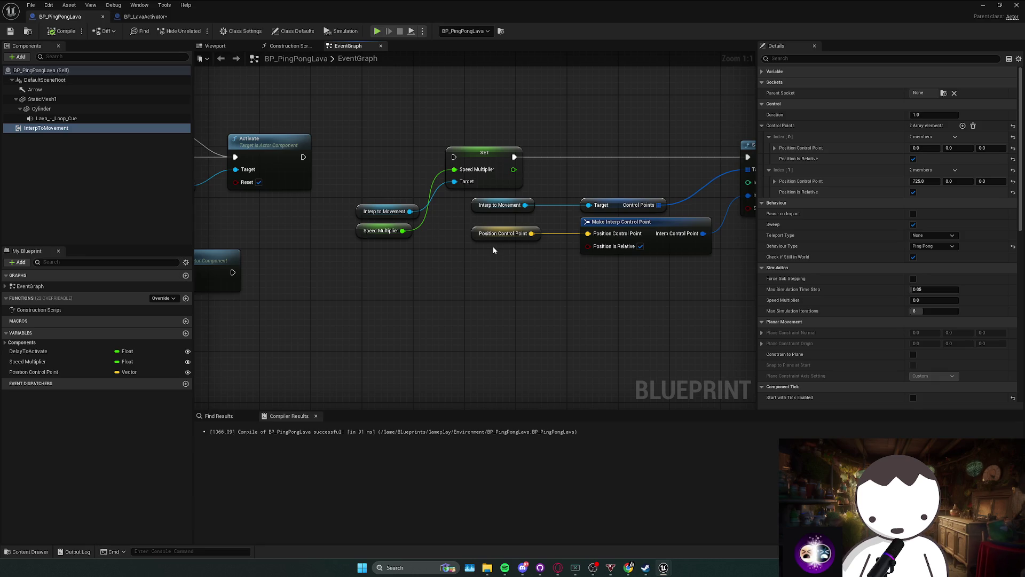
{"action": "left_click_drag", "start_coordinate": [498, 248], "coordinate": [605, 263]}
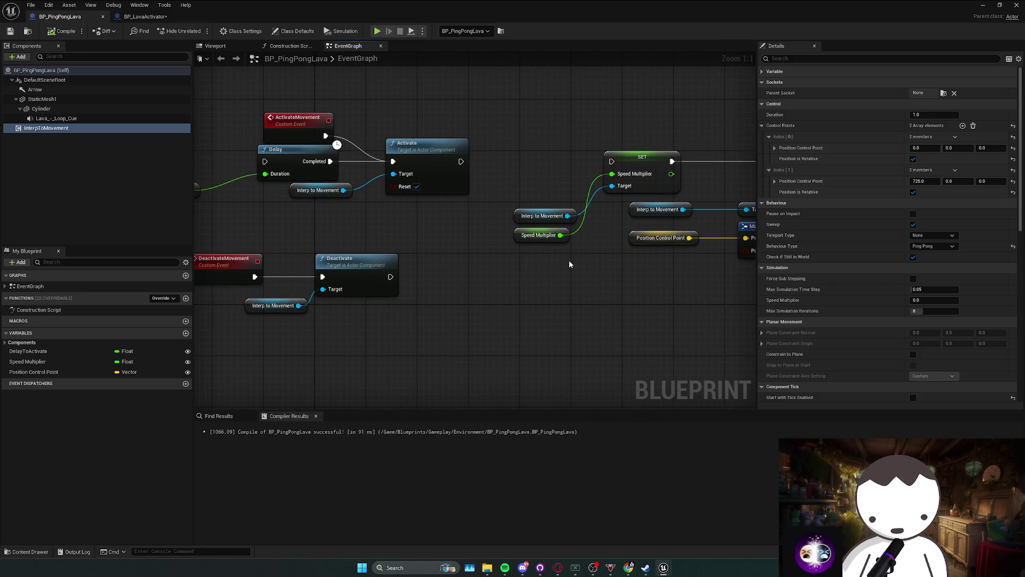
{"action": "left_click_drag", "start_coordinate": [439, 250], "coordinate": [307, 302]}
{"action": "left_click", "coordinate": [453, 241]}
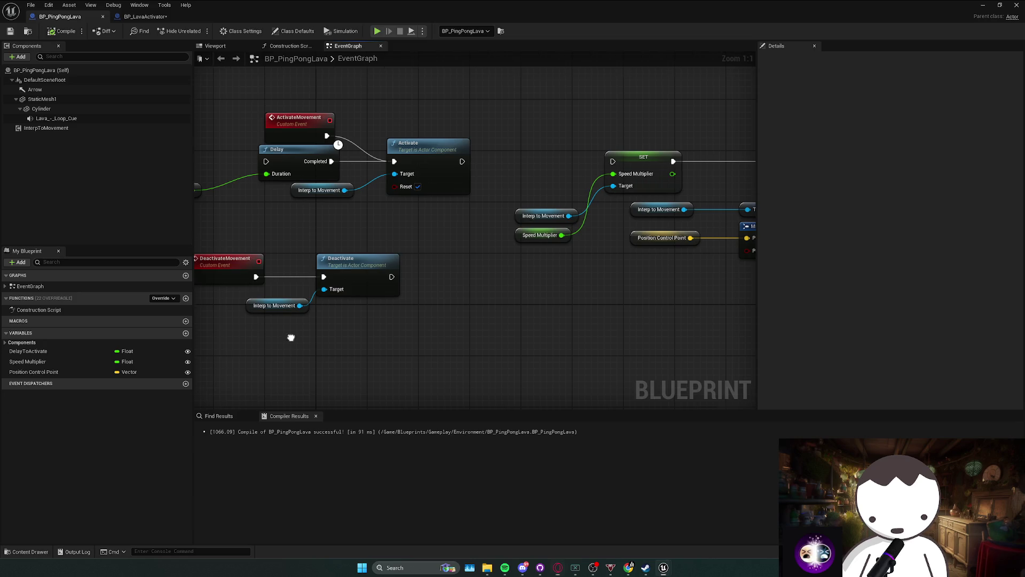
Move the Delay node, ActivateMovement event, and both event groups further left in the EventGraph.
{"action": "scroll", "coordinate": [396, 344], "scroll_direction": "down", "scroll_amount": 2}
{"action": "left_click", "coordinate": [393, 181]}
{"action": "left_click", "coordinate": [347, 200]}
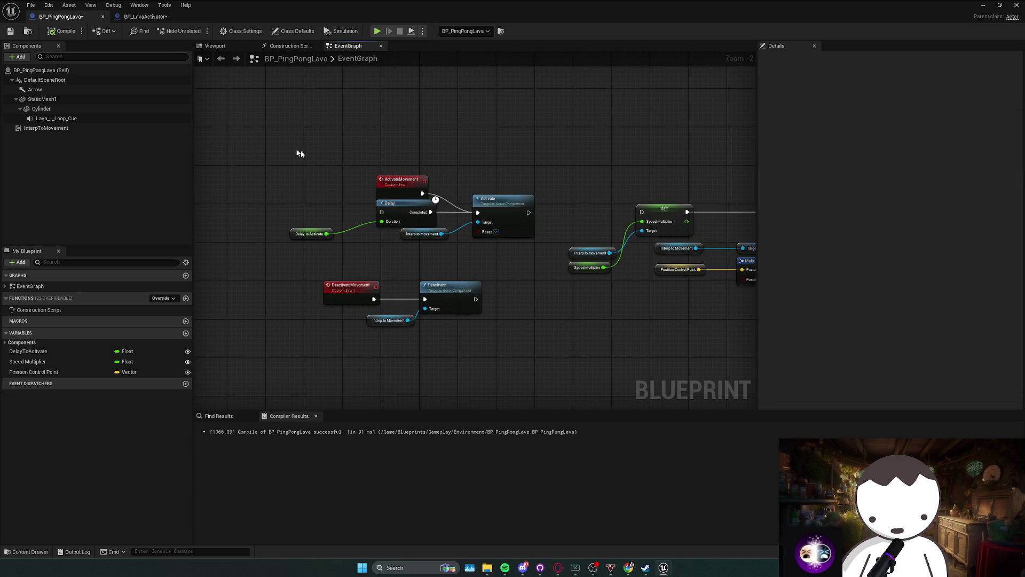
{"action": "key", "text": "super+shift+s"}
{"action": "key", "text": "Escape"}
{"action": "left_click_drag", "start_coordinate": [390, 203], "coordinate": [221, 196]}
{"action": "left_click", "coordinate": [319, 215]}
{"action": "mouse_move", "coordinate": [348, 184]}
{"action": "left_mouse_down"}
{"action": "mouse_move", "coordinate": [312, 213]}
{"action": "mouse_move", "coordinate": [494, 325]}
{"action": "left_mouse_up"}
{"action": "left_click_drag", "start_coordinate": [469, 216], "coordinate": [431, 216]}
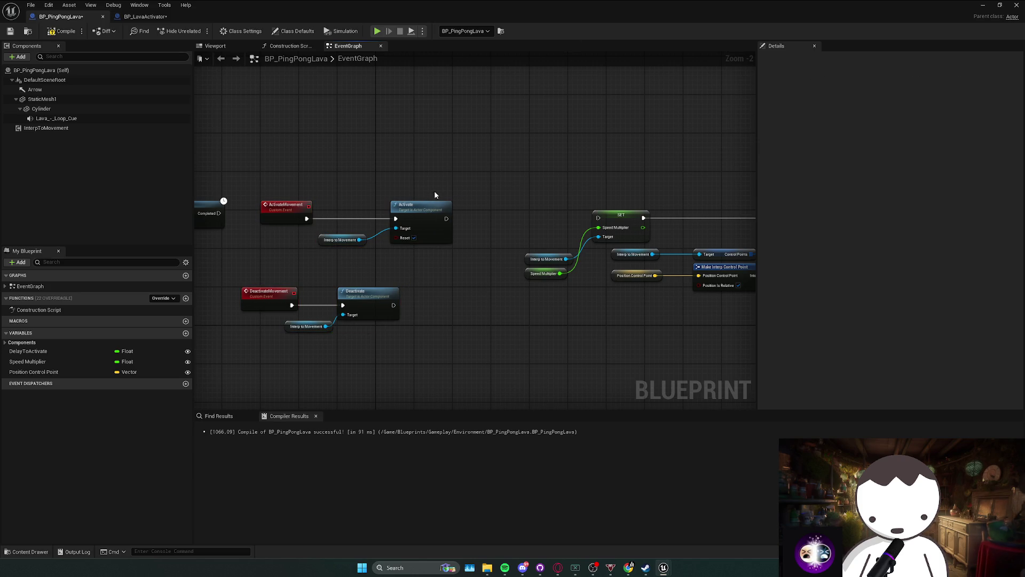
Capture the node groups and show the InterpToMovement component's properties.
{"action": "left_click_drag", "start_coordinate": [237, 186], "coordinate": [469, 371]}
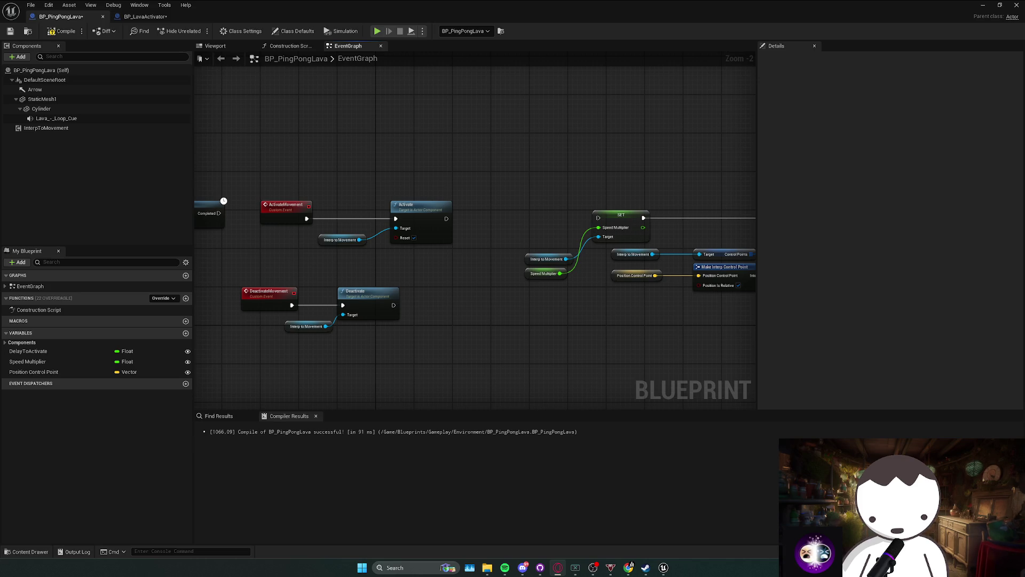
{"action": "key", "text": "alt+Tab"}
{"action": "key", "text": "alt+Tab"}
{"action": "mouse_move", "coordinate": [361, 221]}
{"action": "left_mouse_down"}
{"action": "mouse_move", "coordinate": [369, 243]}
{"action": "mouse_move", "coordinate": [377, 229]}
{"action": "left_mouse_up"}
{"action": "left_click", "coordinate": [82, 128]}
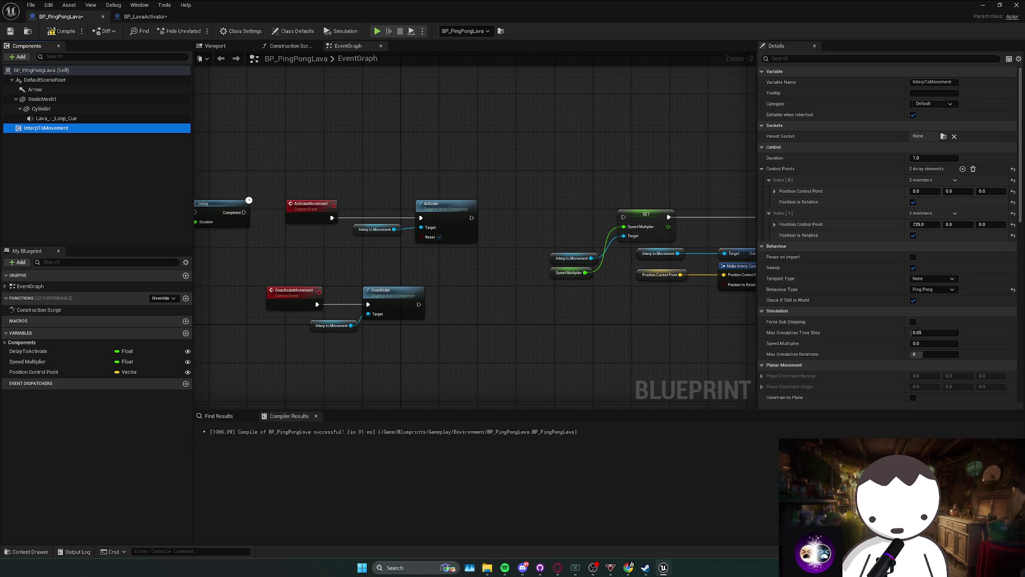
{"action": "key", "text": "alt+Tab"}
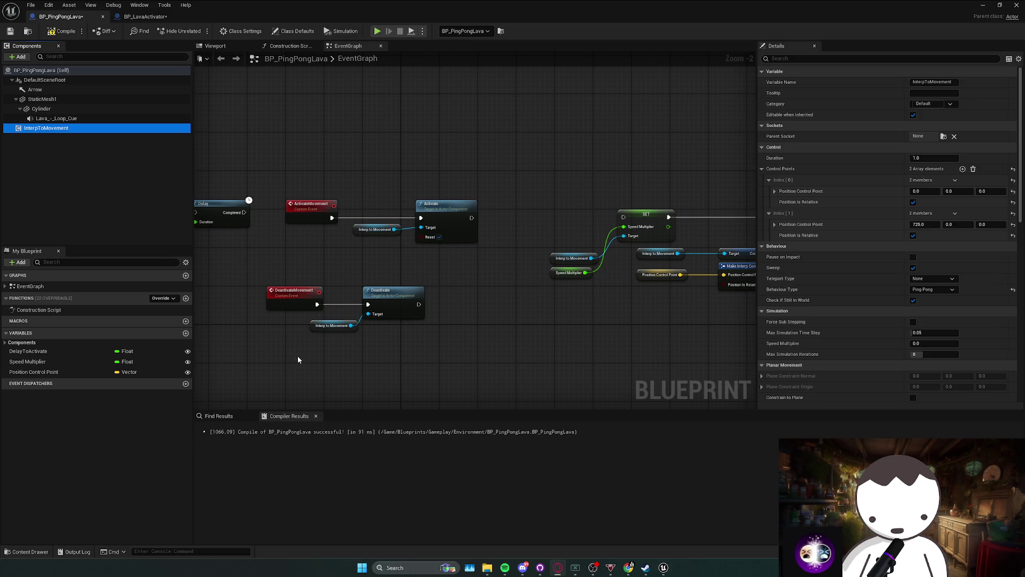
Try adding a Set Relative Transform node off Interp to Movement, then remove it again.
{"action": "left_click_drag", "start_coordinate": [297, 355], "coordinate": [303, 346]}
{"action": "left_click_drag", "start_coordinate": [358, 316], "coordinate": [404, 320]}
{"action": "type", "text": "set relative"}
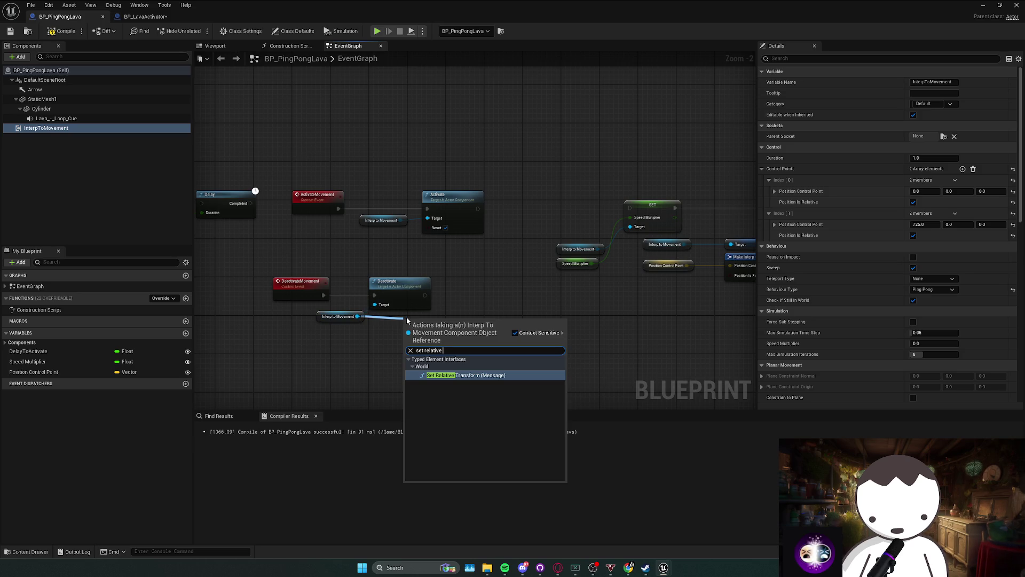
{"action": "left_click", "coordinate": [462, 376]}
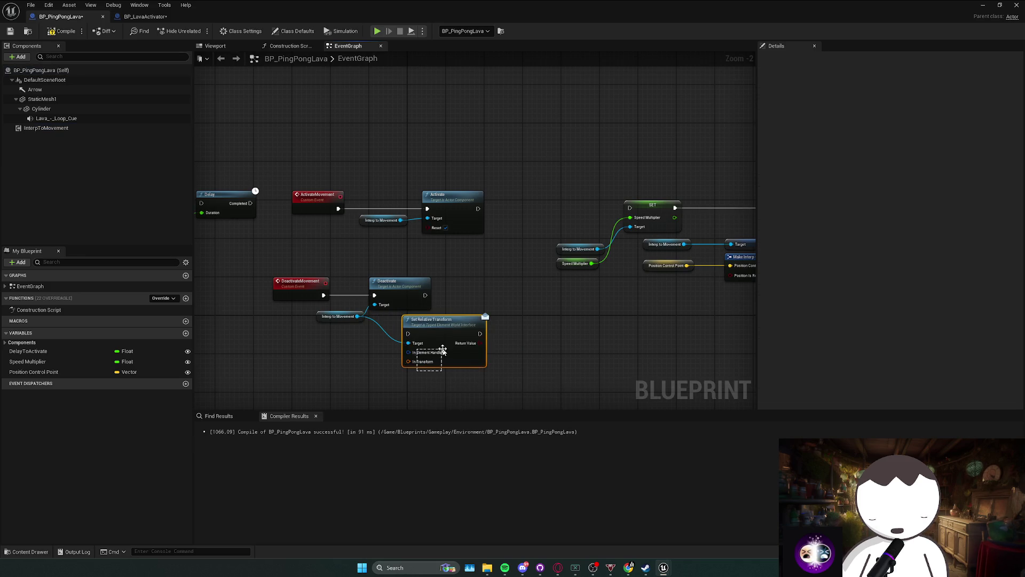
{"action": "key", "text": "Delete"}
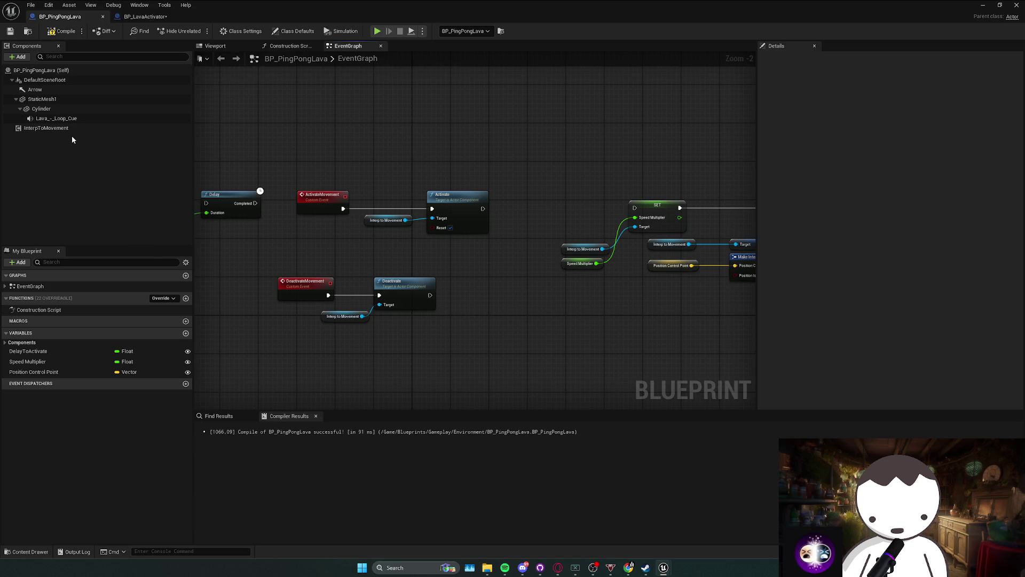
{"action": "left_click_drag", "start_coordinate": [363, 322], "coordinate": [453, 317]}
{"action": "type", "text": "set"}
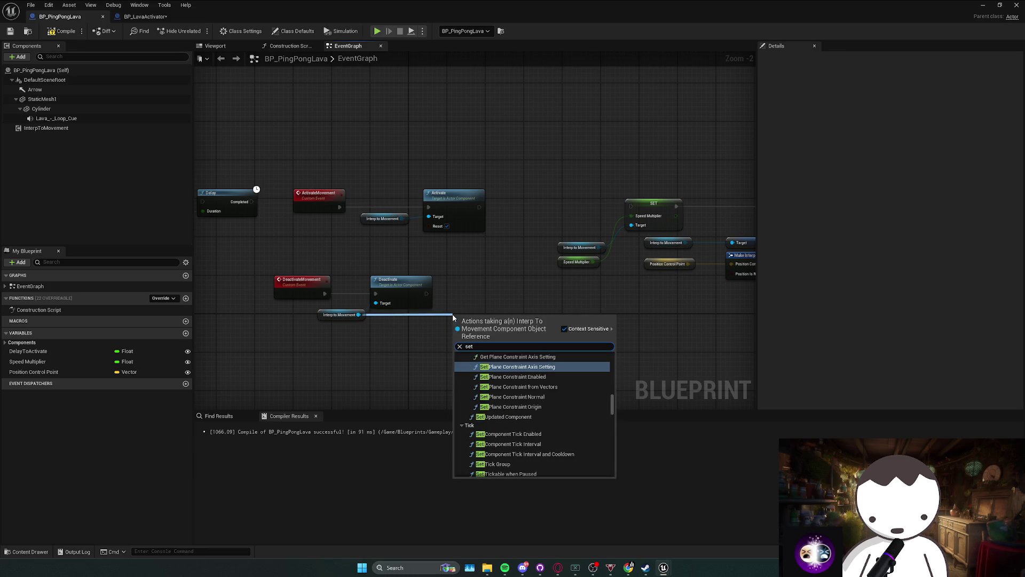
{"action": "type", "text": " relati"}
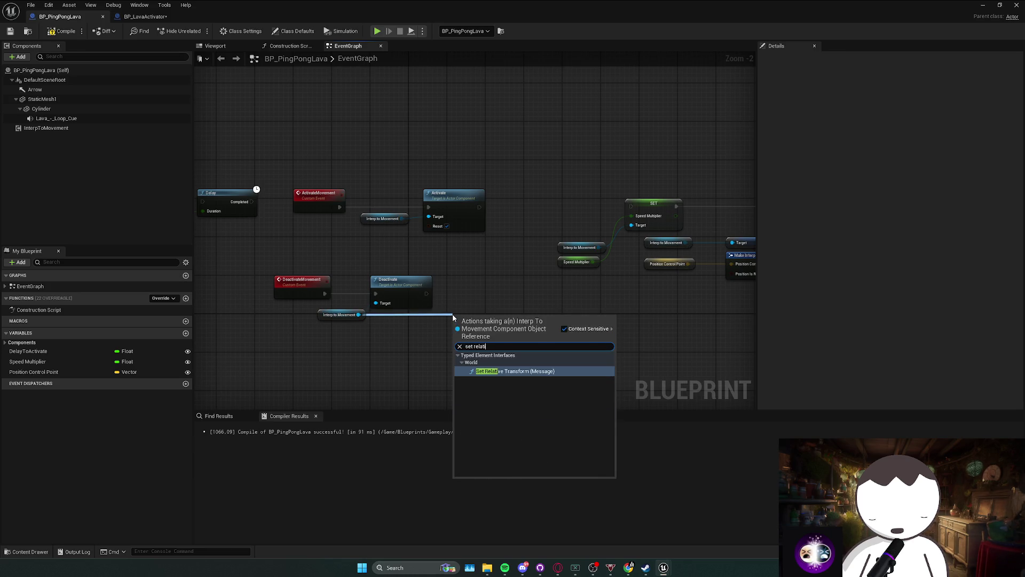
{"action": "key", "text": "Return"}
{"action": "key", "text": "ctrl+z"}
Search blueprint actions for Set Relative Transform and Set Actor Transform without adding either.
{"action": "right_click", "coordinate": [469, 306]}
{"action": "type", "text": "set relative transfor"}
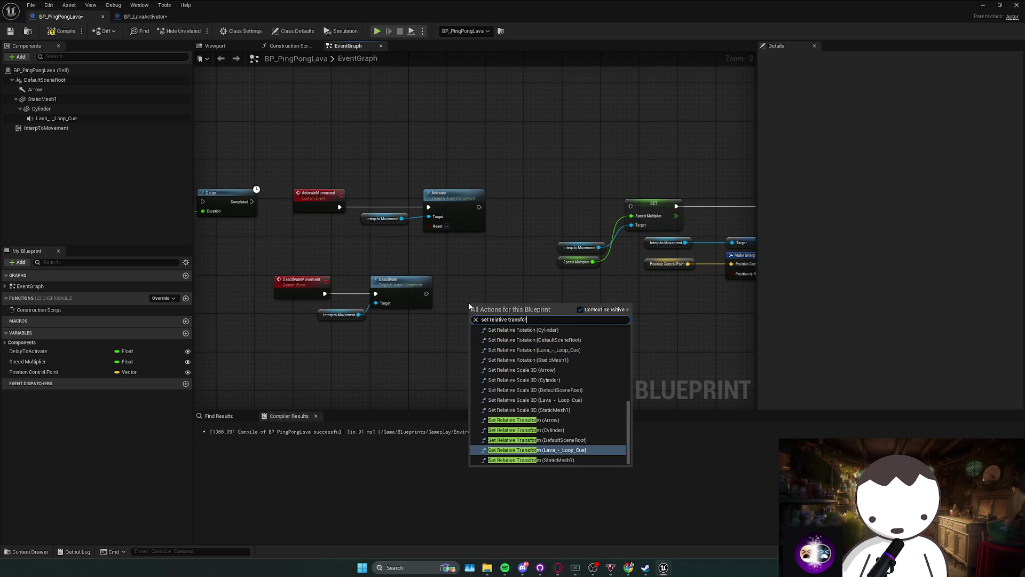
{"action": "type", "text": "m"}
{"action": "key", "text": "Escape"}
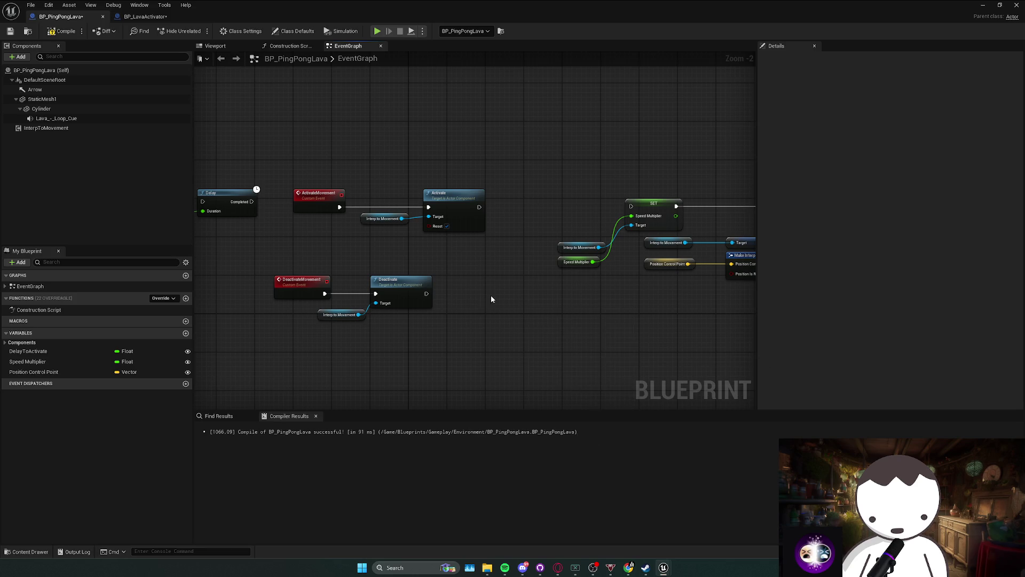
{"action": "right_click", "coordinate": [470, 297]}
{"action": "type", "text": "set actor transf"}
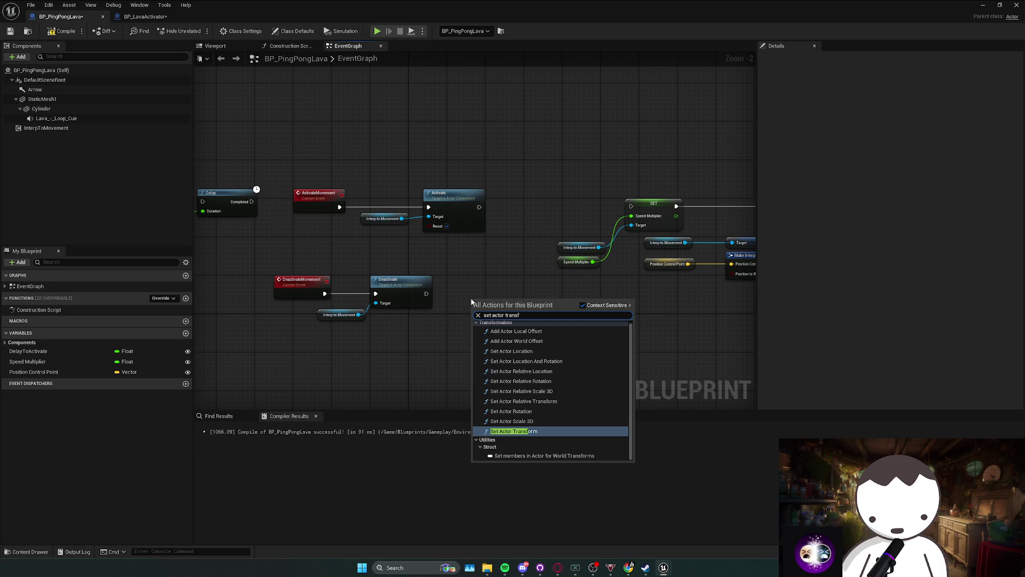
{"action": "left_click", "coordinate": [373, 364]}
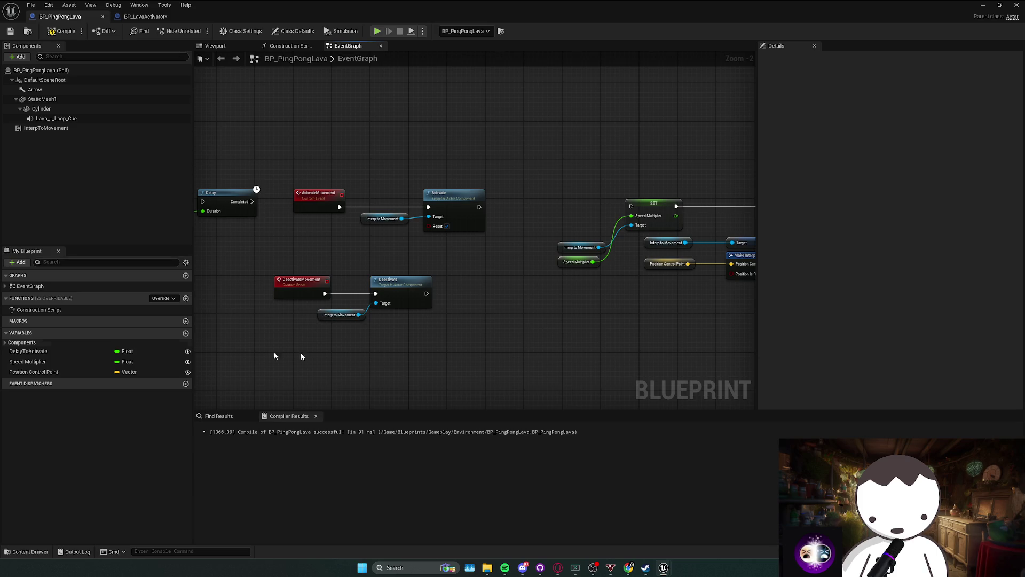
Add a Reset Control Points node from Interp to Movement and wire Deactivate into it.
{"action": "left_click_drag", "start_coordinate": [359, 315], "coordinate": [412, 319]}
{"action": "type", "text": "reset"}
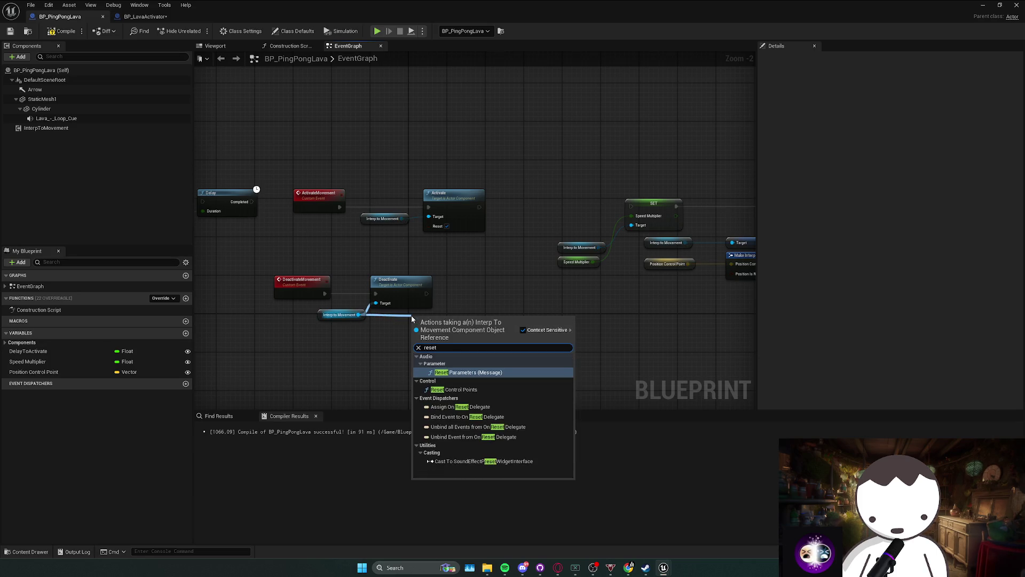
{"action": "left_click", "coordinate": [470, 389]}
{"action": "mouse_move", "coordinate": [436, 318]}
{"action": "left_mouse_down"}
{"action": "mouse_move", "coordinate": [469, 281]}
{"action": "mouse_move", "coordinate": [448, 293]}
{"action": "left_mouse_up"}
{"action": "left_click", "coordinate": [473, 332]}
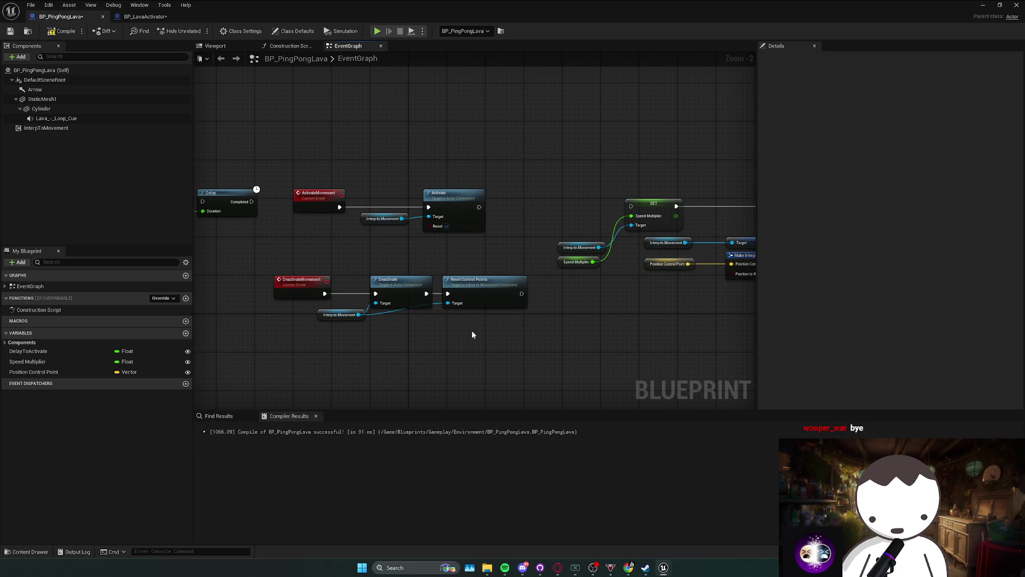
Shift Interp to Movement left and connect Activate's exec output to the SET node.
{"action": "left_click_drag", "start_coordinate": [331, 318], "coordinate": [303, 318]}
{"action": "left_click", "coordinate": [431, 335]}
{"action": "mouse_move", "coordinate": [454, 211]}
{"action": "left_mouse_down"}
{"action": "mouse_move", "coordinate": [515, 220]}
{"action": "mouse_move", "coordinate": [605, 211]}
{"action": "left_mouse_up"}
Play-test the level walking toward the lava pillars, then return to BP_PingPongLava.
{"action": "key", "text": "alt+Tab"}
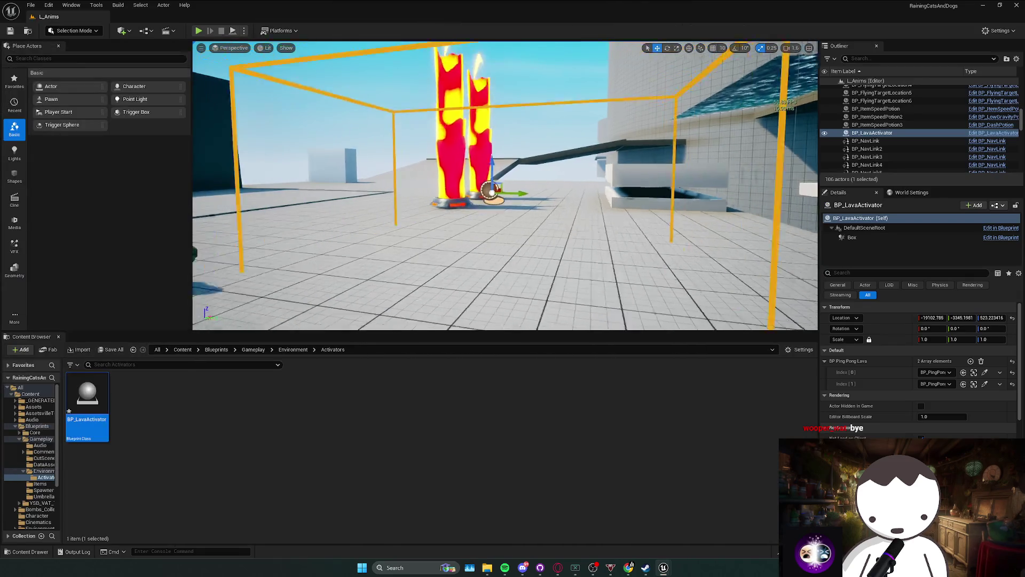
{"action": "left_click", "coordinate": [198, 30]}
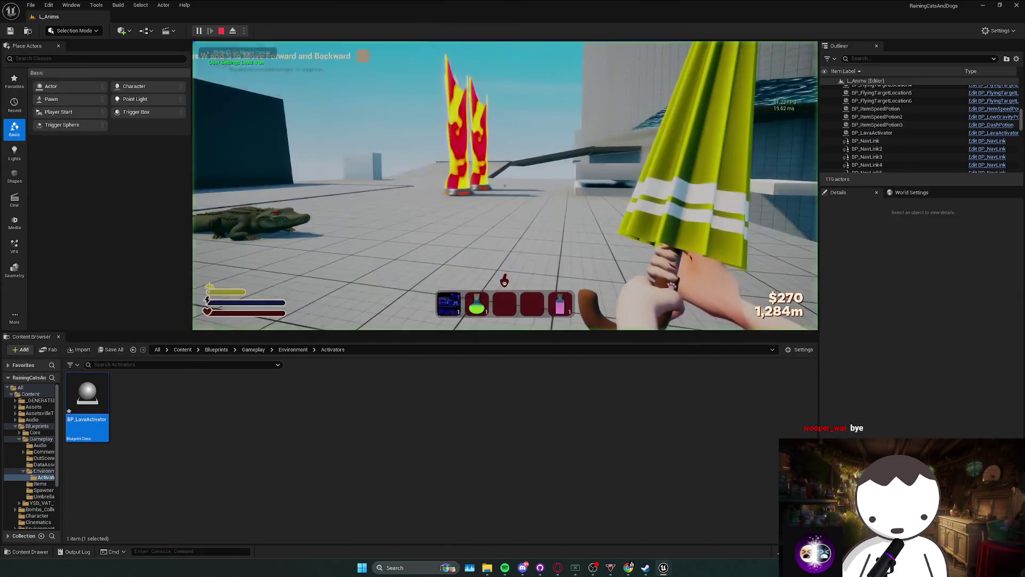
{"action": "key", "text": "w"}
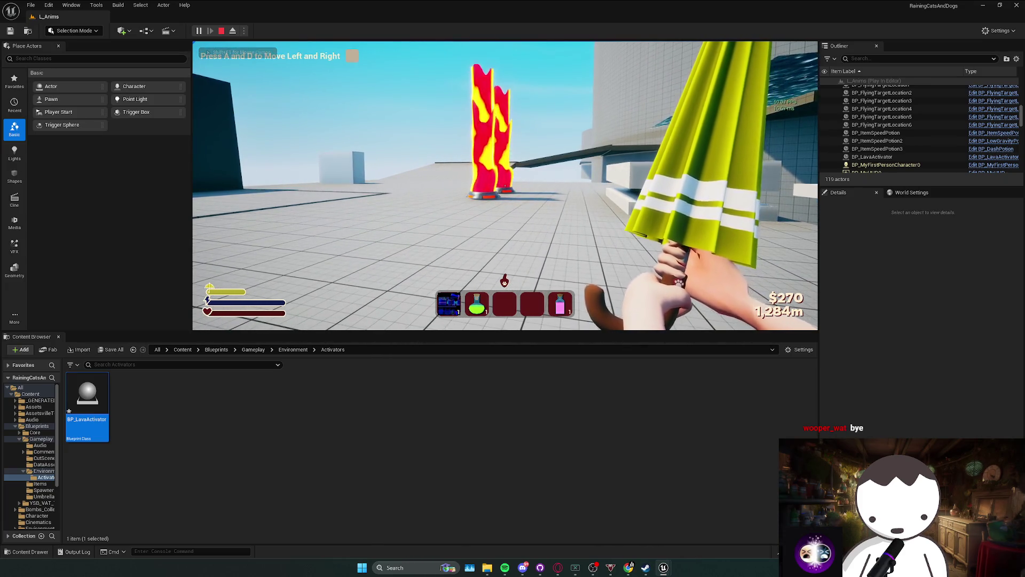
{"action": "key", "text": "Escape"}
{"action": "left_click", "coordinate": [481, 203]}
{"action": "key", "text": "ctrl+e"}
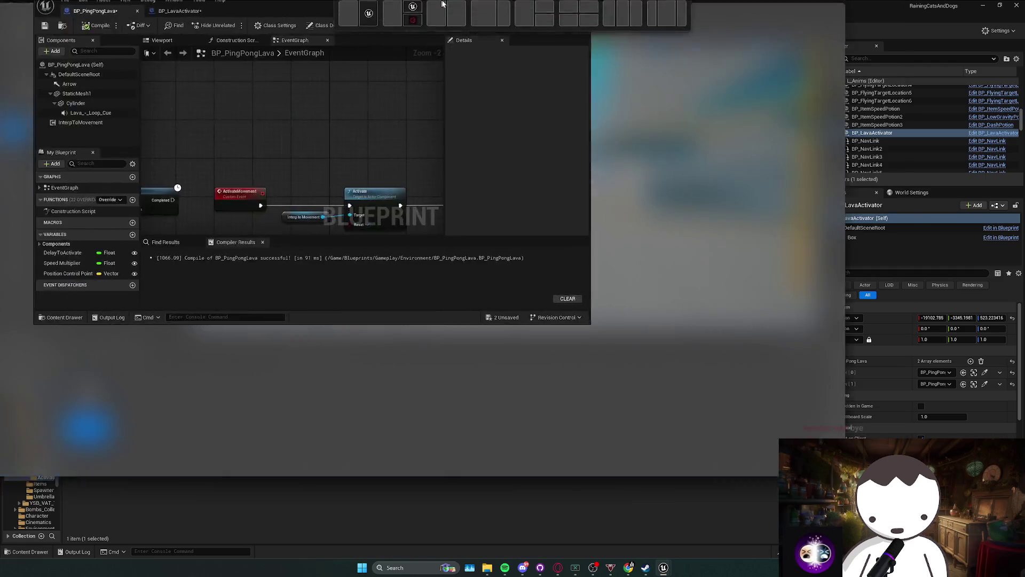
Replace Reset Control Points with a Reset Parameters node driven by Deactivate.
{"action": "left_click", "coordinate": [582, 233]}
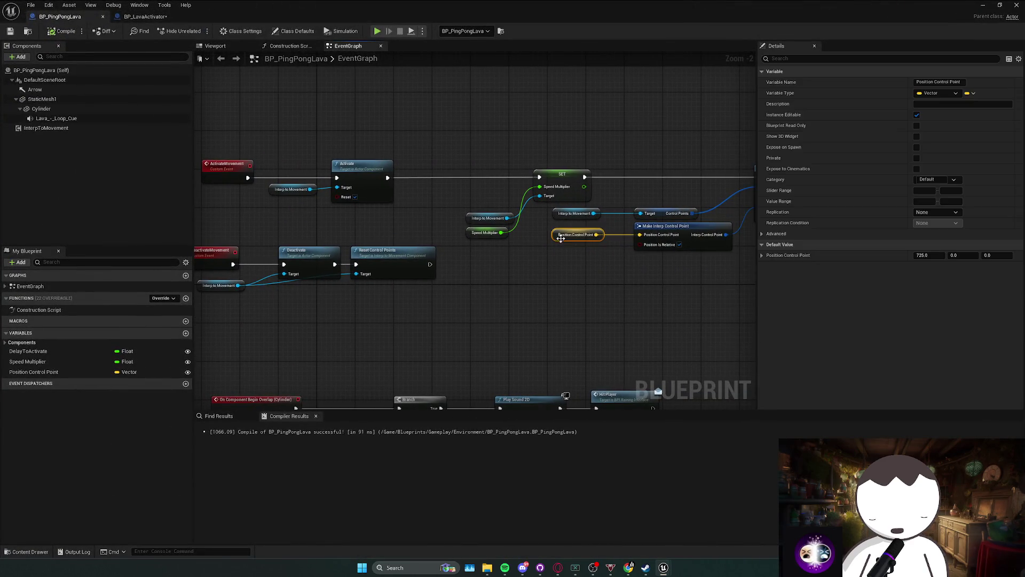
{"action": "left_click", "coordinate": [401, 246]}
{"action": "key", "text": "Delete"}
{"action": "mouse_move", "coordinate": [280, 280]}
{"action": "left_mouse_down"}
{"action": "mouse_move", "coordinate": [358, 280]}
{"action": "mouse_move", "coordinate": [447, 252]}
{"action": "left_mouse_up"}
{"action": "type", "text": "reset"}
{"action": "left_click", "coordinate": [402, 336]}
{"action": "left_click_drag", "start_coordinate": [376, 259], "coordinate": [402, 260]}
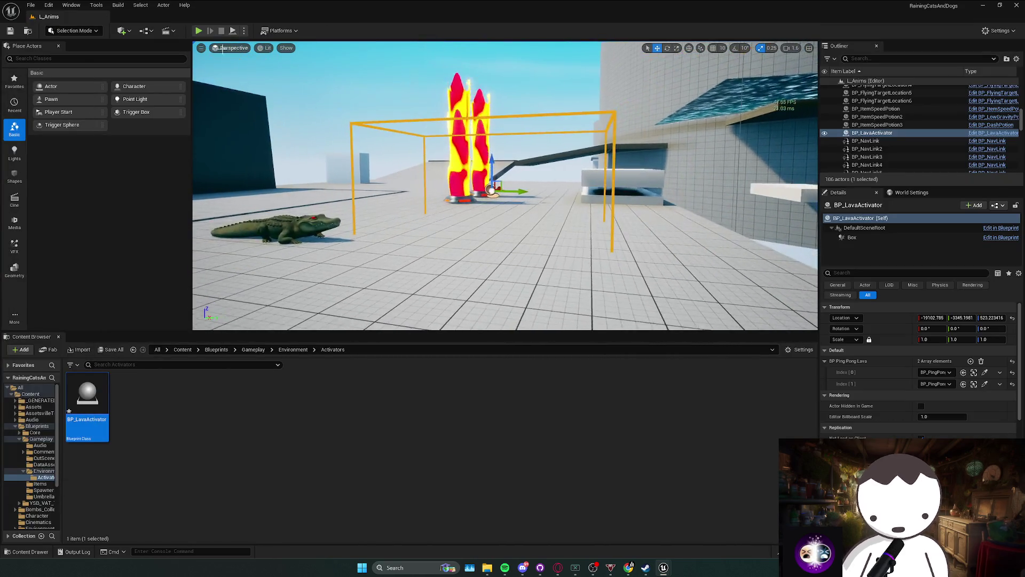
Walk toward and away from the pillars, end the test, and select Reset Parameters.
{"action": "key", "text": "w"}
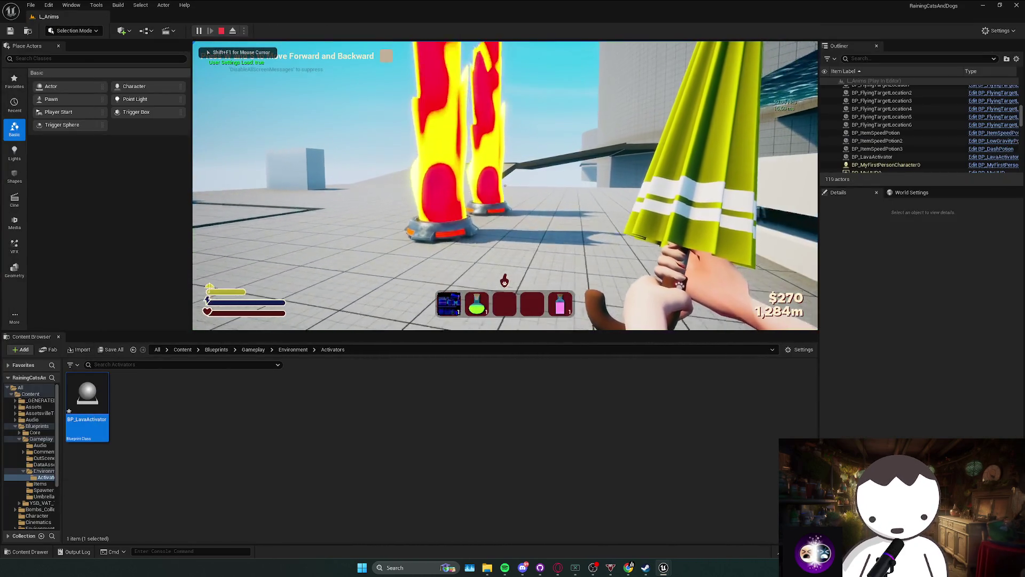
{"action": "key", "text": "s"}
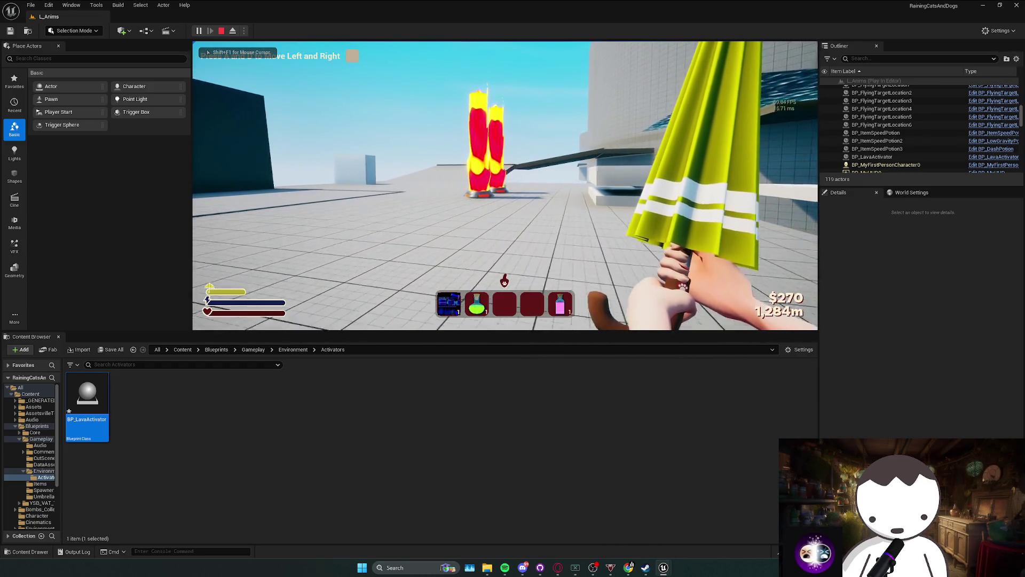
{"action": "key", "text": "Escape"}
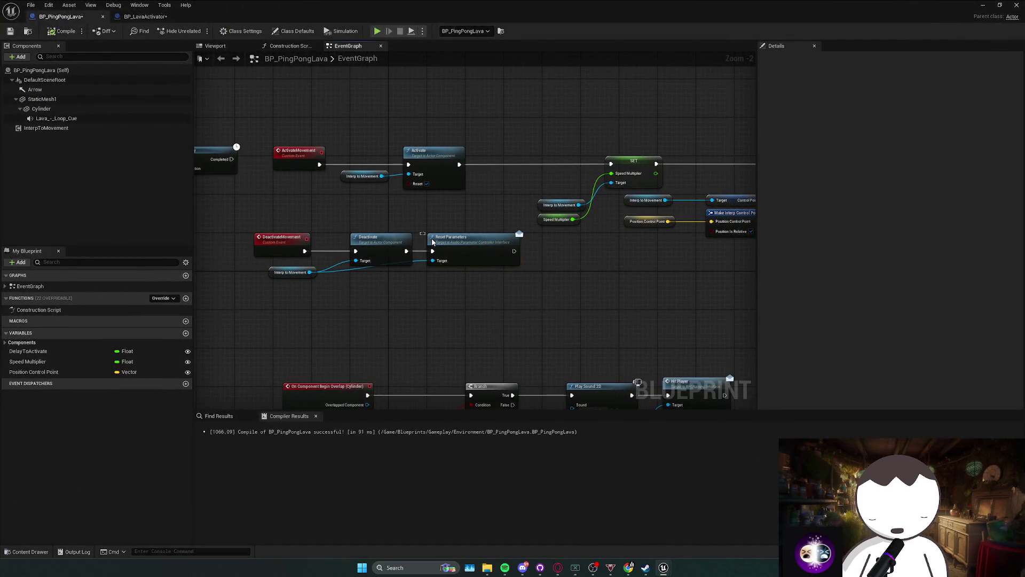
{"action": "left_click", "coordinate": [435, 243]}
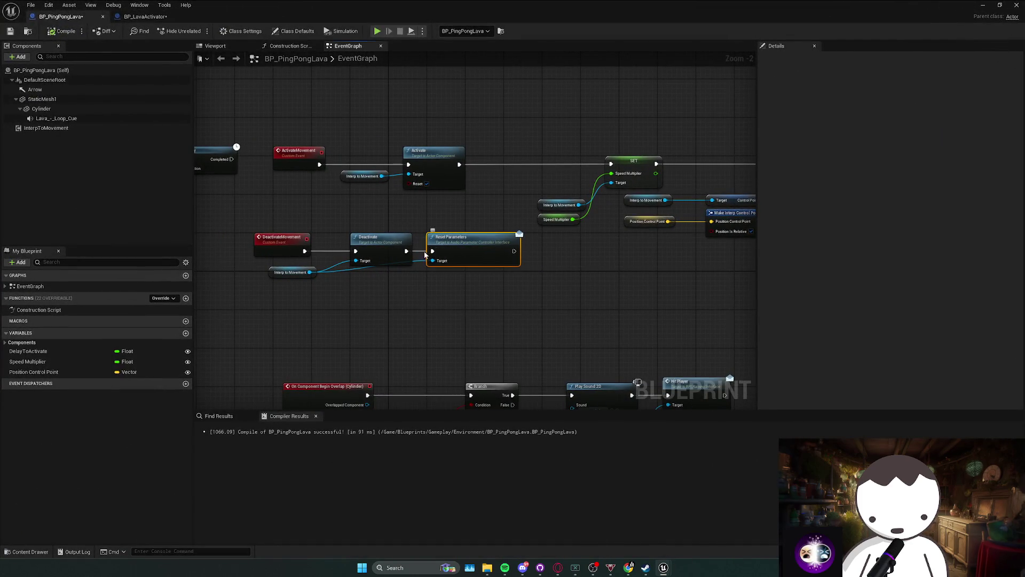
Delete Reset Parameters, shift Deactivate right, and try then undo a Set Relative Transform node.
{"action": "key", "text": "Delete"}
{"action": "left_click_drag", "start_coordinate": [369, 246], "coordinate": [500, 249]}
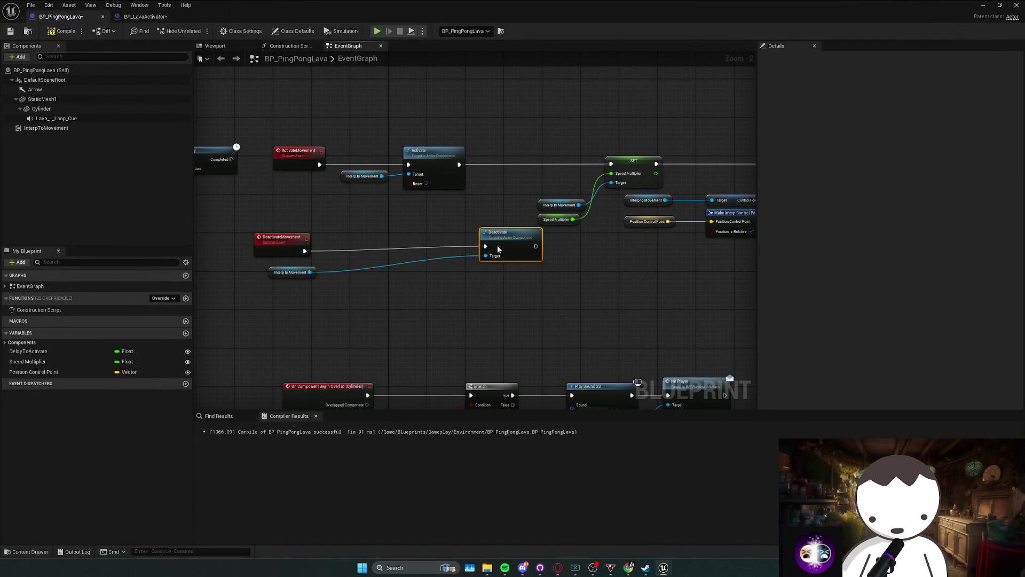
{"action": "left_click_drag", "start_coordinate": [310, 272], "coordinate": [340, 259]}
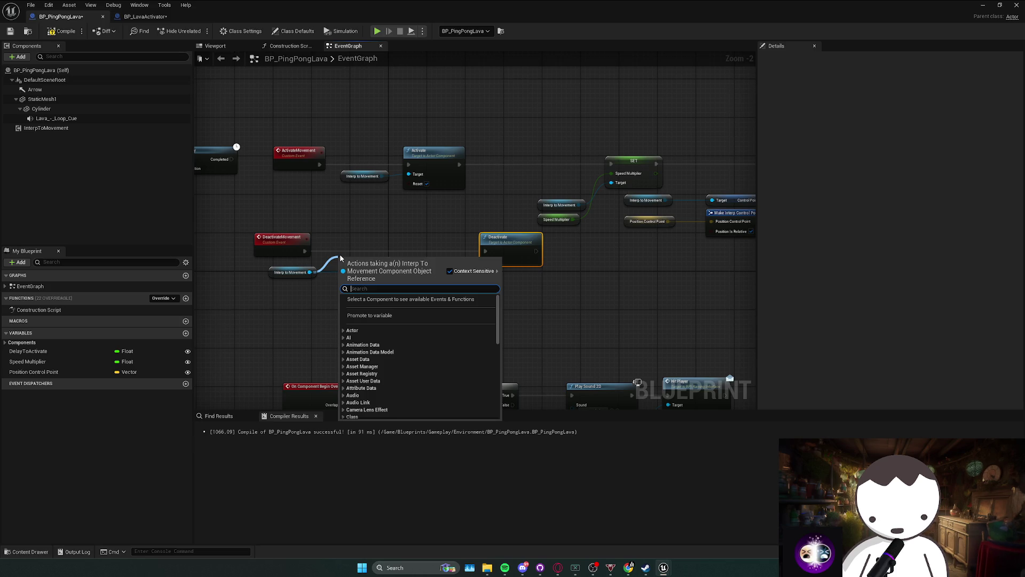
{"action": "type", "text": "set re"}
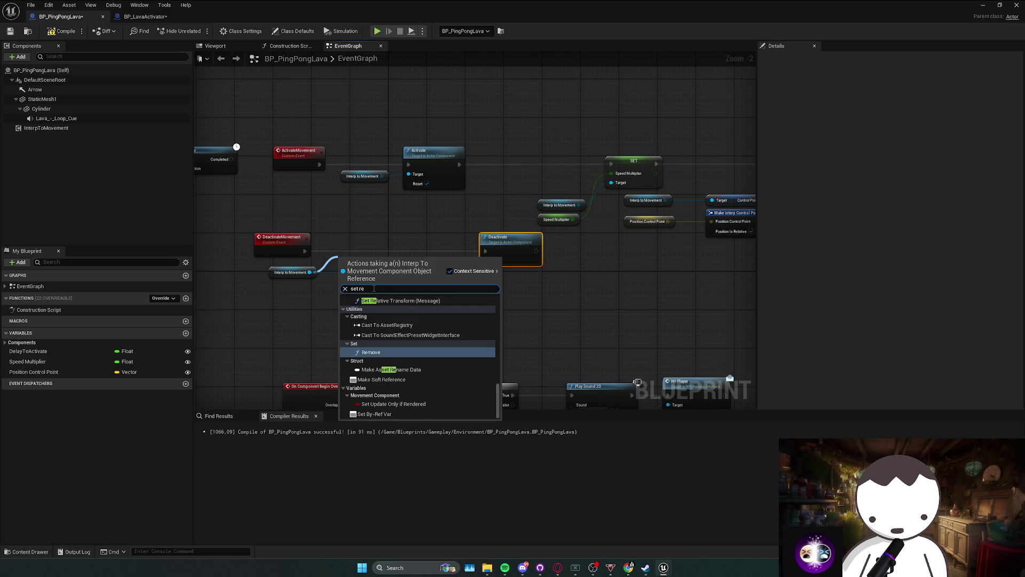
{"action": "type", "text": "lat"}
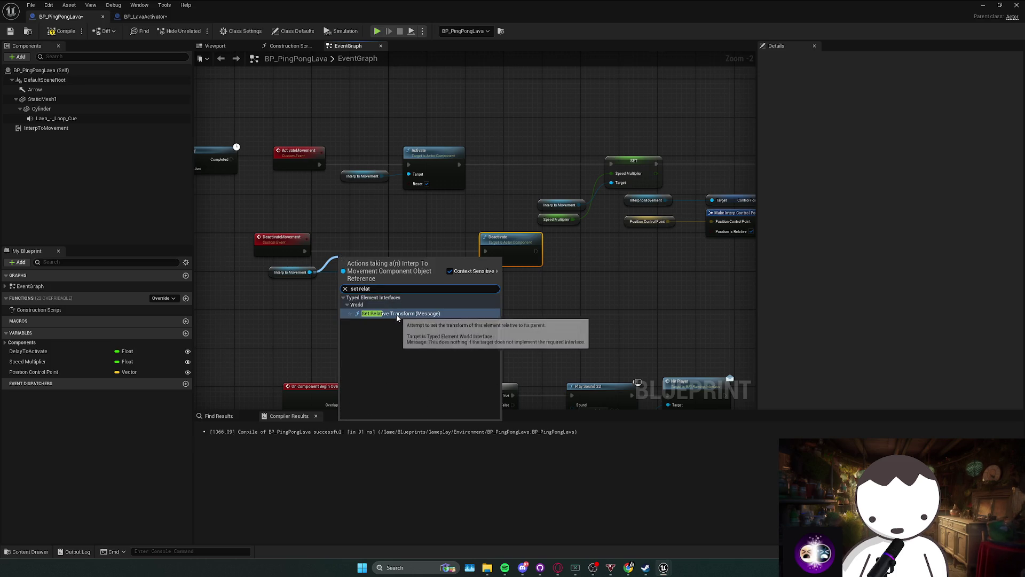
{"action": "left_click", "coordinate": [397, 313]}
{"action": "key", "text": "ctrl+z"}
{"action": "left_click_drag", "start_coordinate": [346, 278], "coordinate": [331, 278]}
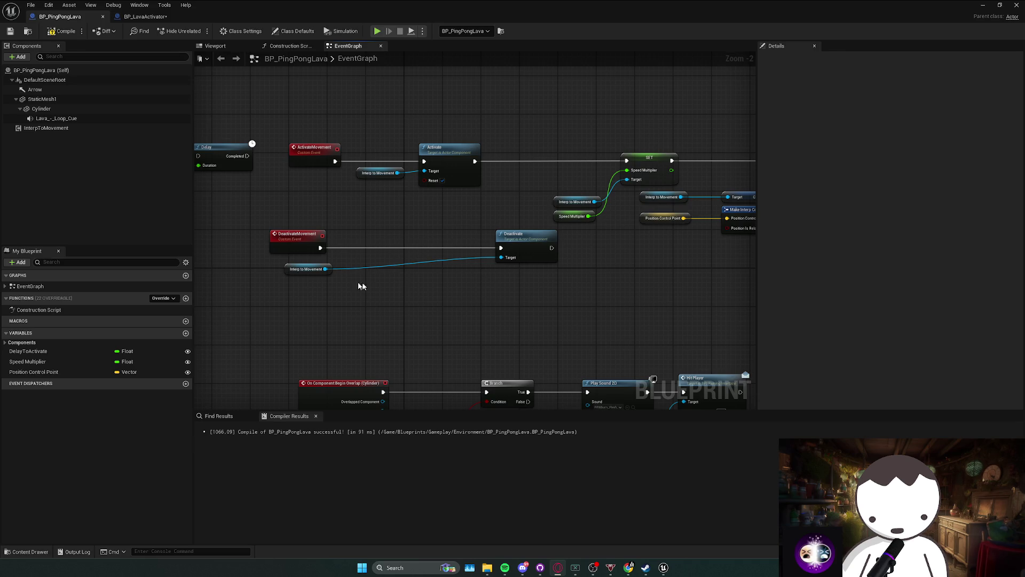
Wire the SET node's execution into Activate and delete the unused control point nodes.
{"action": "left_click_drag", "start_coordinate": [325, 269], "coordinate": [355, 279]}
{"action": "type", "text": "get"}
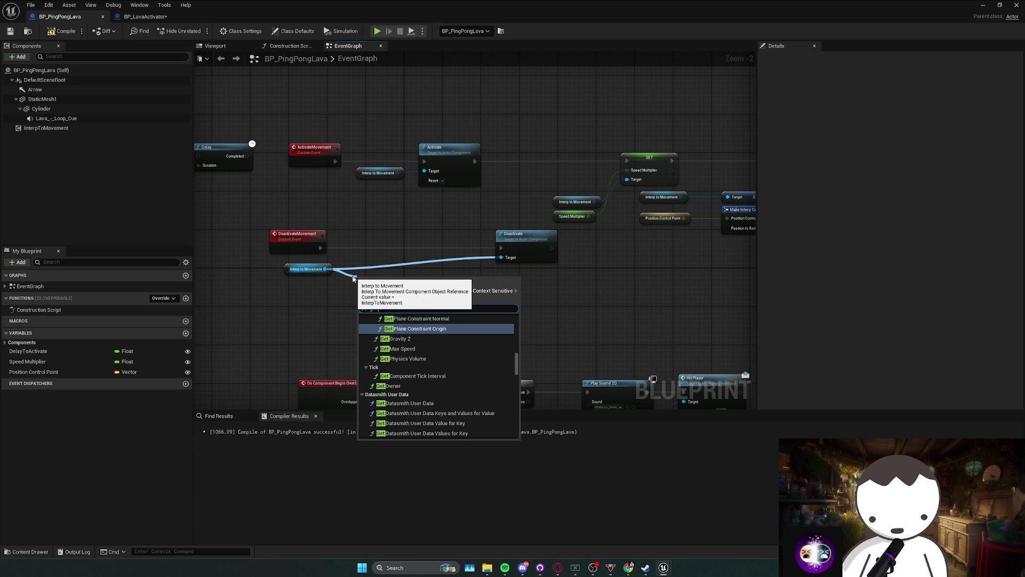
{"action": "type", "text": "trol"}
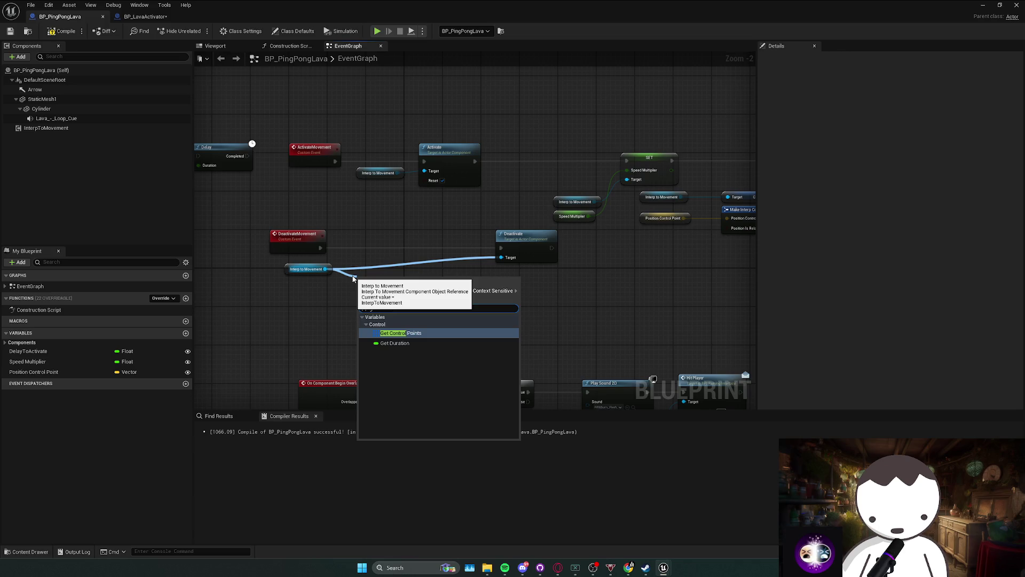
{"action": "key", "text": "Return"}
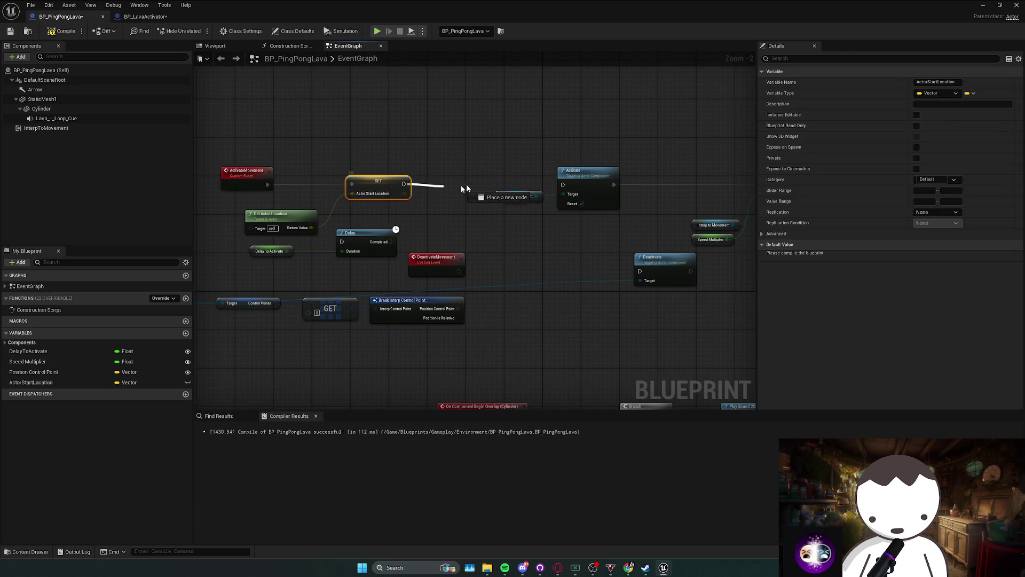
{"action": "left_click_drag", "start_coordinate": [480, 197], "coordinate": [567, 188]}
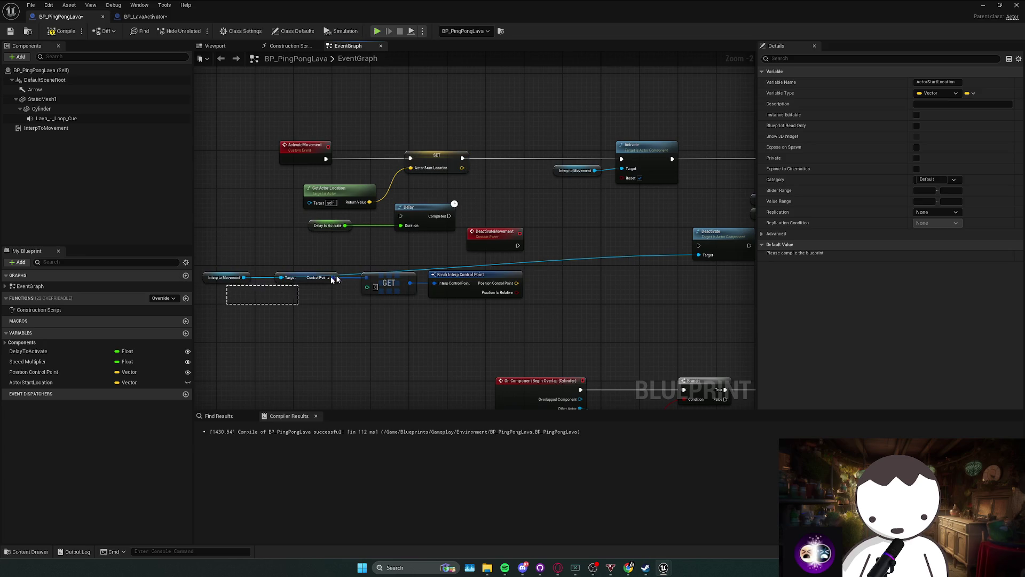
{"action": "left_click_drag", "start_coordinate": [307, 281], "coordinate": [491, 269]}
{"action": "key", "text": "Delete"}
Add Set Actor Location after DeactivateMovement, fed by the ActorStartLocation variable.
{"action": "mouse_move", "coordinate": [31, 382]}
{"action": "left_mouse_down"}
{"action": "mouse_move", "coordinate": [465, 307]}
{"action": "mouse_move", "coordinate": [403, 285]}
{"action": "left_mouse_up"}
{"action": "left_click_drag", "start_coordinate": [436, 247], "coordinate": [464, 249]}
{"action": "type", "text": "se"}
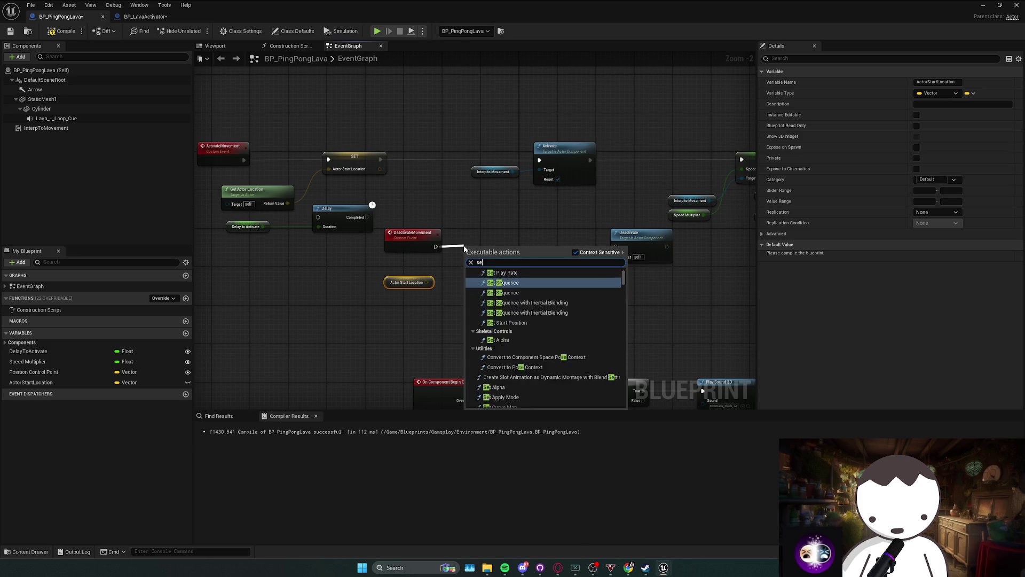
{"action": "type", "text": "t actor locat"}
{"action": "key", "text": "Return"}
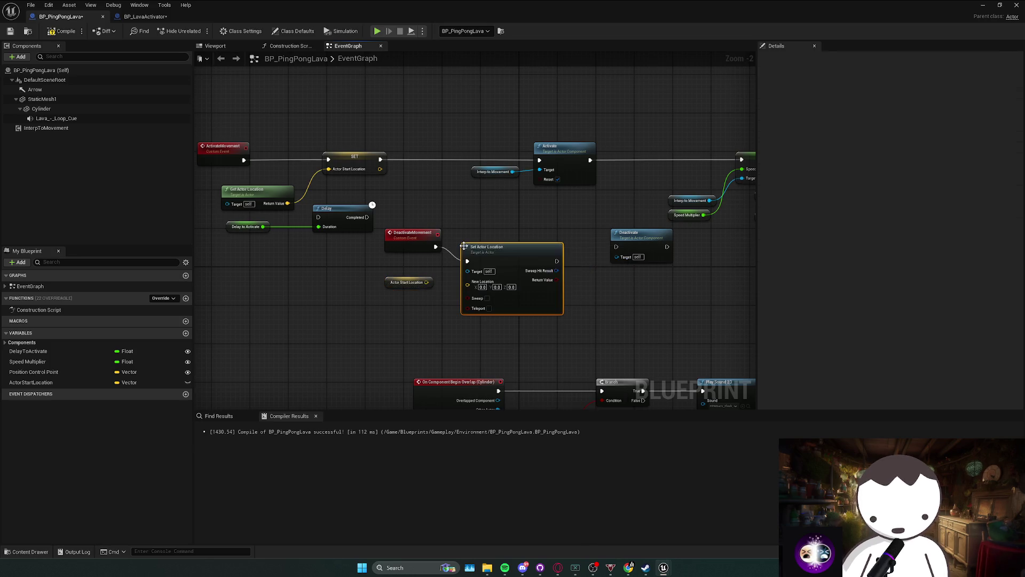
{"action": "left_click_drag", "start_coordinate": [498, 246], "coordinate": [498, 233]}
{"action": "mouse_move", "coordinate": [426, 282]}
{"action": "left_mouse_down"}
{"action": "mouse_move", "coordinate": [579, 249]}
{"action": "mouse_move", "coordinate": [493, 247]}
{"action": "mouse_move", "coordinate": [570, 244]}
{"action": "left_mouse_up"}
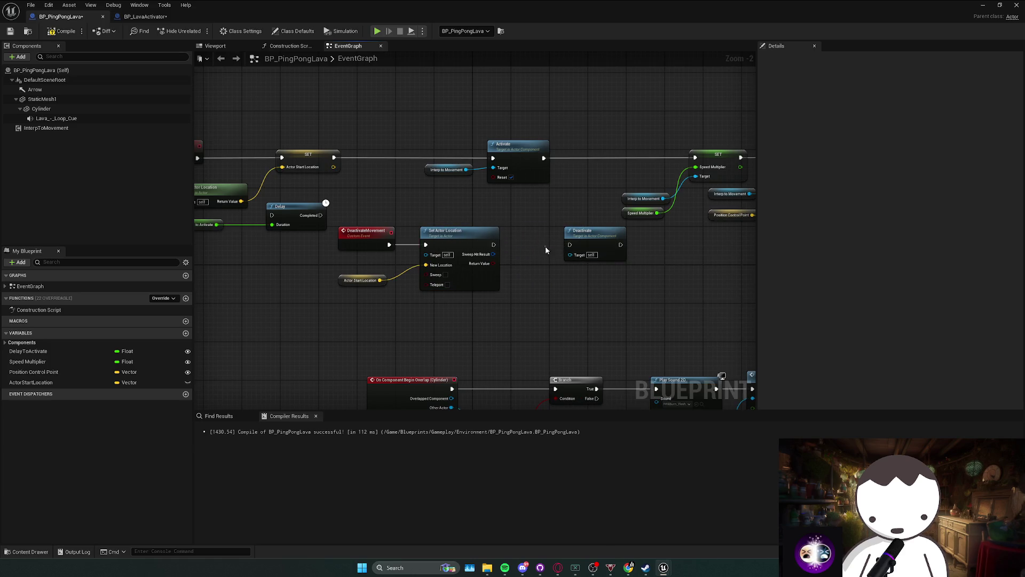
{"action": "left_click_drag", "start_coordinate": [503, 283], "coordinate": [518, 284]}
{"action": "left_click", "coordinate": [393, 257]}
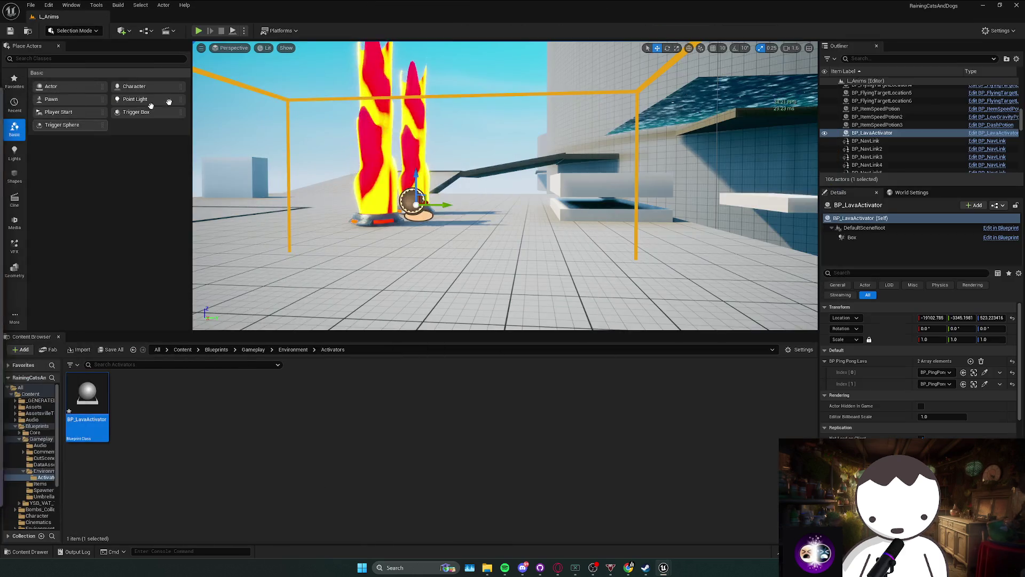
Play-test the level past the compile error, closing the Message Log, then stop the session.
{"action": "key", "text": "alt+p"}
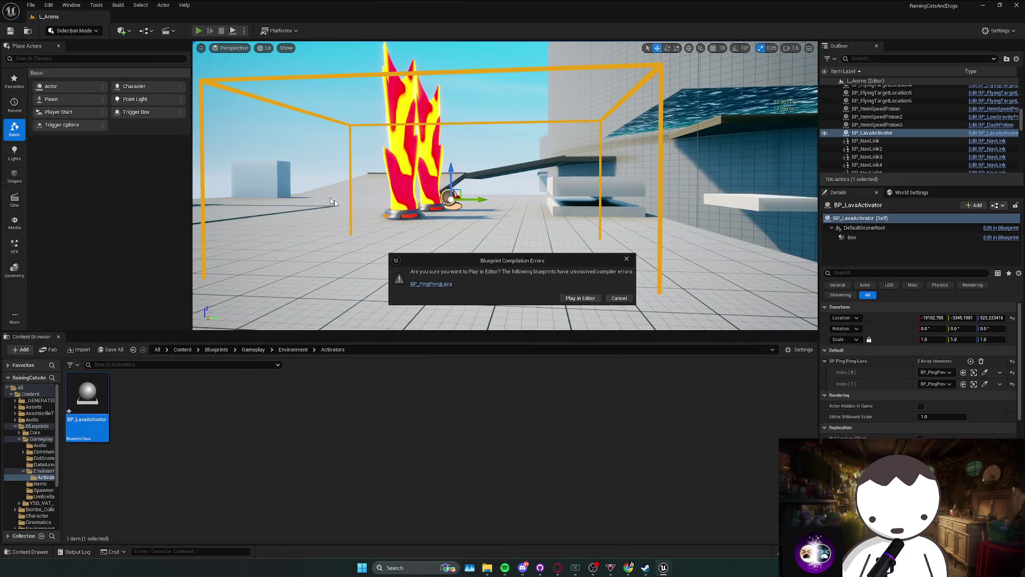
{"action": "left_click", "coordinate": [425, 284]}
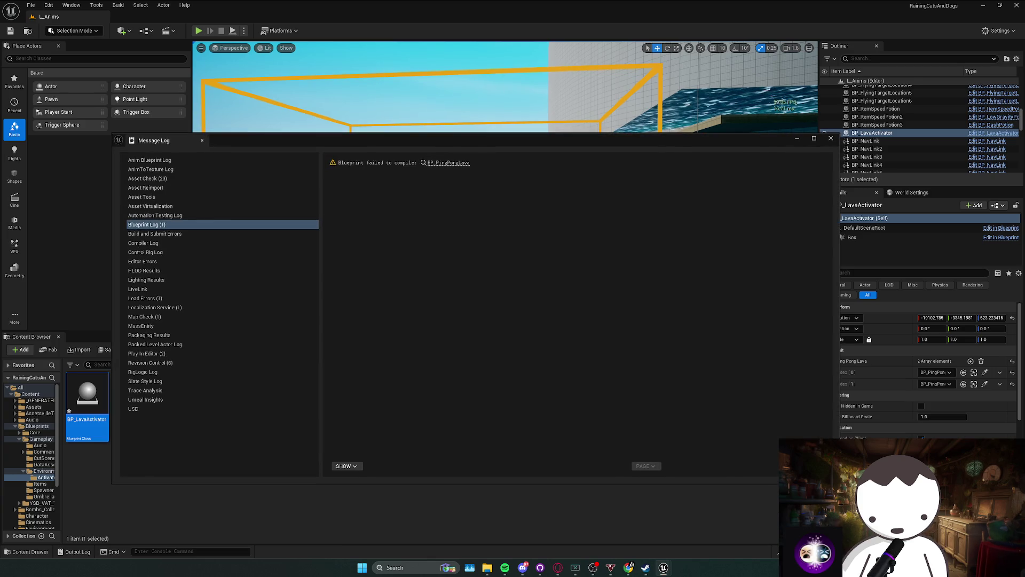
{"action": "left_click", "coordinate": [831, 139]}
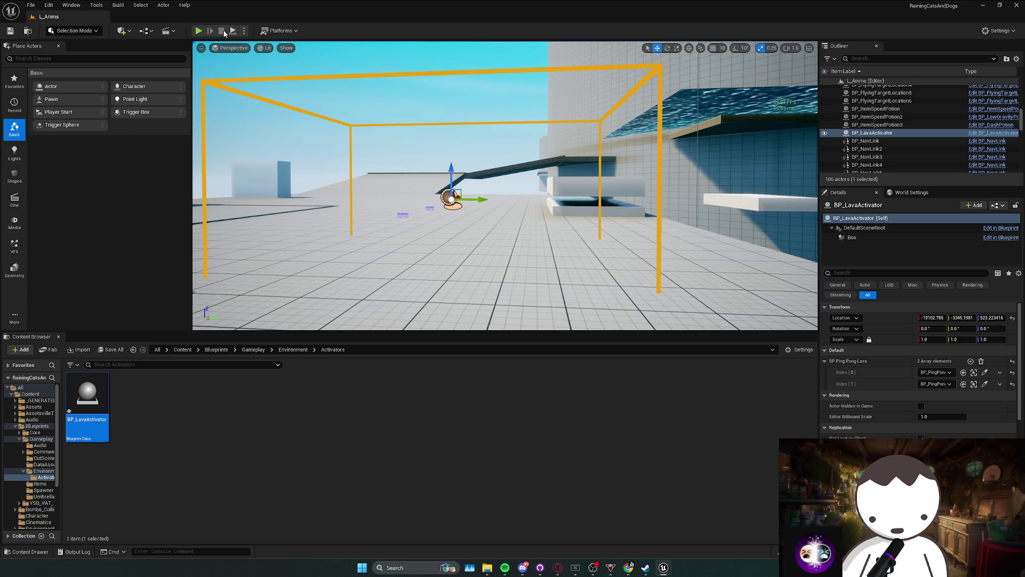
{"action": "key", "text": "alt+p"}
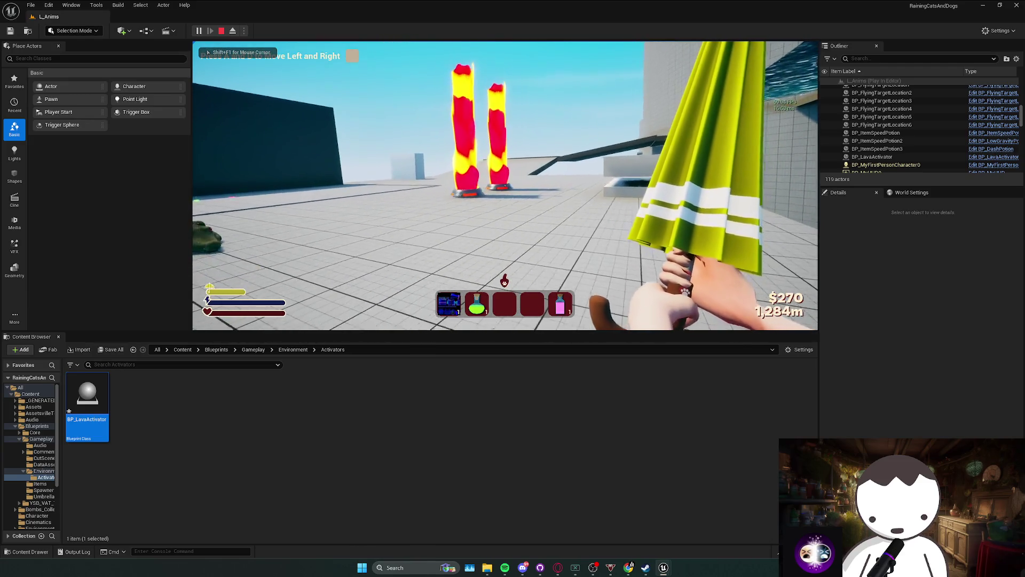
{"action": "key", "text": "Escape"}
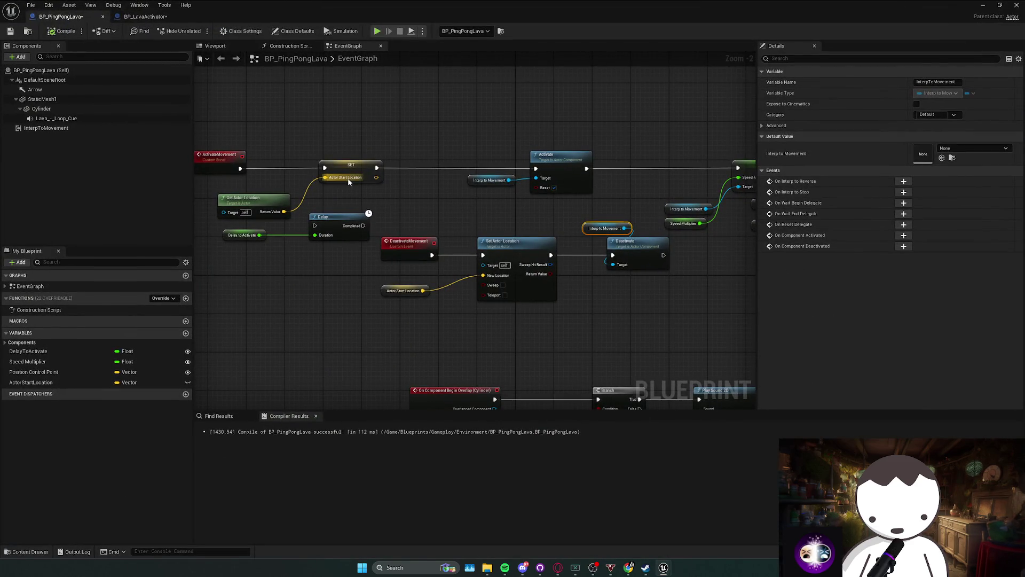
Move the Activate nodes right and the two Delay nodes down and left.
{"action": "mouse_move", "coordinate": [348, 181]}
{"action": "left_click_drag", "start_coordinate": [483, 196], "coordinate": [526, 175]}
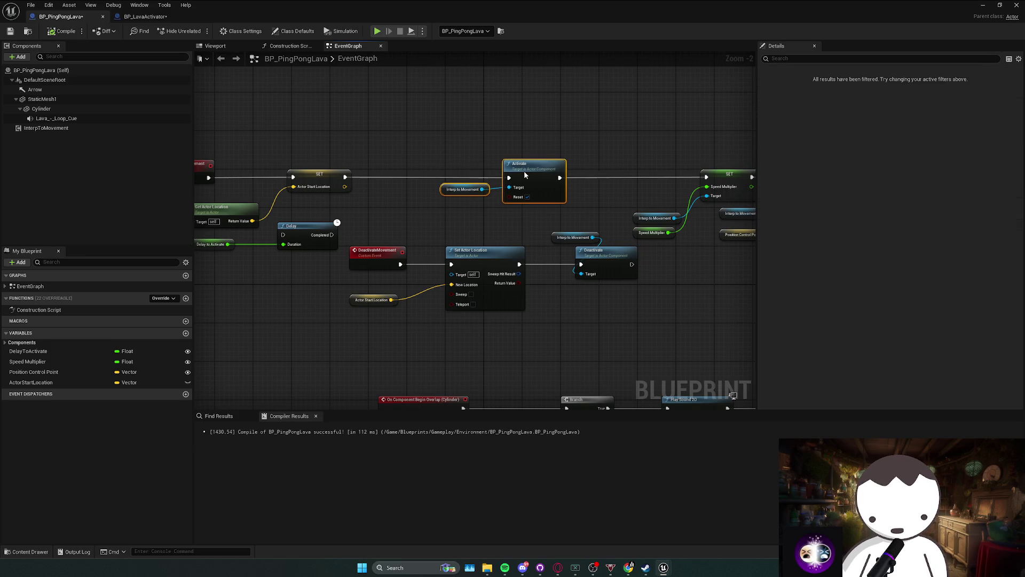
{"action": "mouse_move", "coordinate": [356, 238]}
{"action": "left_mouse_down"}
{"action": "mouse_move", "coordinate": [354, 254]}
{"action": "mouse_move", "coordinate": [426, 252]}
{"action": "mouse_move", "coordinate": [331, 264]}
{"action": "left_mouse_up"}
{"action": "left_click", "coordinate": [316, 262]}
{"action": "left_click", "coordinate": [379, 250], "text": "ctrl"}
{"action": "left_click_drag", "start_coordinate": [298, 229], "coordinate": [394, 220]}
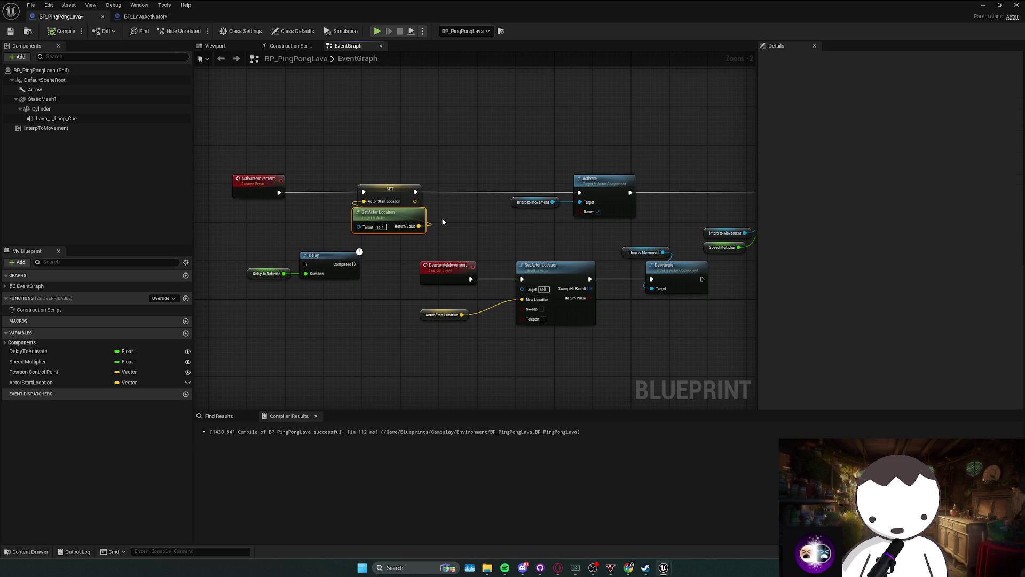
Step away to other apps briefly, then pan the event graph and clear the selection.
{"action": "left_click", "coordinate": [593, 567]}
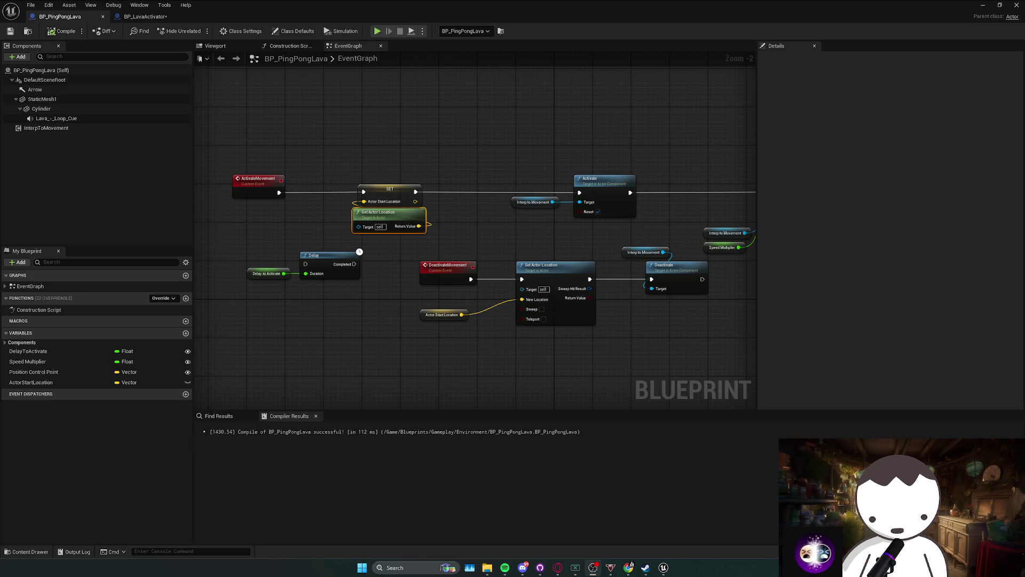
{"action": "key", "text": "XF86AudioLowerVolume"}
{"action": "mouse_move", "coordinate": [460, 258]}
{"action": "left_mouse_down"}
{"action": "mouse_move", "coordinate": [497, 251]}
{"action": "mouse_move", "coordinate": [462, 250]}
{"action": "left_mouse_up"}
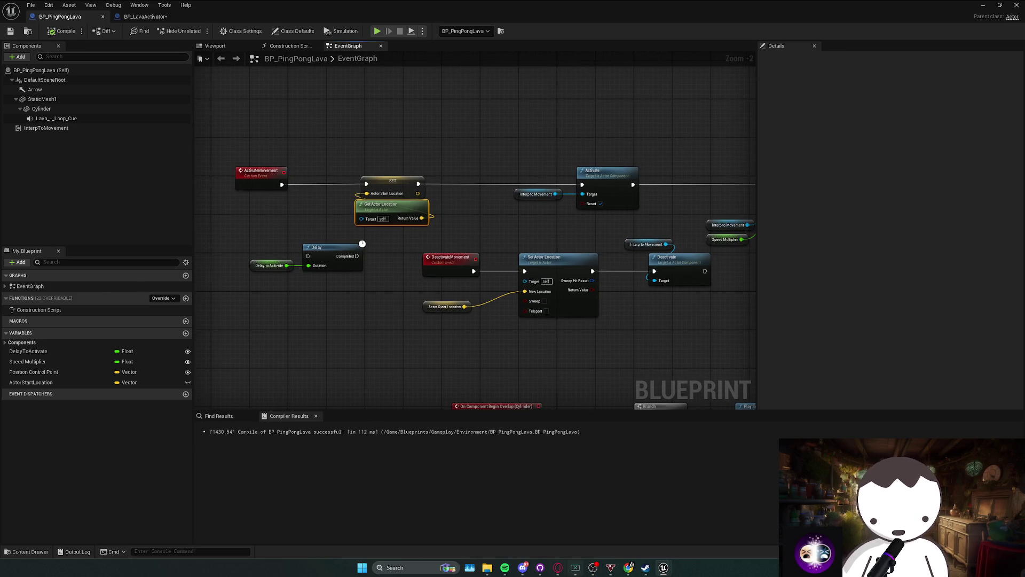
{"action": "left_click", "coordinate": [523, 569]}
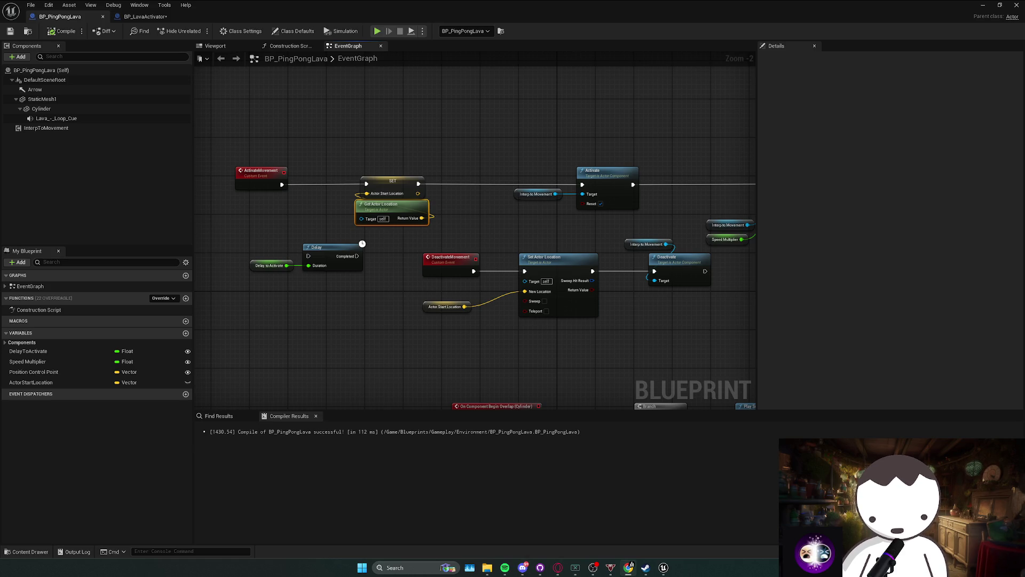
{"action": "left_click_drag", "start_coordinate": [470, 261], "coordinate": [403, 235]}
{"action": "mouse_move", "coordinate": [287, 196]}
{"action": "left_mouse_down"}
{"action": "mouse_move", "coordinate": [441, 177]}
{"action": "mouse_move", "coordinate": [449, 190]}
{"action": "mouse_move", "coordinate": [537, 201]}
{"action": "mouse_move", "coordinate": [452, 195]}
{"action": "left_mouse_up"}
{"action": "left_click", "coordinate": [540, 197]}
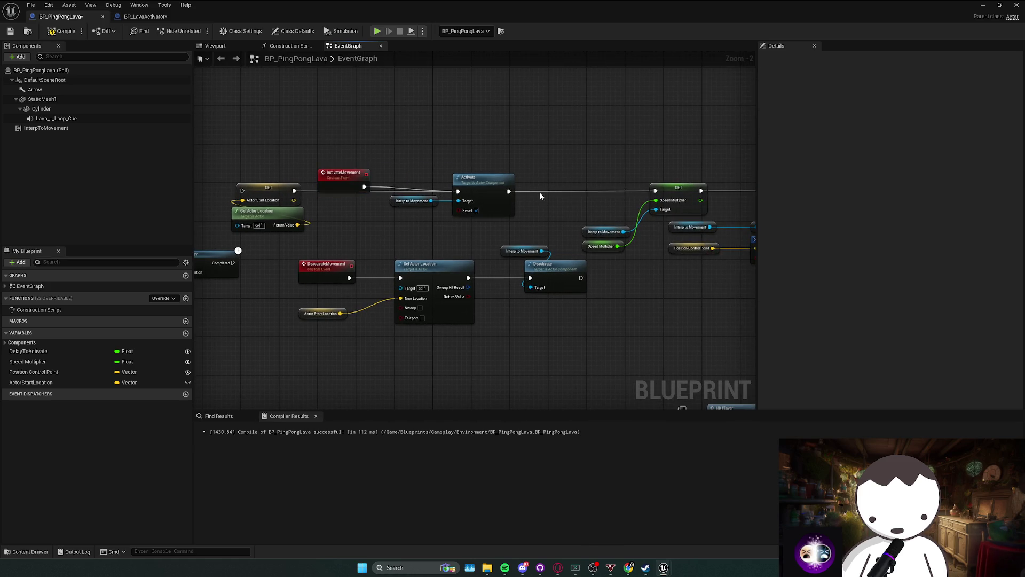
Delete Set Actor Location, the SET and Get Actor Location nodes, and the ActorStartLocation variable.
{"action": "left_click", "coordinate": [408, 269]}
{"action": "key", "text": "Delete"}
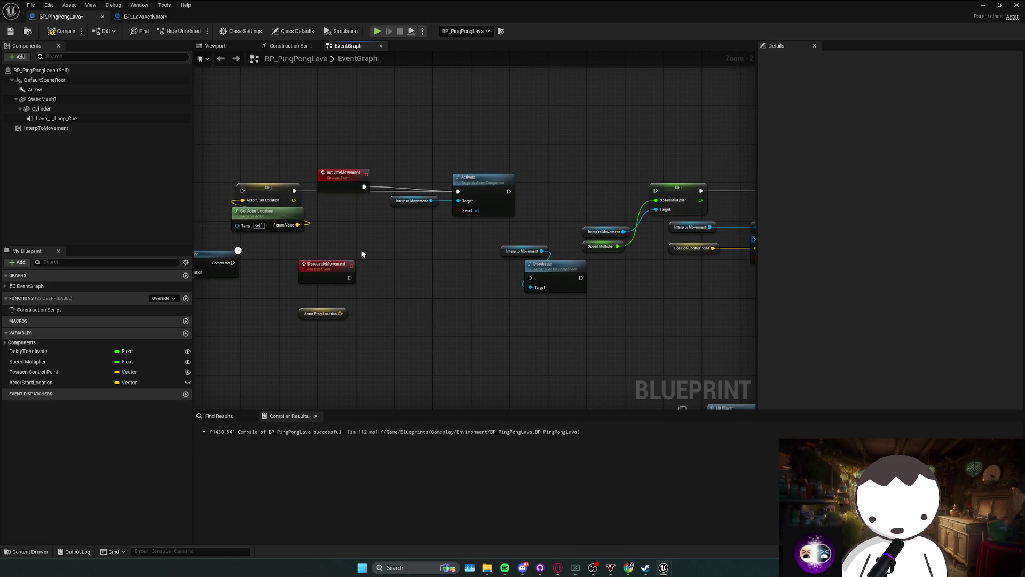
{"action": "left_click_drag", "start_coordinate": [360, 251], "coordinate": [423, 246]}
{"action": "left_click_drag", "start_coordinate": [430, 163], "coordinate": [292, 237]}
{"action": "key", "text": "Delete"}
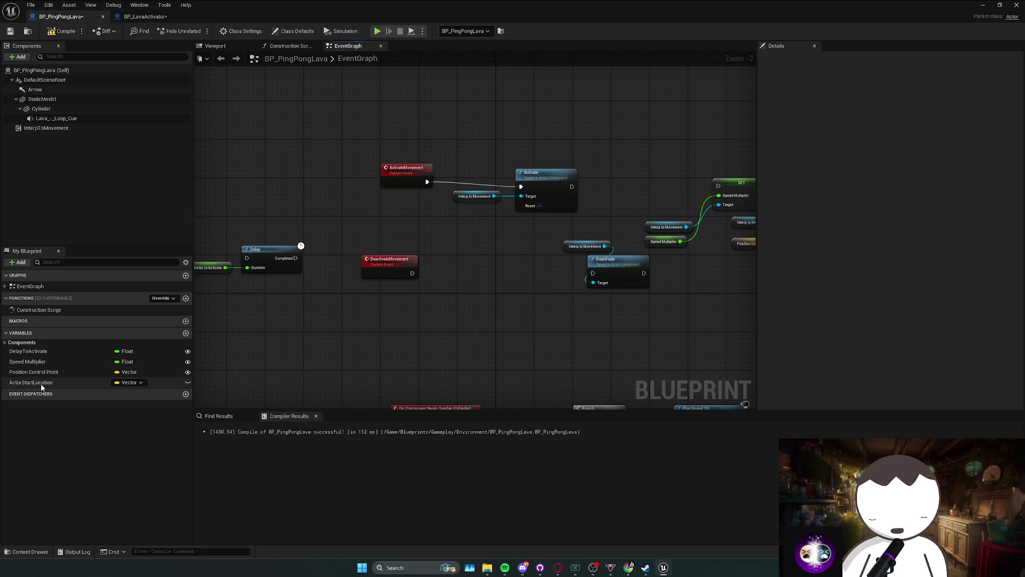
{"action": "left_click", "coordinate": [41, 382]}
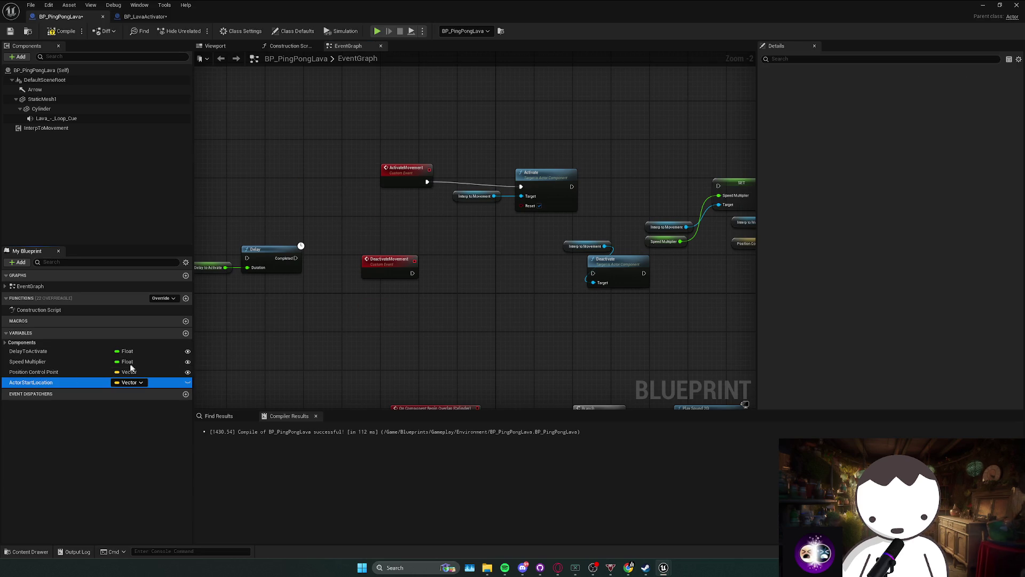
{"action": "key", "text": "Delete"}
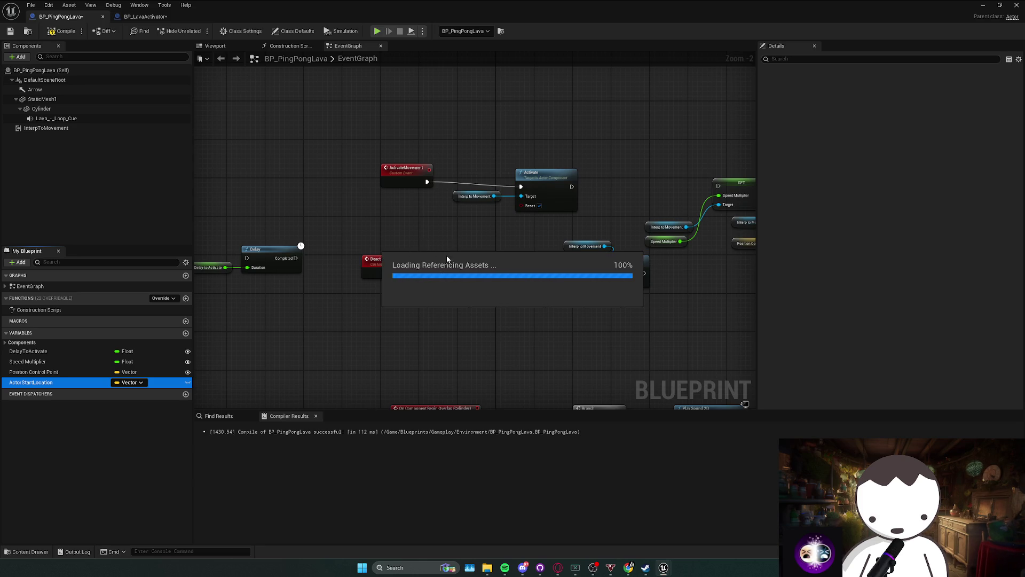
Reconnect DeactivateMovement to Deactivate and realign the Activate and Deactivate node groups.
{"action": "left_click_drag", "start_coordinate": [531, 240], "coordinate": [652, 290]}
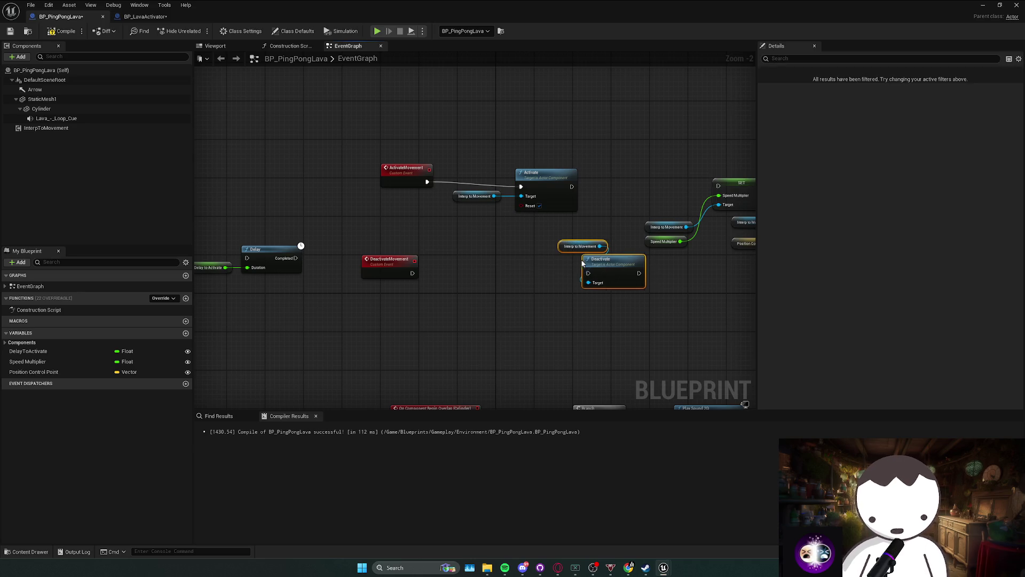
{"action": "left_click_drag", "start_coordinate": [606, 259], "coordinate": [573, 264]}
{"action": "left_click_drag", "start_coordinate": [415, 275], "coordinate": [412, 273]}
{"action": "left_click_drag", "start_coordinate": [543, 251], "coordinate": [515, 241]}
{"action": "left_click_drag", "start_coordinate": [577, 156], "coordinate": [450, 204]}
{"action": "left_click_drag", "start_coordinate": [546, 178], "coordinate": [528, 174]}
{"action": "left_click_drag", "start_coordinate": [407, 269], "coordinate": [426, 263]}
Place the Interp to Movement getter beside Deactivate and screenshot the Activate/Deactivate nodes.
{"action": "left_click", "coordinate": [385, 220]}
{"action": "left_click_drag", "start_coordinate": [510, 241], "coordinate": [467, 278]}
{"action": "left_click_drag", "start_coordinate": [406, 298], "coordinate": [563, 251]}
{"action": "left_click", "coordinate": [485, 234]}
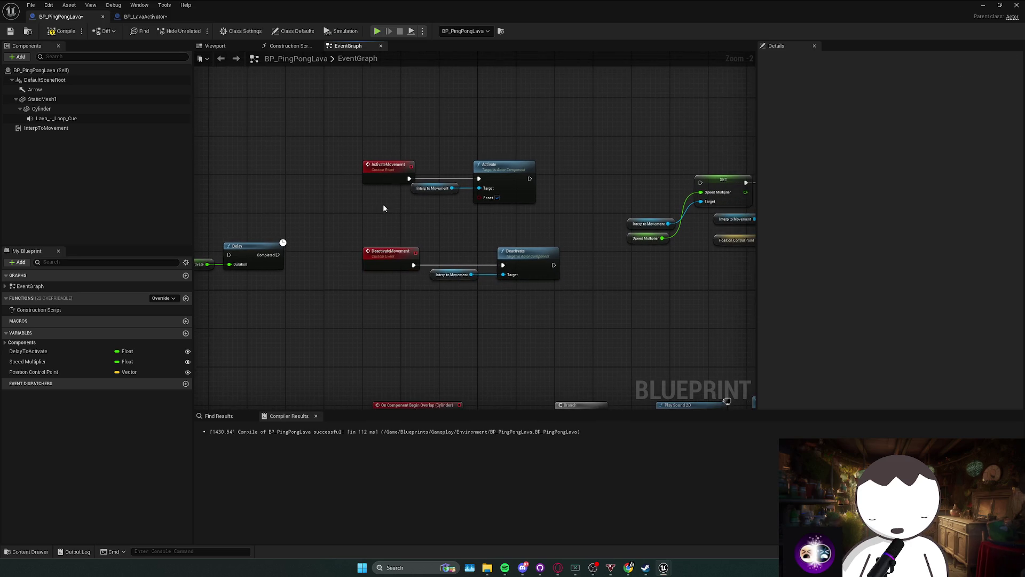
{"action": "key", "text": "super+shift+s"}
{"action": "left_click_drag", "start_coordinate": [329, 139], "coordinate": [590, 317]}
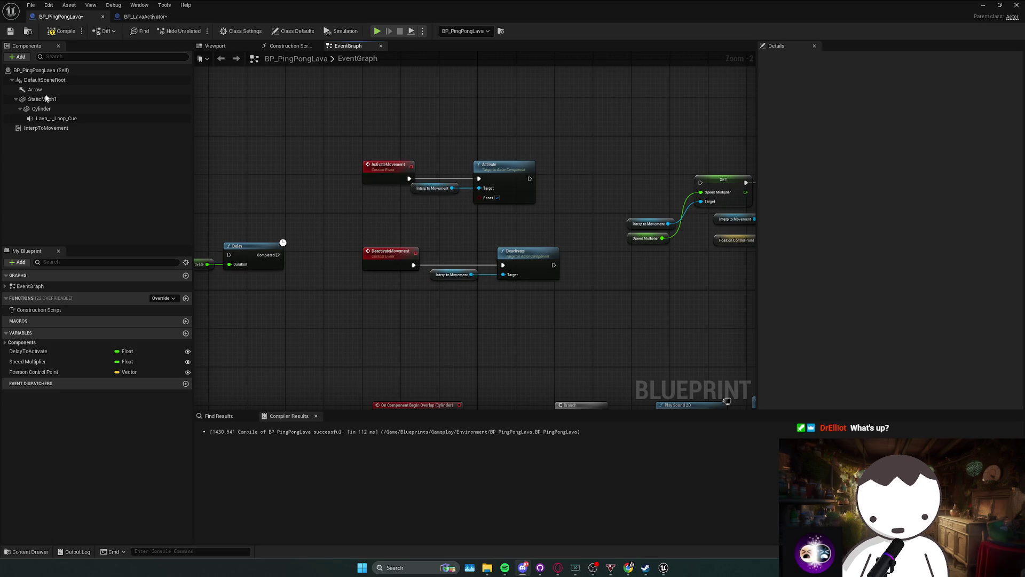
{"action": "left_click_drag", "start_coordinate": [405, 257], "coordinate": [428, 247]}
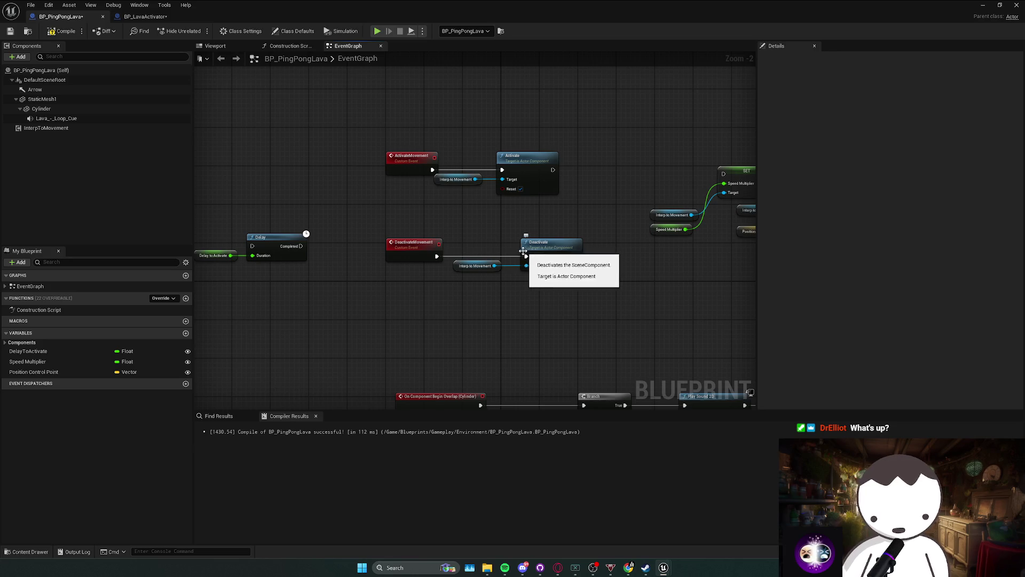
Inspect BP_LavaActivator's graph and its BP Ping Pong Lava reference, comparing with BP_PingPongLava.
{"action": "left_click", "coordinate": [145, 16]}
{"action": "mouse_move", "coordinate": [406, 161]}
{"action": "left_mouse_down"}
{"action": "mouse_move", "coordinate": [411, 170]}
{"action": "mouse_move", "coordinate": [392, 194]}
{"action": "mouse_move", "coordinate": [406, 196]}
{"action": "left_mouse_up"}
{"action": "left_click", "coordinate": [430, 188]}
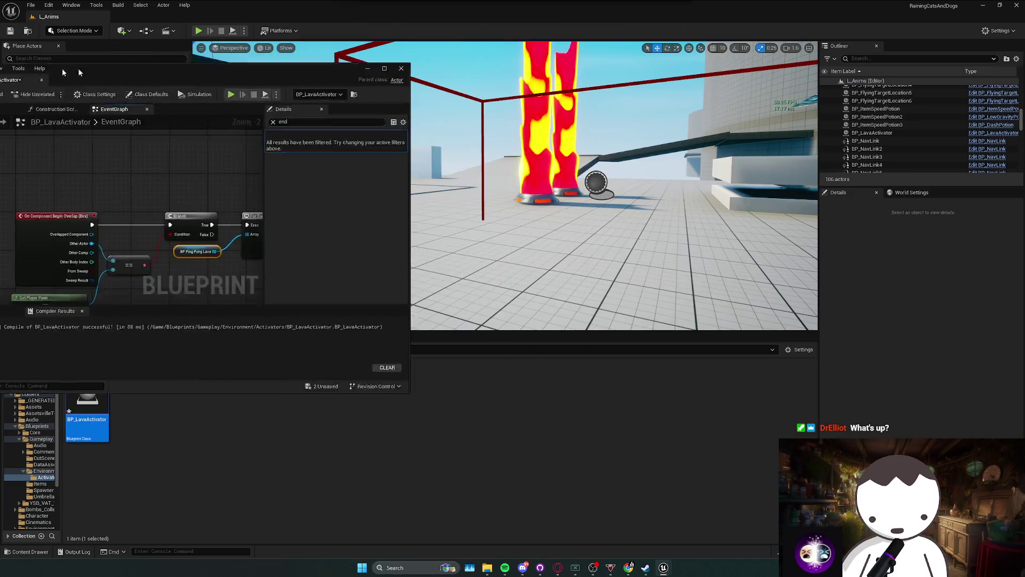
{"action": "left_click", "coordinate": [534, 195]}
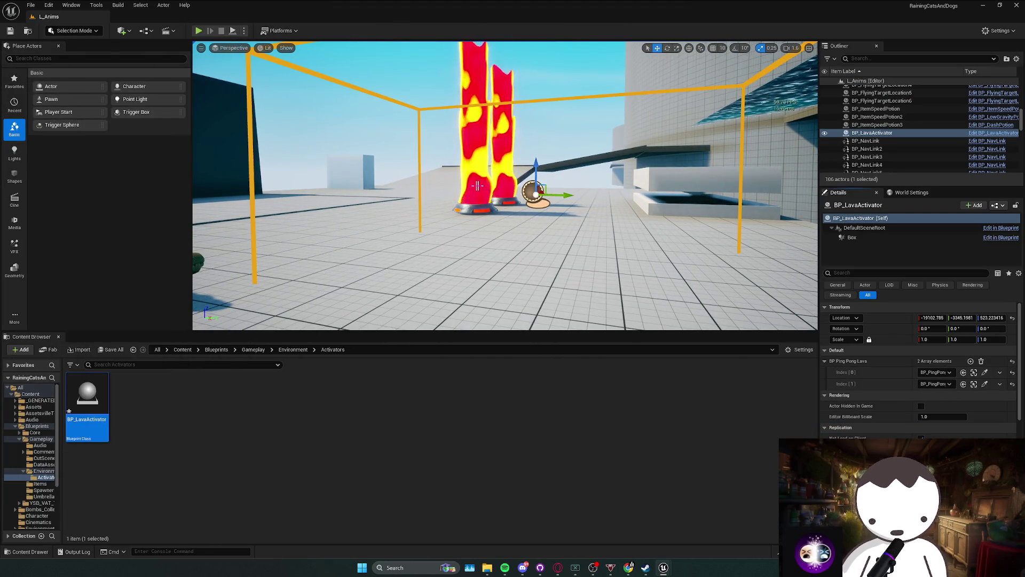
{"action": "left_click", "coordinate": [974, 372]}
{"action": "left_click", "coordinate": [71, 18]}
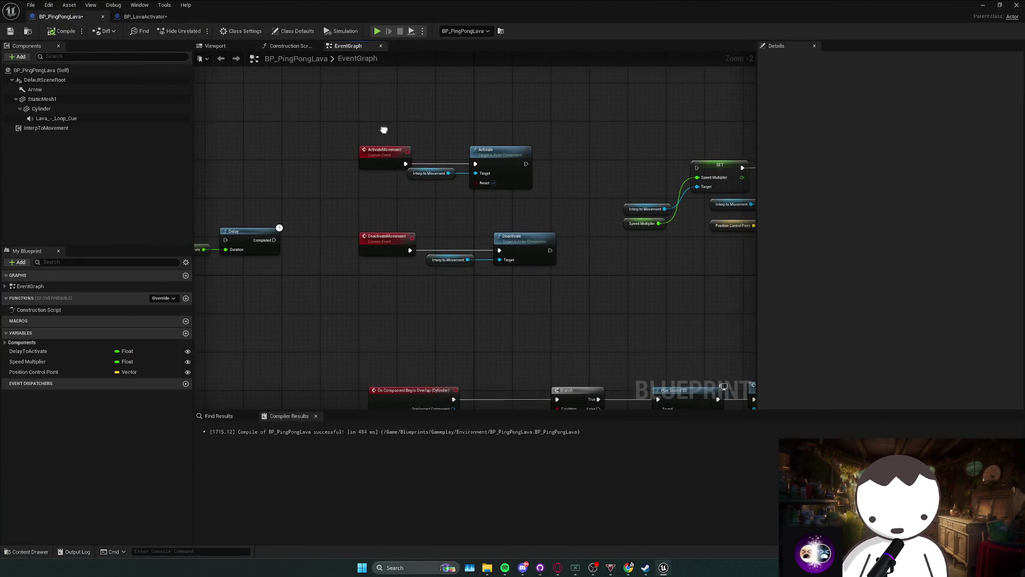
{"action": "scroll", "coordinate": [381, 196], "scroll_direction": "up", "scroll_amount": 2}
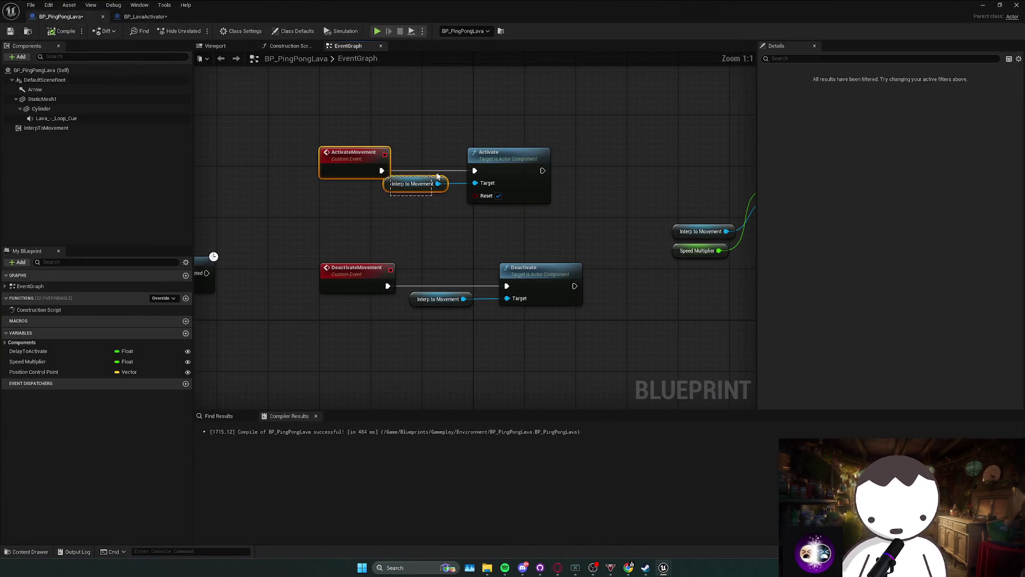
{"action": "left_click", "coordinate": [152, 17]}
Jump to the ActivateMovement definition, inspect InterpToMovement, then return to BP_LavaActivator.
{"action": "double_click", "coordinate": [588, 162]}
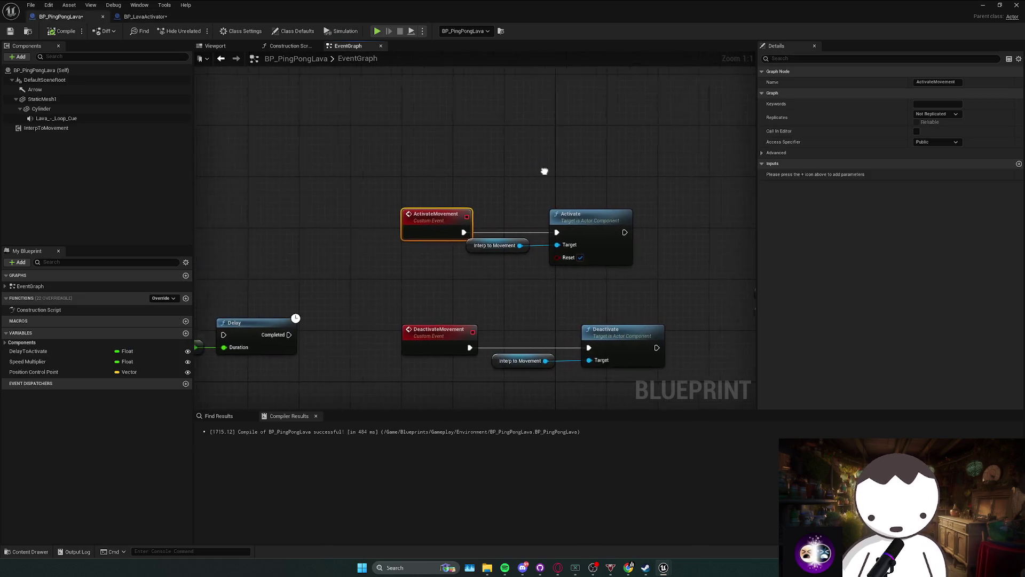
{"action": "left_click", "coordinate": [64, 129]}
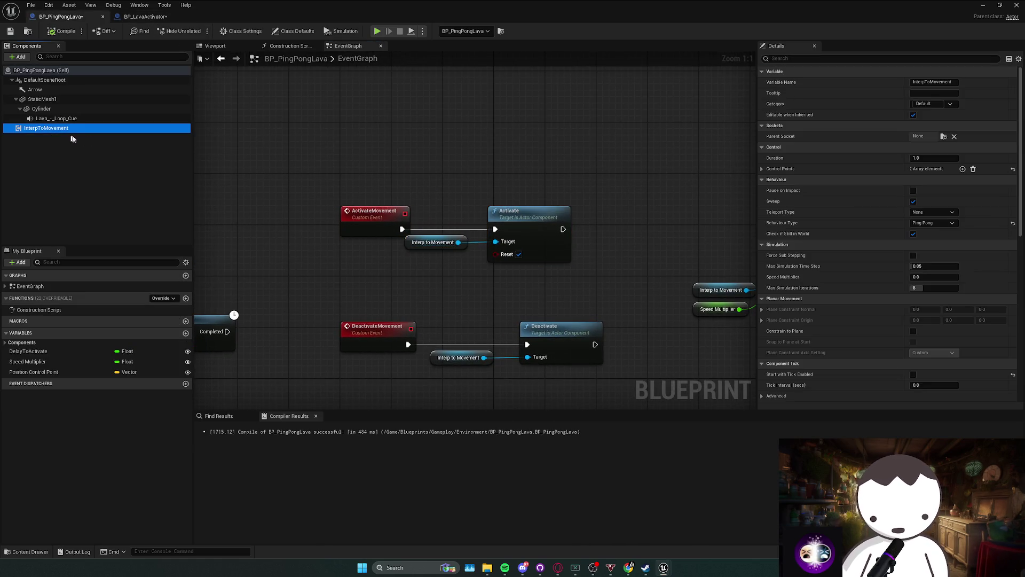
{"action": "left_click", "coordinate": [524, 222]}
{"action": "left_click_drag", "start_coordinate": [350, 316], "coordinate": [614, 256]}
{"action": "left_click", "coordinate": [408, 219]}
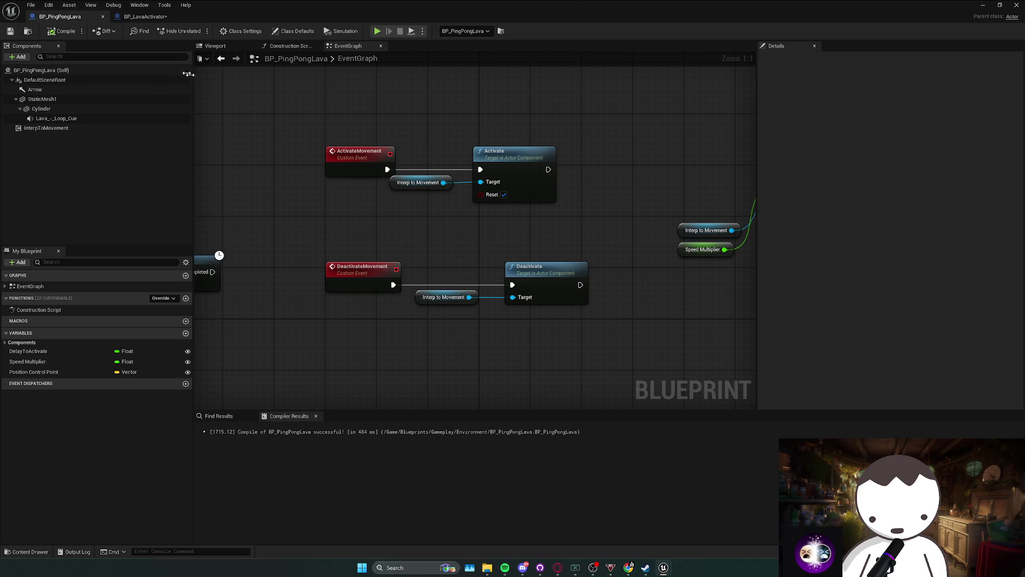
{"action": "left_click", "coordinate": [144, 16]}
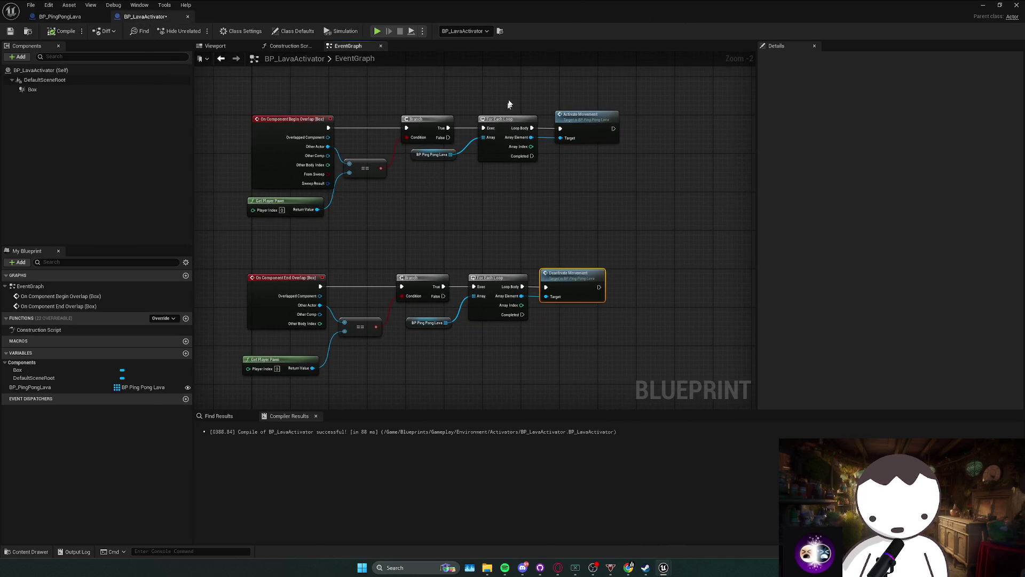
Walk toward the pillars in PIE while checking the Activate and Deactivate Movement calls, then stop.
{"action": "key", "text": "alt+p"}
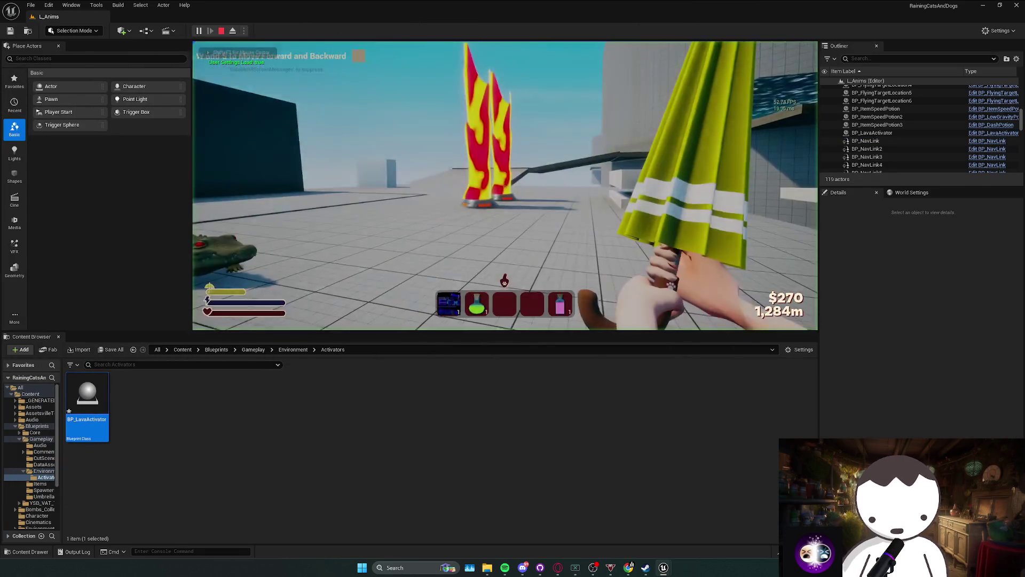
{"action": "key", "text": "w"}
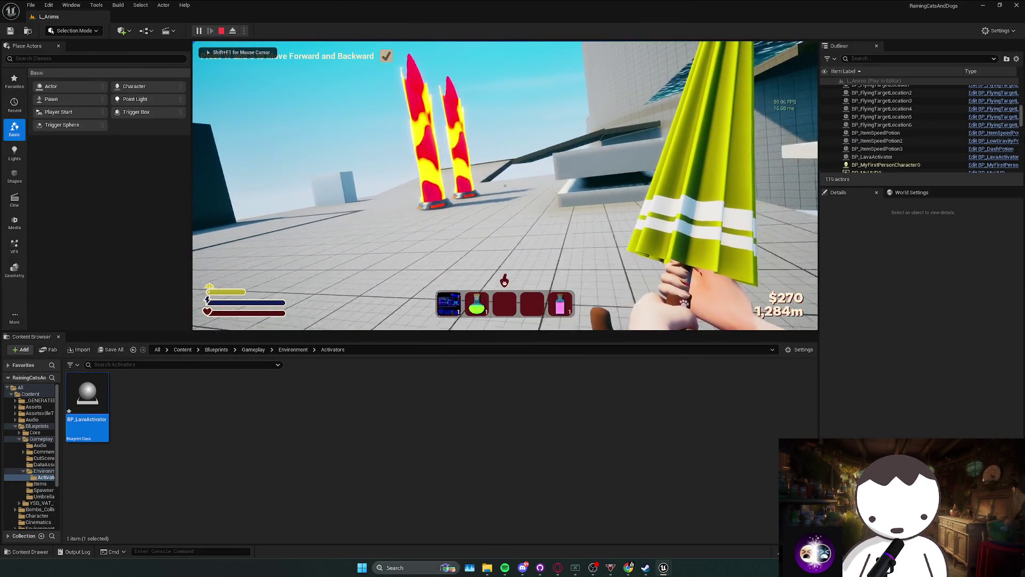
{"action": "key", "text": "w"}
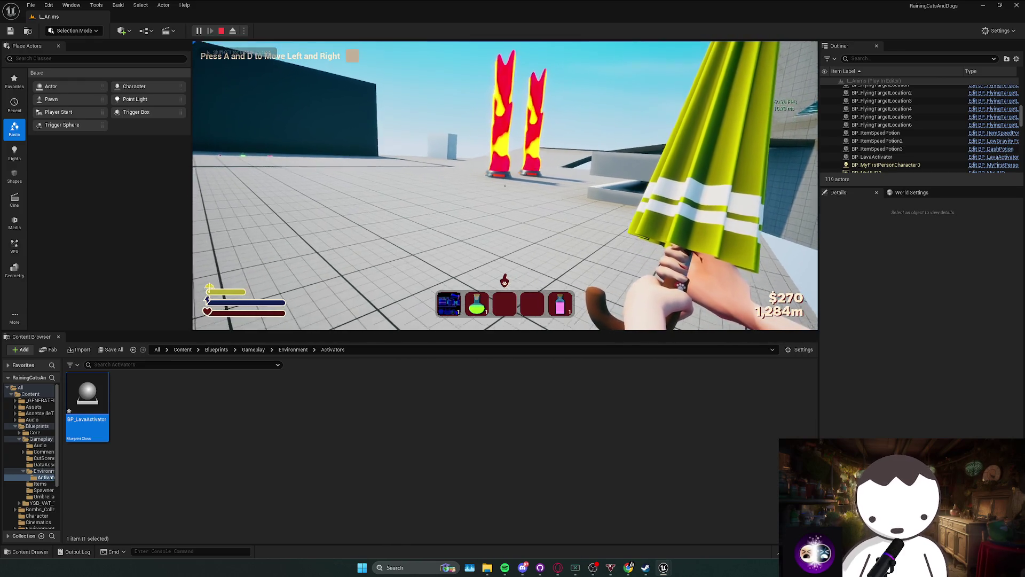
{"action": "key", "text": "alt+Tab"}
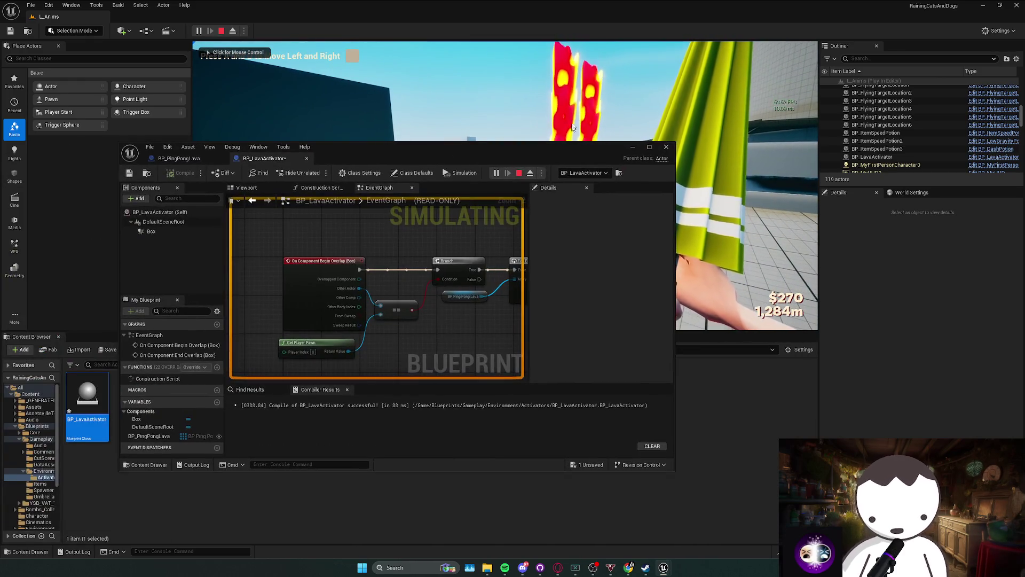
{"action": "left_click_drag", "start_coordinate": [427, 294], "coordinate": [251, 288]}
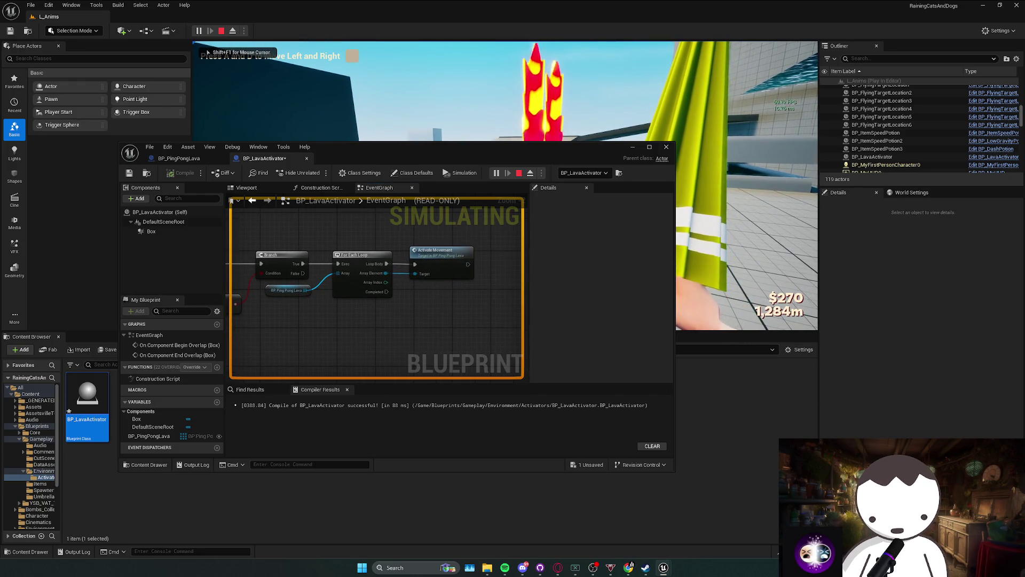
{"action": "mouse_move", "coordinate": [413, 257]}
{"action": "left_mouse_down"}
{"action": "mouse_move", "coordinate": [441, 289]}
{"action": "mouse_move", "coordinate": [455, 282]}
{"action": "left_mouse_up"}
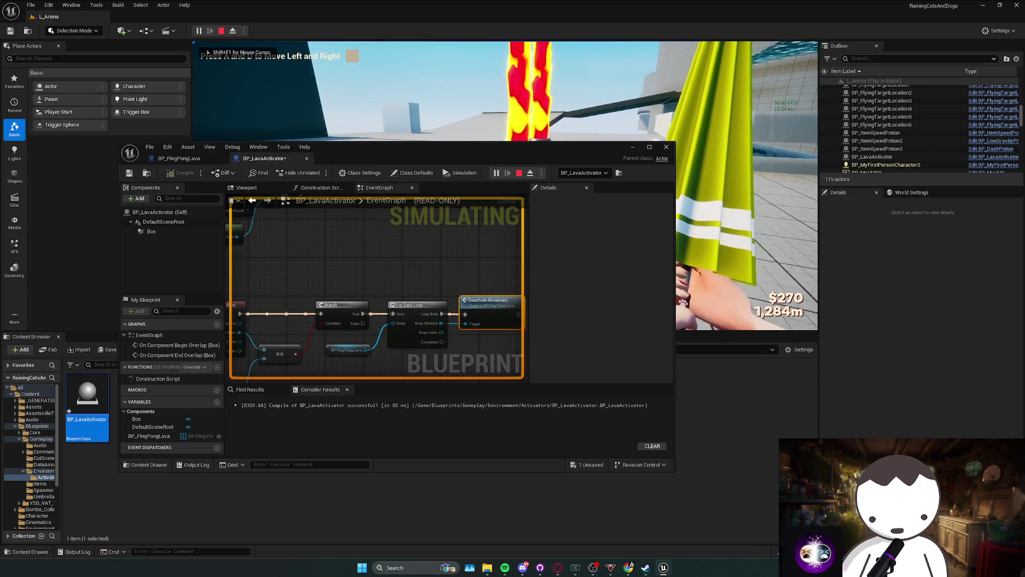
{"action": "left_click", "coordinate": [179, 158]}
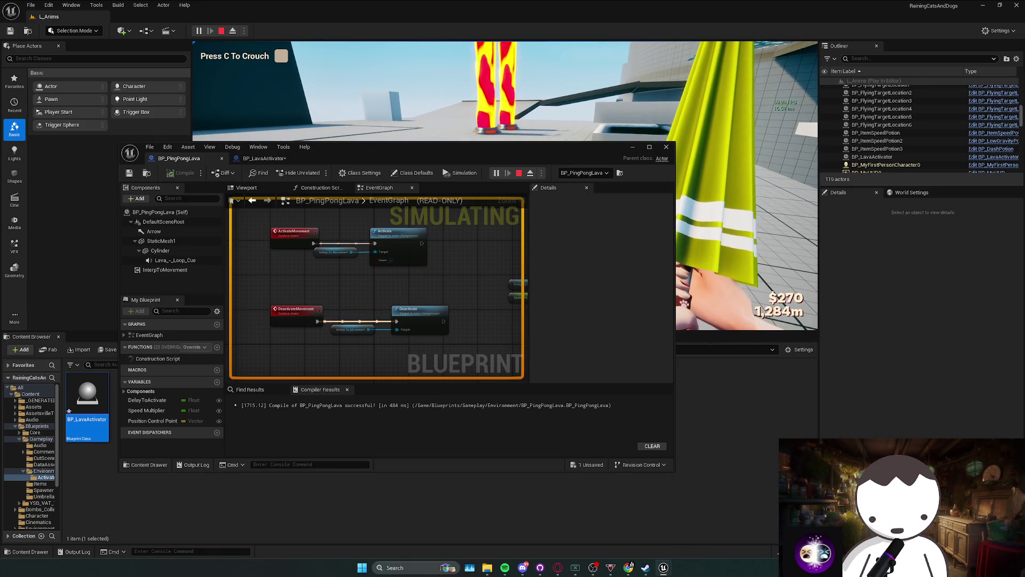
{"action": "key", "text": "Escape"}
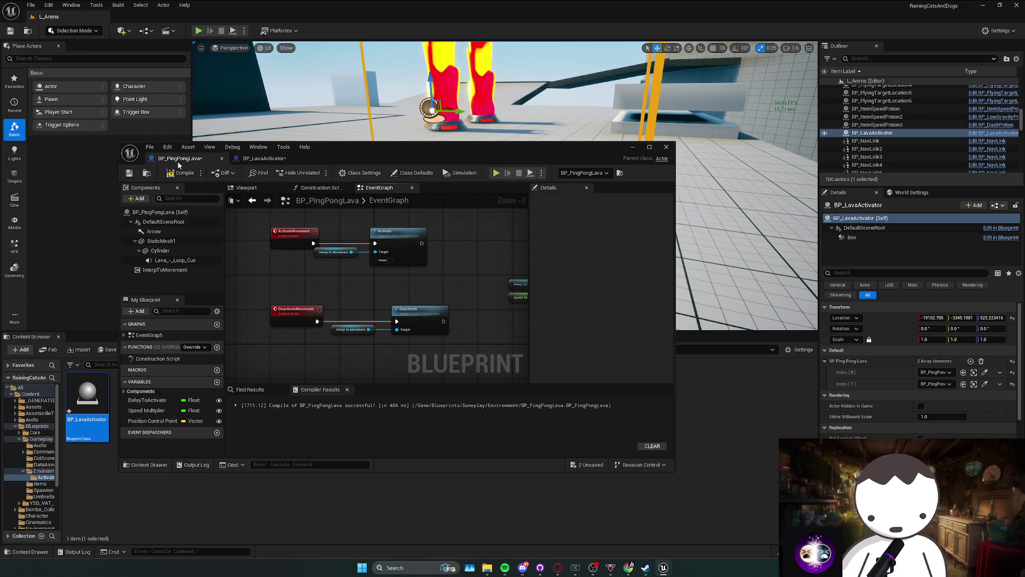
Run a quick play test, then add a Toggle Active node off Interp To Movement.
{"action": "left_click", "coordinate": [200, 30]}
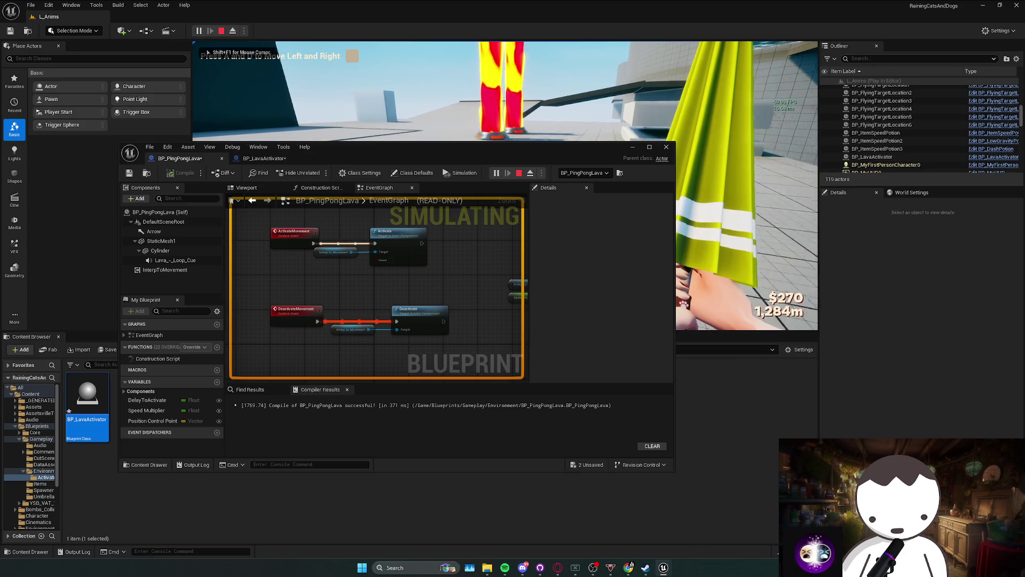
{"action": "key", "text": "Escape"}
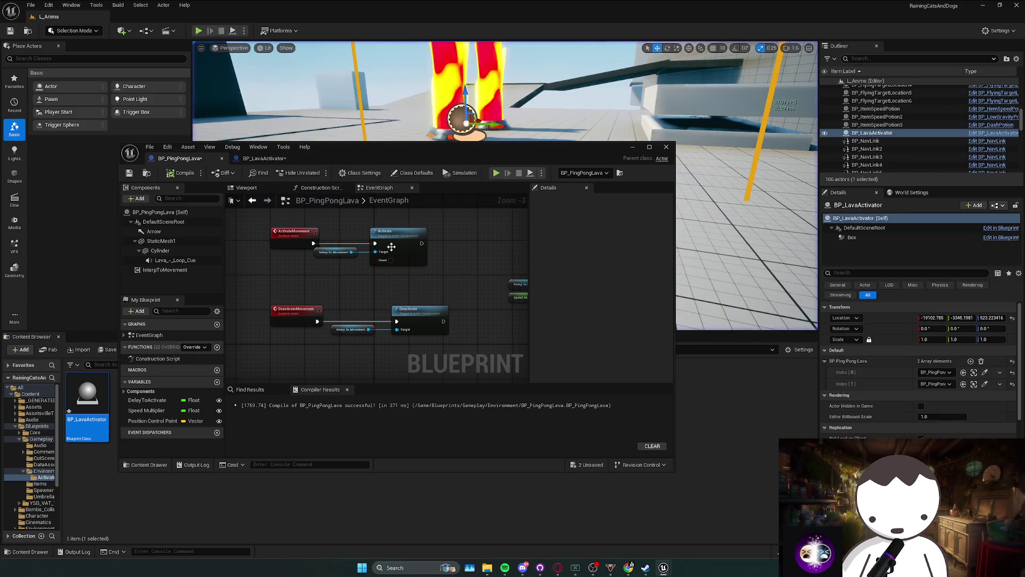
{"action": "mouse_move", "coordinate": [359, 242]}
{"action": "left_mouse_down"}
{"action": "mouse_move", "coordinate": [395, 283]}
{"action": "mouse_move", "coordinate": [391, 275]}
{"action": "left_mouse_up"}
{"action": "type", "text": "act"}
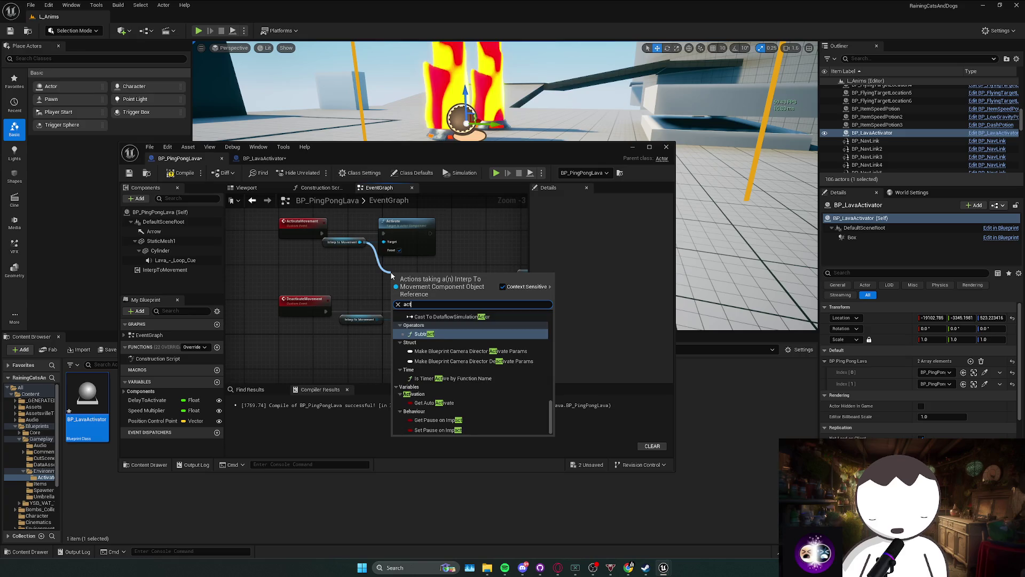
{"action": "type", "text": "ivattion"}
{"action": "key", "text": "BackSpace"}
{"action": "key", "text": "BackSpace"}
{"action": "type", "text": "ion"}
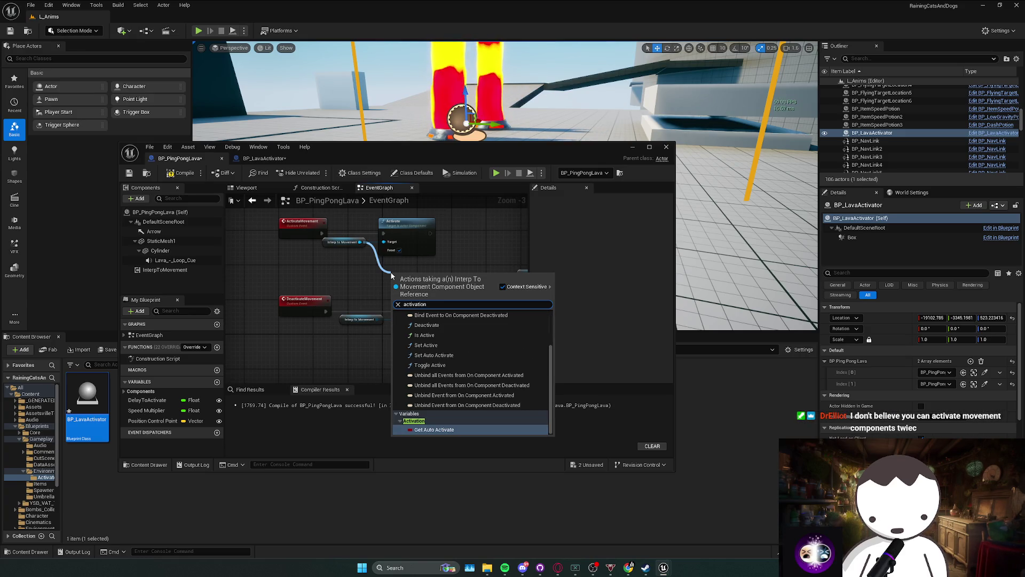
{"action": "left_click", "coordinate": [430, 365]}
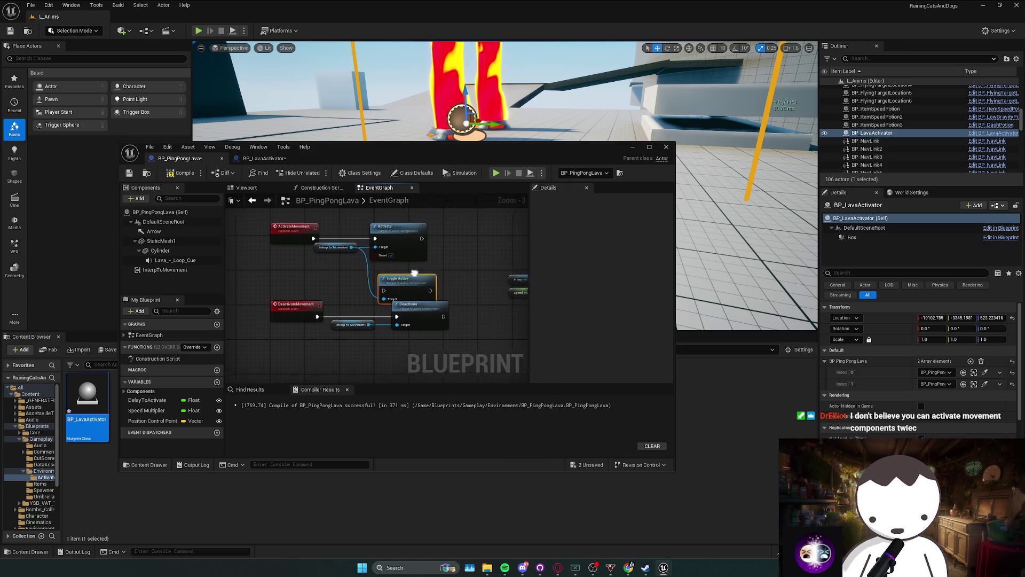
Delete the Activate, Toggle Active and Deactivate nodes along with the Interp to Movement getter.
{"action": "left_click", "coordinate": [387, 238]}
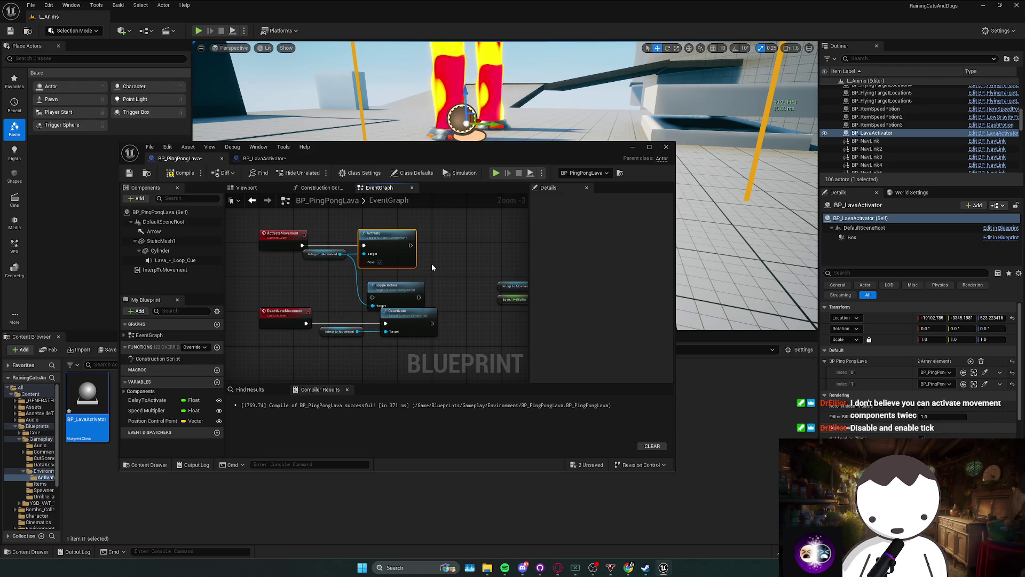
{"action": "key", "text": "Delete"}
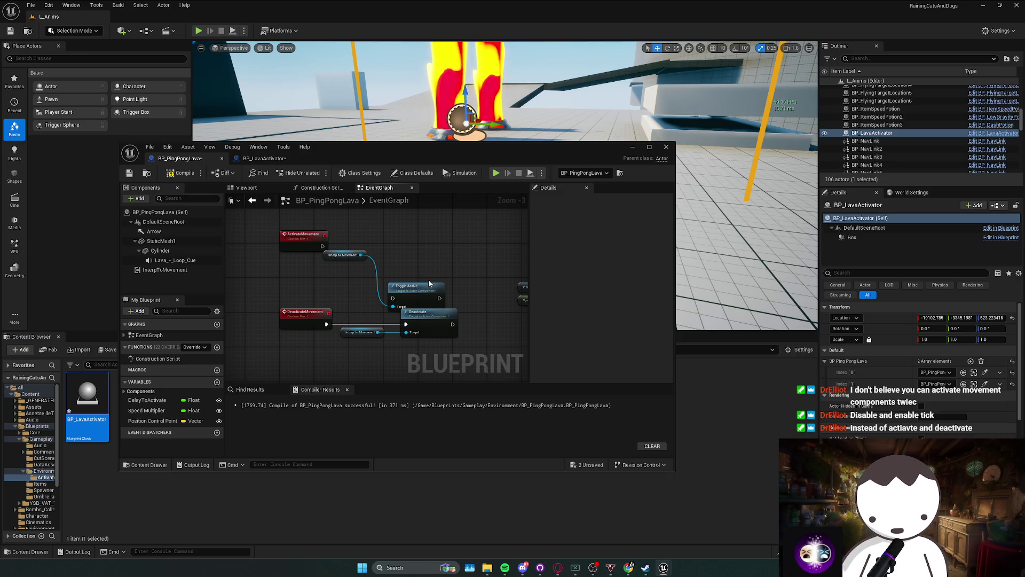
{"action": "mouse_move", "coordinate": [348, 256]}
{"action": "left_mouse_down"}
{"action": "mouse_move", "coordinate": [344, 280]}
{"action": "mouse_move", "coordinate": [361, 302]}
{"action": "left_mouse_up"}
{"action": "left_click", "coordinate": [430, 291], "text": "ctrl"}
{"action": "left_click", "coordinate": [431, 314], "text": "ctrl"}
{"action": "key", "text": "Delete"}
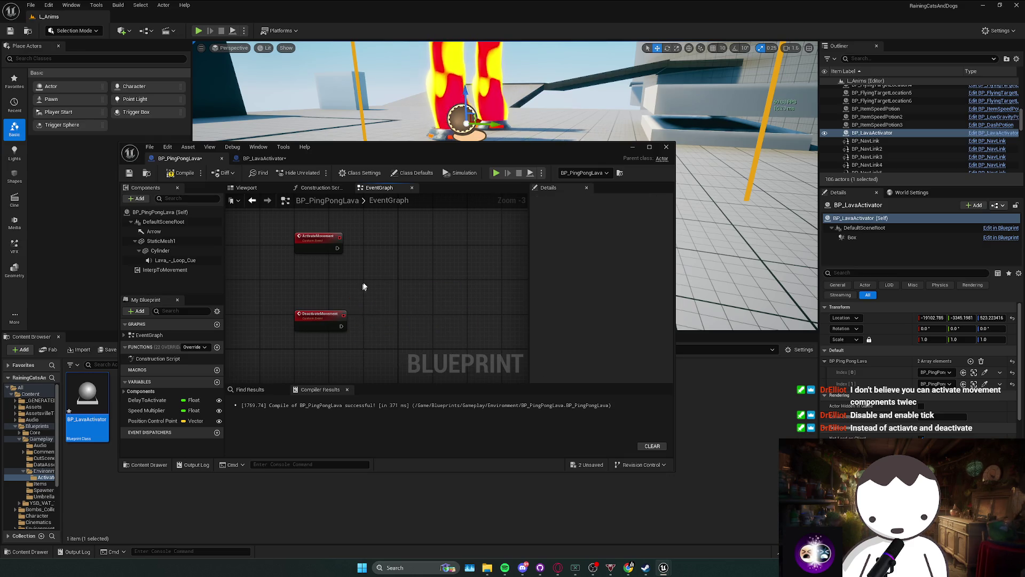
Add a Set Actor Tick Enabled node after ActivateMovement.
{"action": "left_click", "coordinate": [163, 212]}
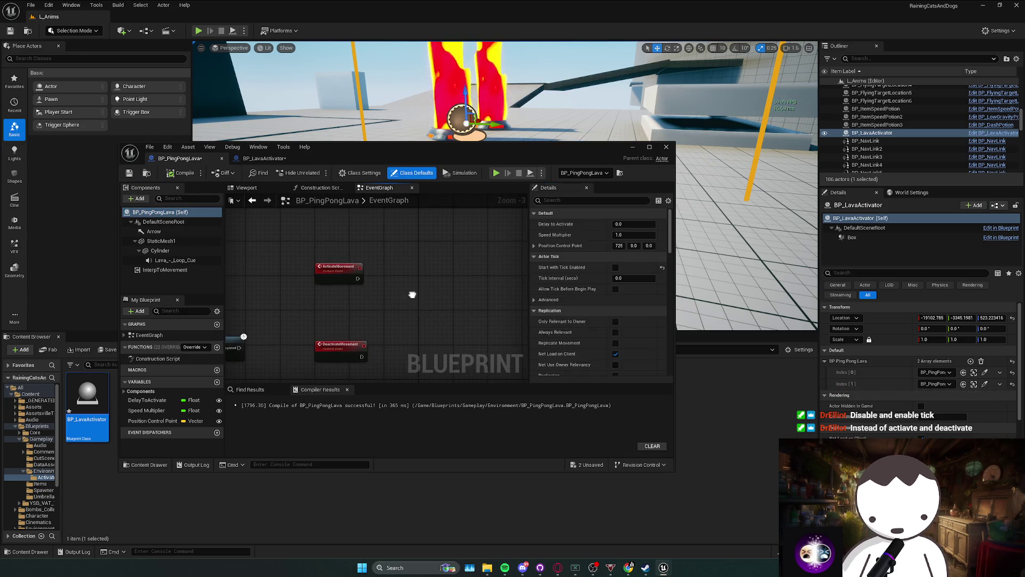
{"action": "left_click_drag", "start_coordinate": [331, 275], "coordinate": [370, 278]}
{"action": "type", "text": "set actor tick"}
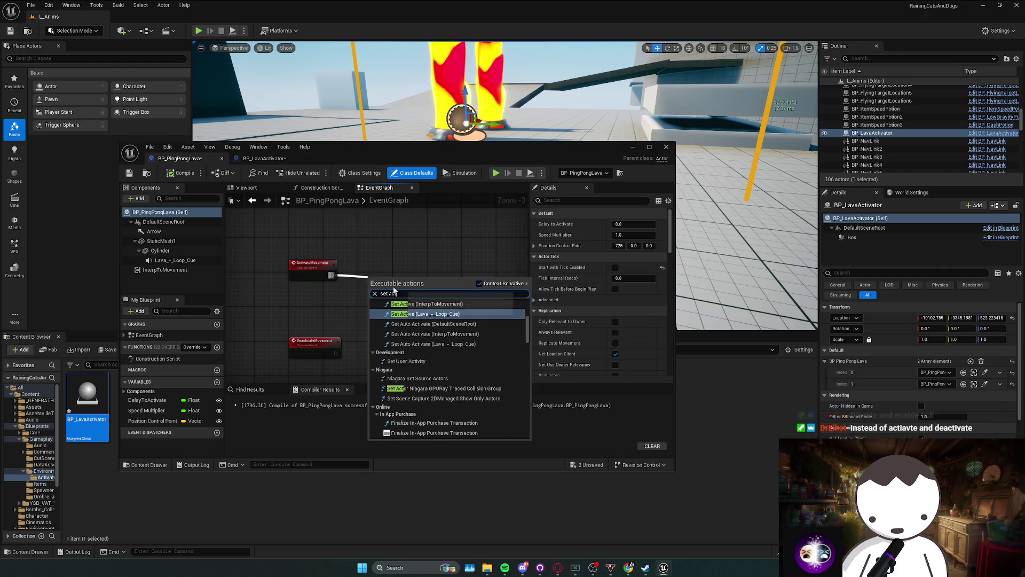
{"action": "key", "text": "Return"}
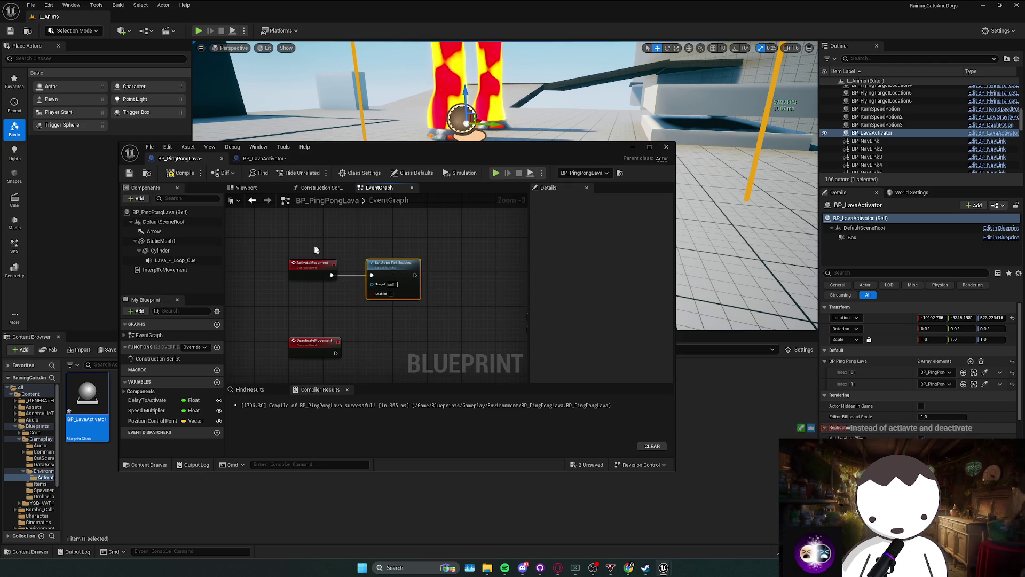
Turn on Auto Activate for the InterpToMovement component and recompile the Blueprint.
{"action": "left_click", "coordinate": [165, 269]}
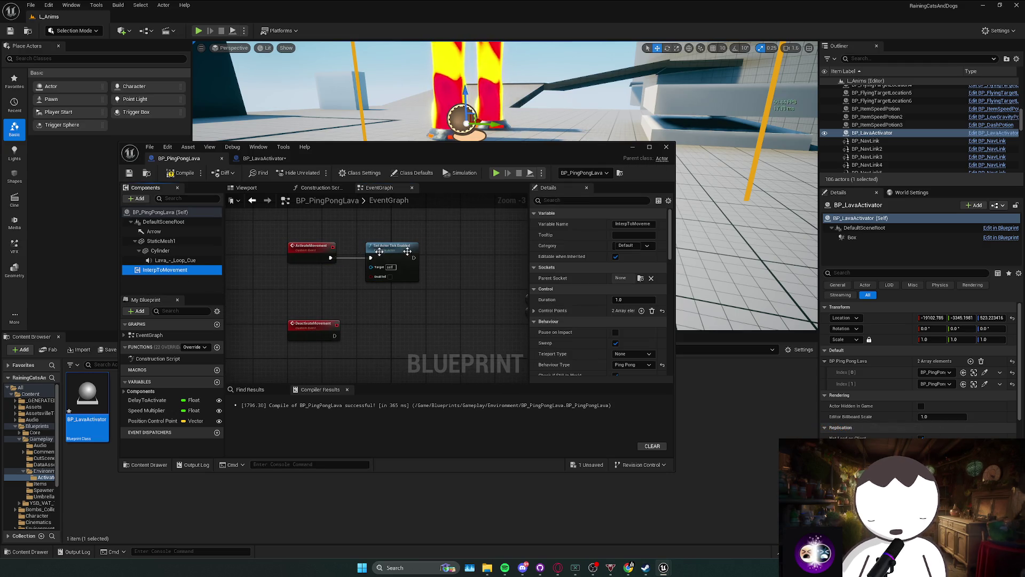
{"action": "left_click", "coordinate": [569, 201]}
{"action": "type", "text": "auto"}
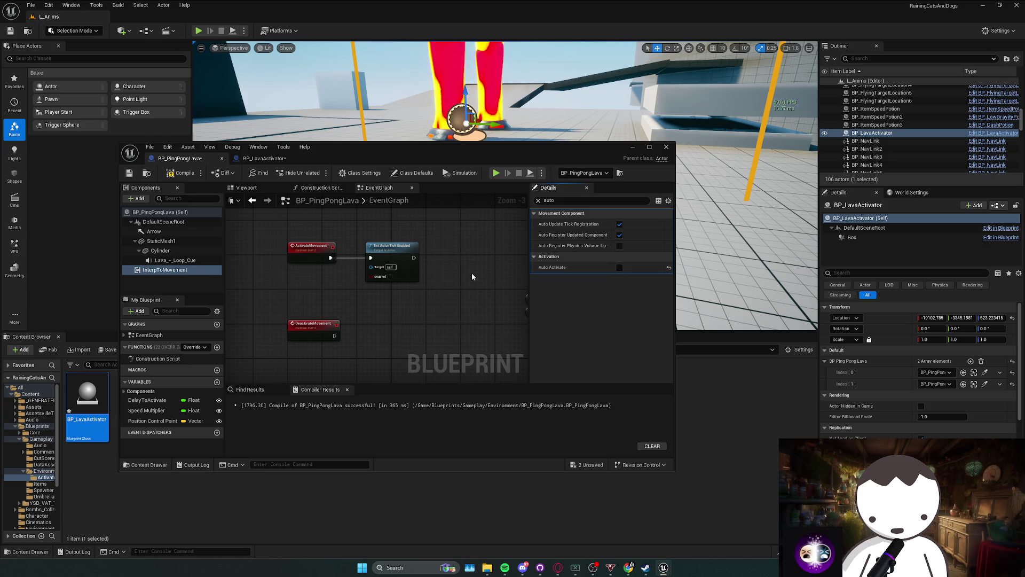
{"action": "left_click", "coordinate": [619, 267]}
{"action": "left_click", "coordinate": [184, 173]}
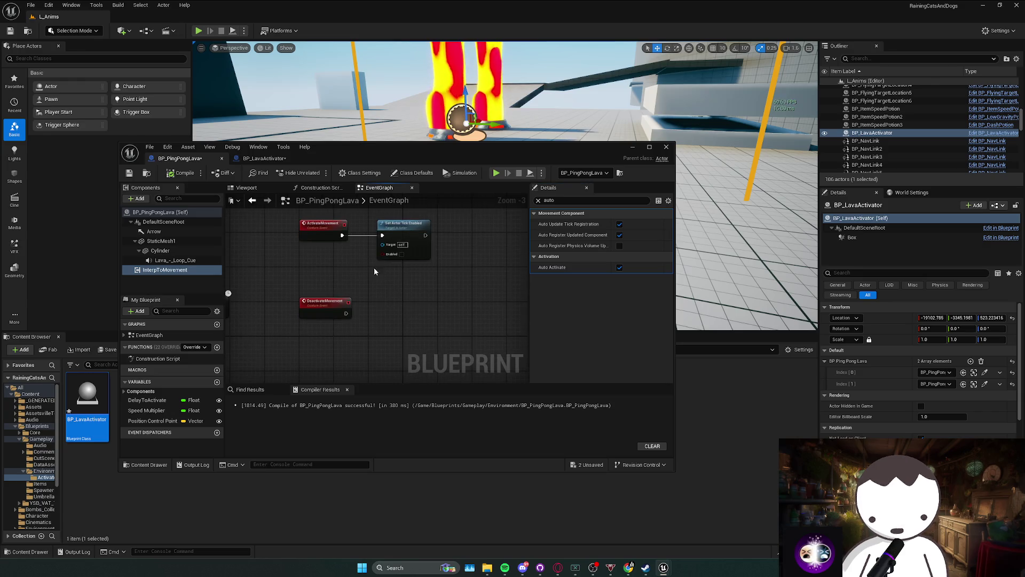
Duplicate the Set Actor Tick Enabled node and place the copy beside DeactivateMovement.
{"action": "left_click", "coordinate": [403, 224]}
{"action": "key", "text": "ctrl+c"}
{"action": "key", "text": "ctrl+v"}
{"action": "left_click_drag", "start_coordinate": [382, 318], "coordinate": [346, 314]}
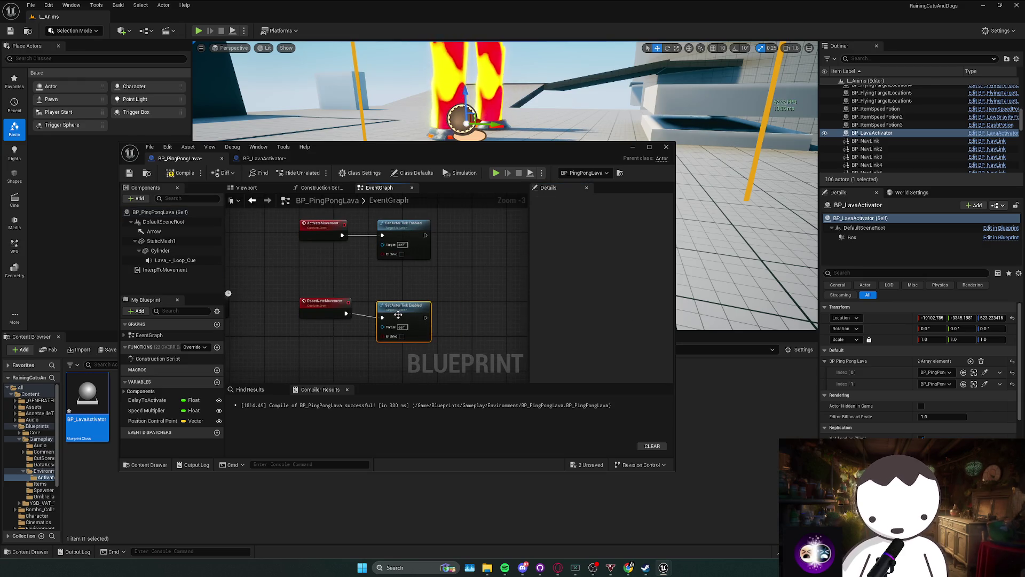
In Class Defaults, filter by 'ick' and turn off Start with Tick Enabled.
{"action": "left_click", "coordinate": [413, 172]}
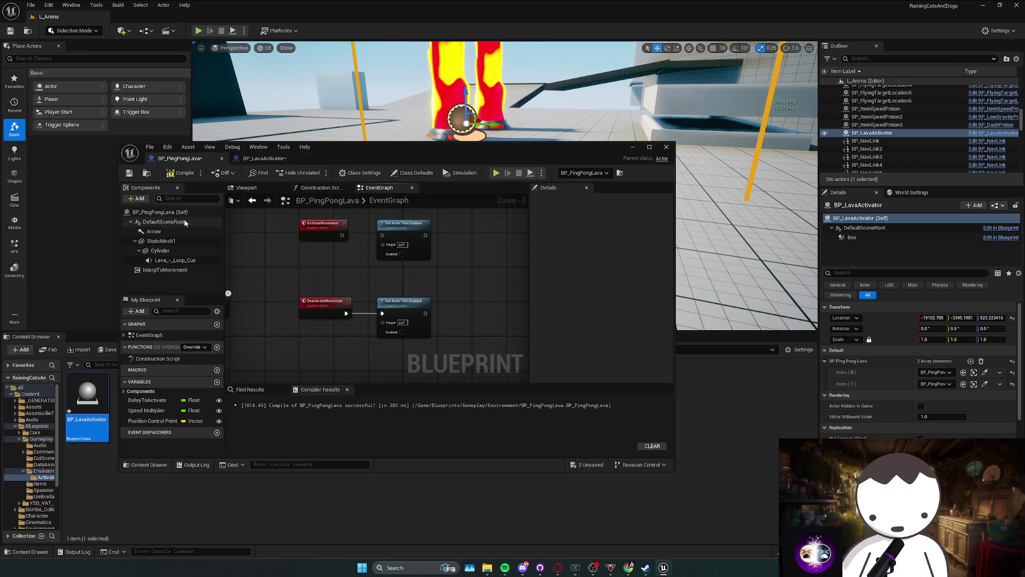
{"action": "left_click", "coordinate": [550, 200]}
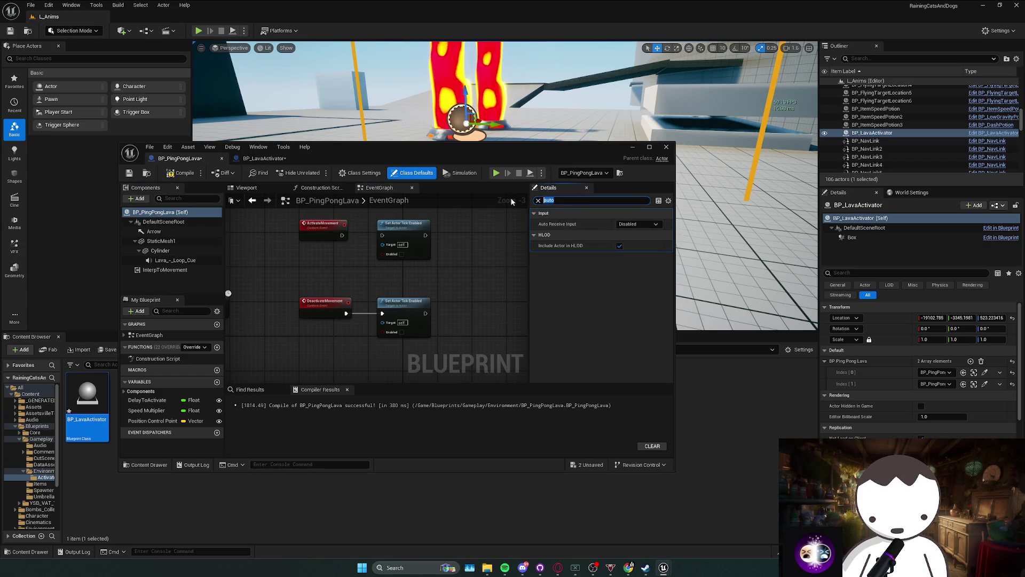
{"action": "type", "text": "ick"}
{"action": "left_click", "coordinate": [620, 224]}
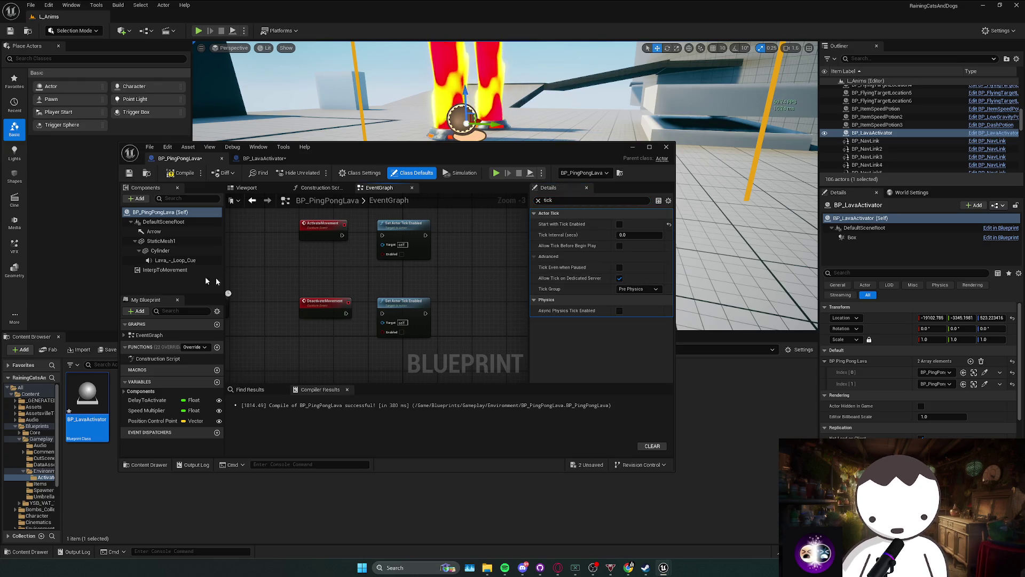
Filter InterpToMovement's settings by 'auto', then bring the level editor to the front.
{"action": "left_click", "coordinate": [214, 270]}
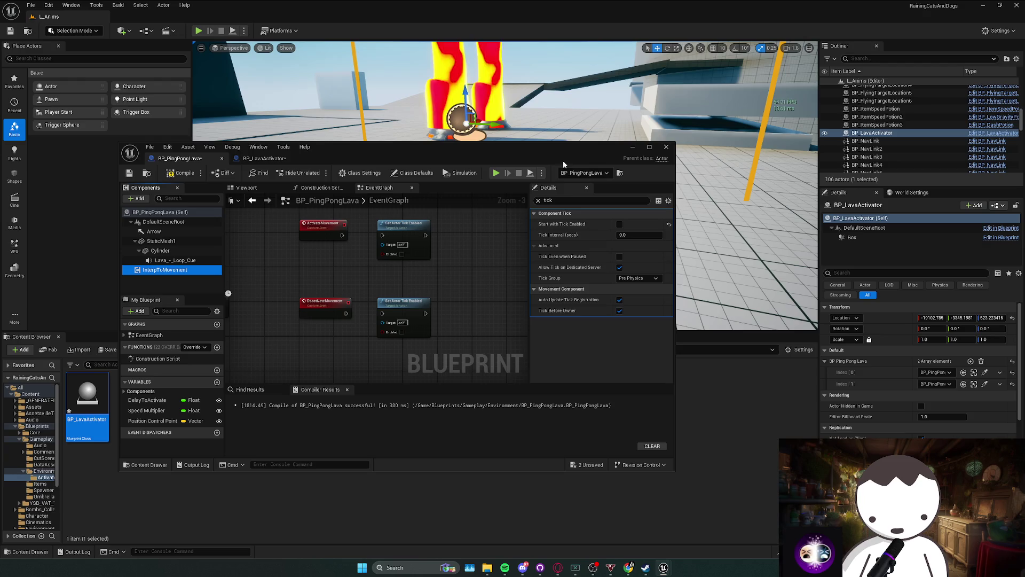
{"action": "double_click", "coordinate": [566, 201]}
{"action": "type", "text": "au"}
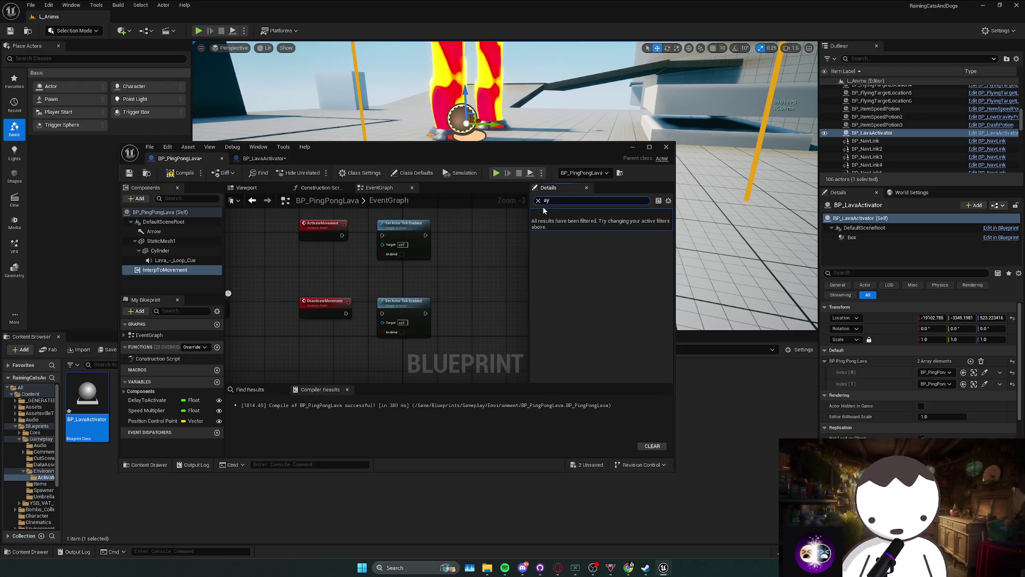
{"action": "type", "text": "to"}
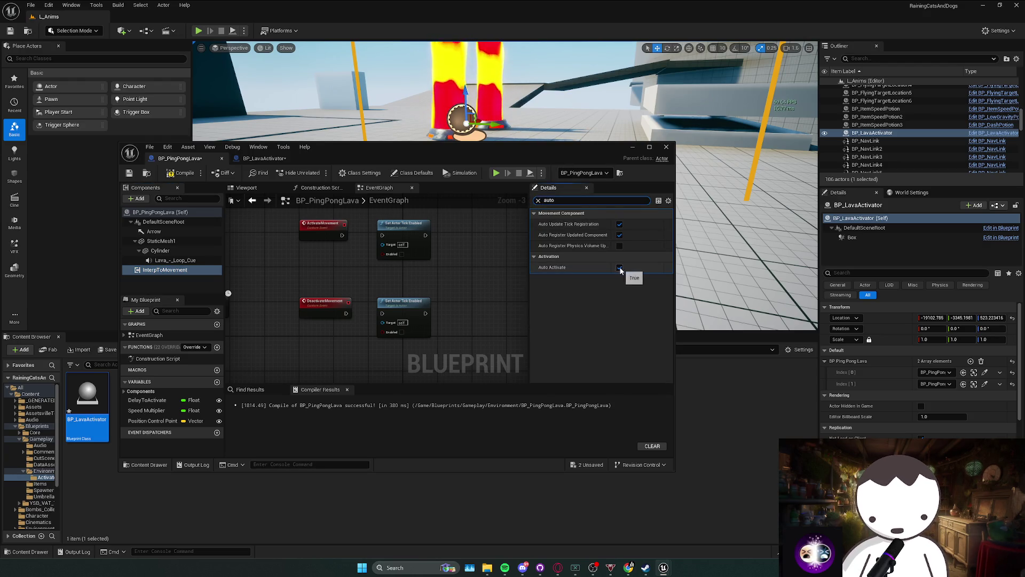
{"action": "left_click", "coordinate": [632, 147]}
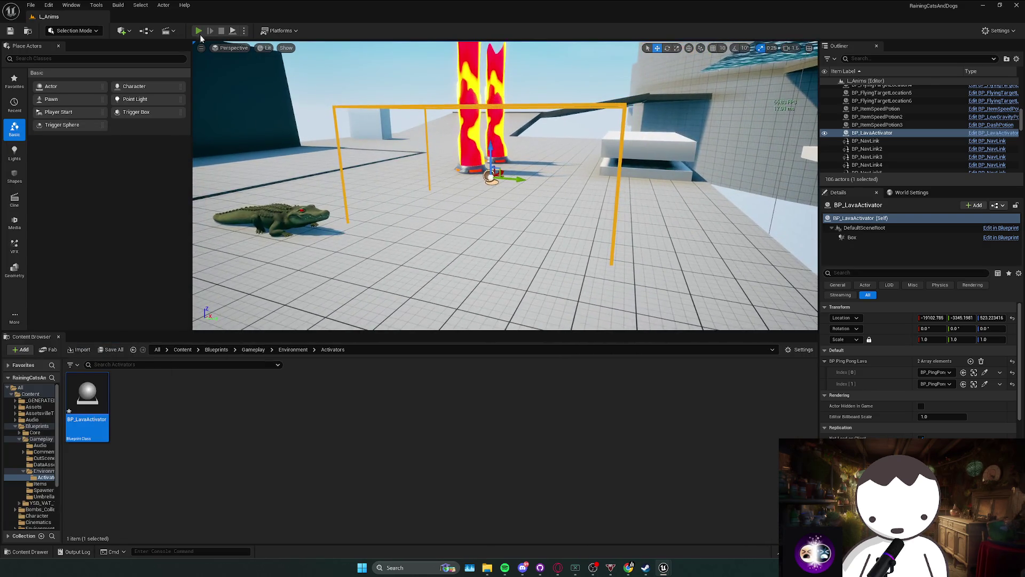
Run a quick play test, then show InterpToMovement's tick settings filtered by 'tic' in full view.
{"action": "left_click", "coordinate": [198, 31]}
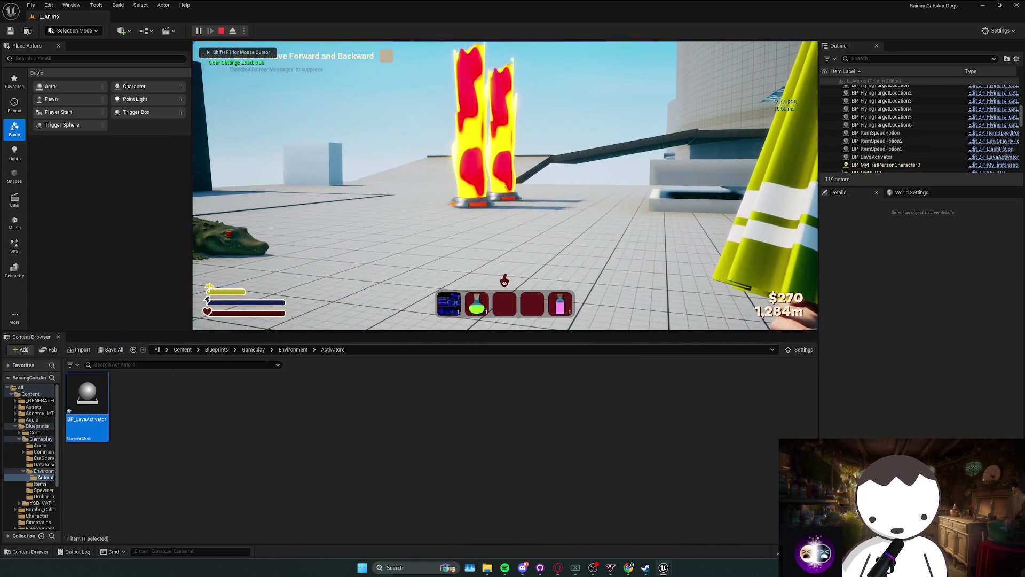
{"action": "key", "text": "Escape"}
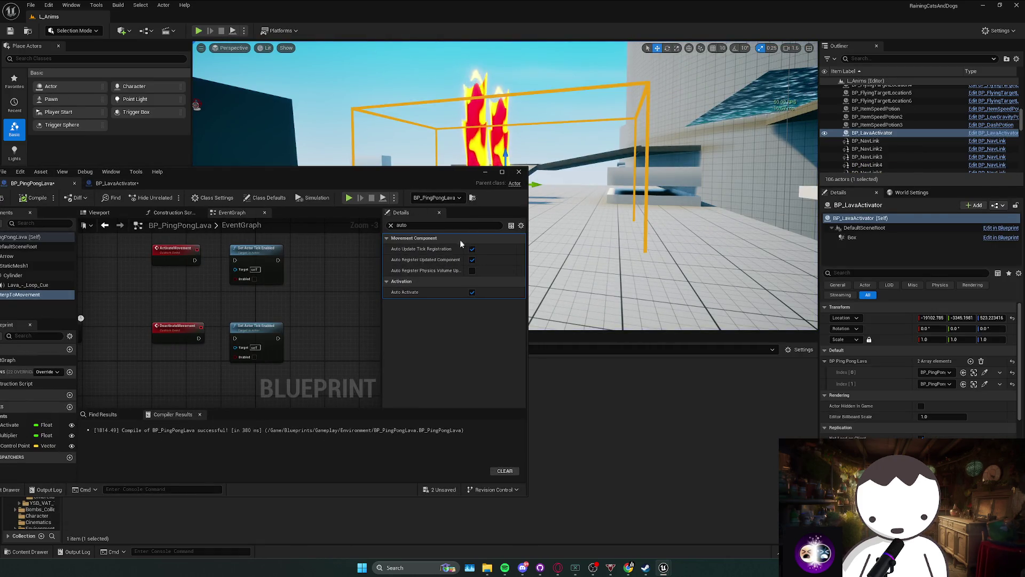
{"action": "double_click", "coordinate": [427, 225]}
{"action": "type", "text": "tic"}
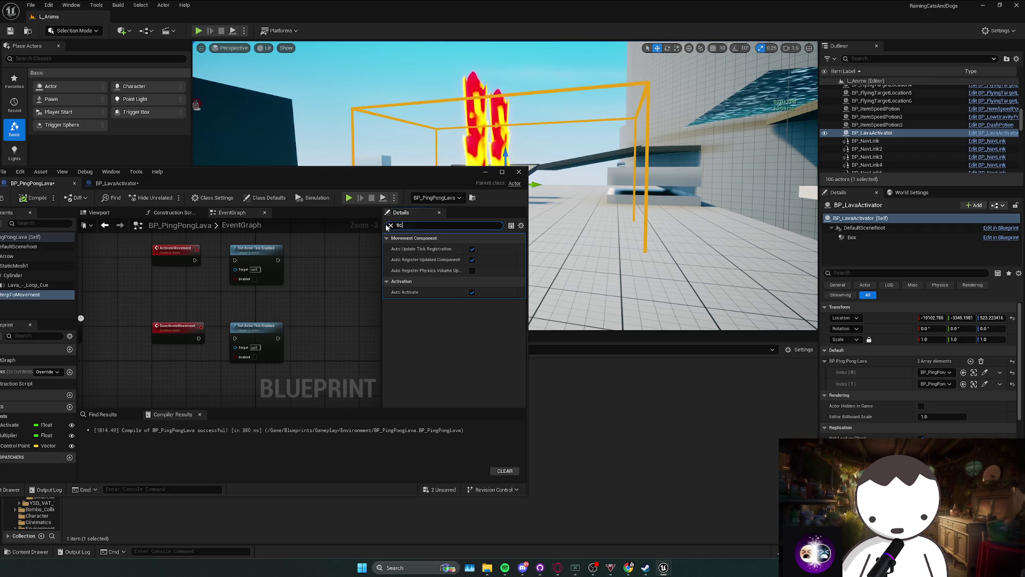
{"action": "left_click_drag", "start_coordinate": [367, 184], "coordinate": [505, 169]}
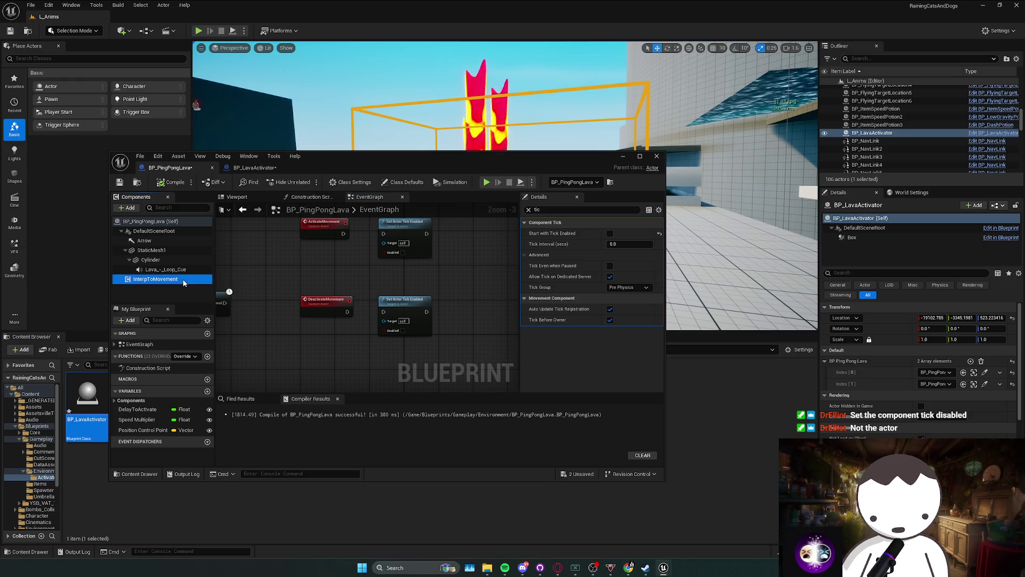
{"action": "left_click", "coordinate": [161, 279]}
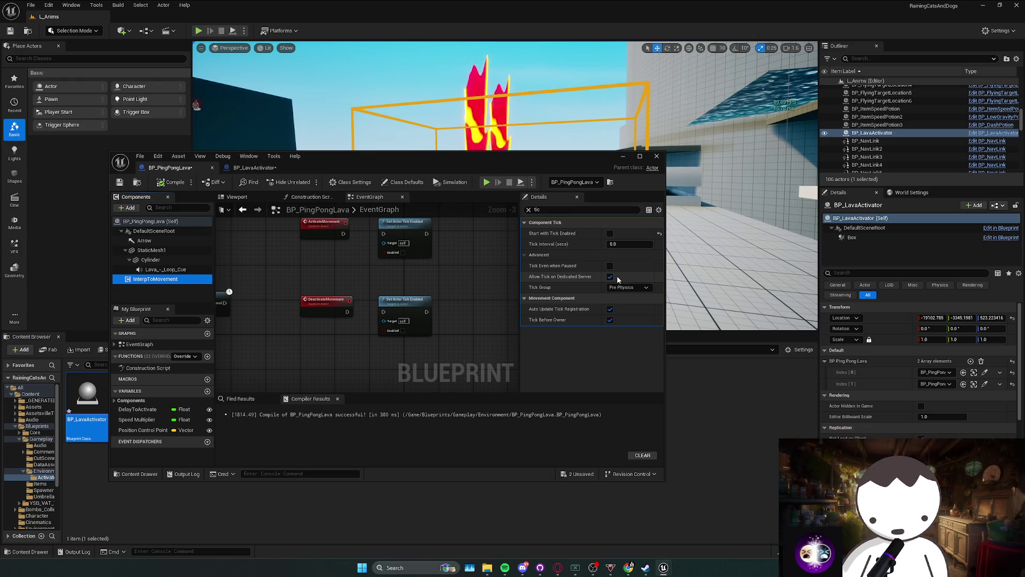
Check InterpToMovement's tick group list without changing it, then start a Play-In-Editor session.
{"action": "left_click", "coordinate": [613, 309]}
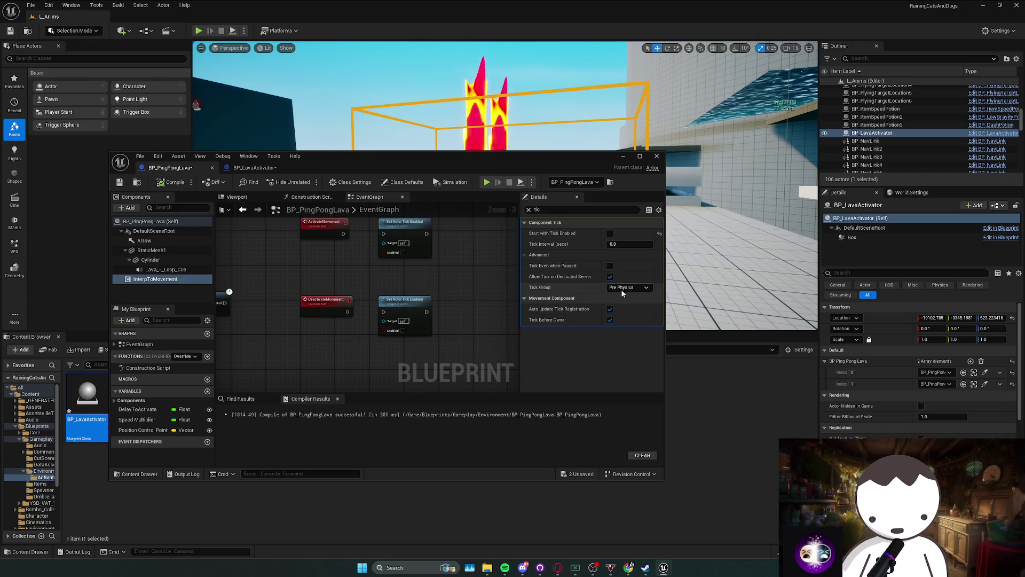
{"action": "left_click", "coordinate": [588, 287]}
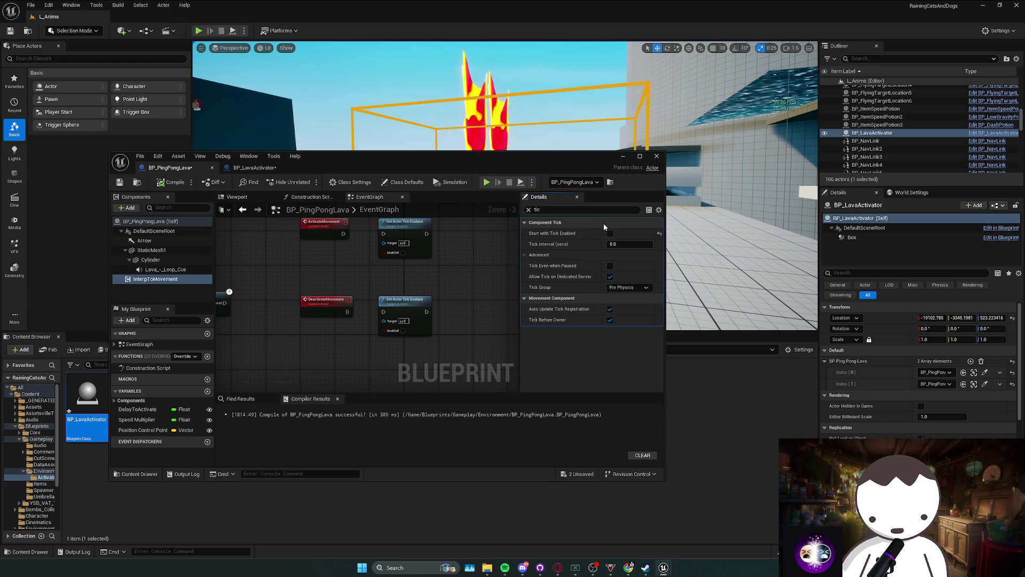
{"action": "left_click", "coordinate": [197, 31]}
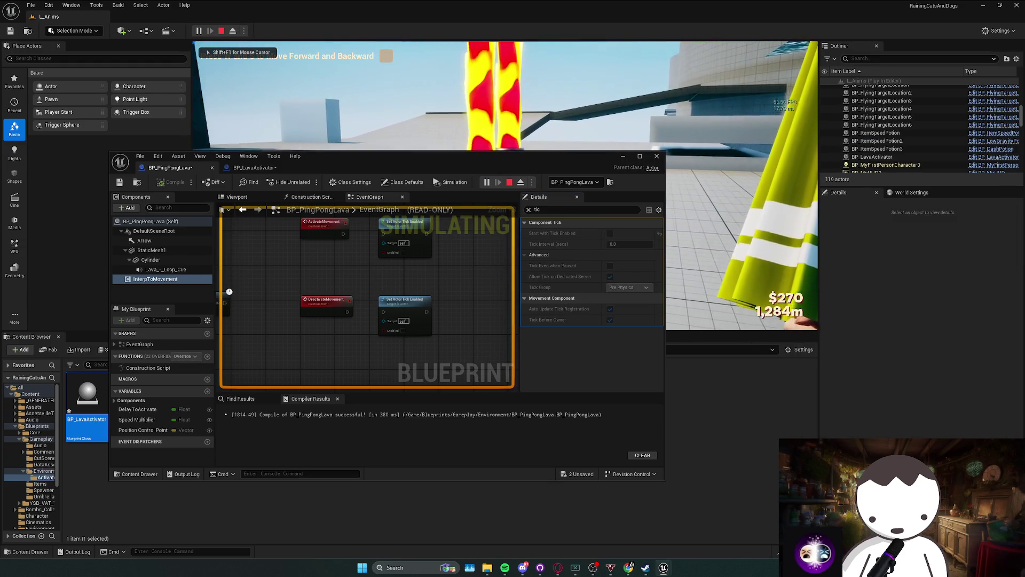
Stop the play test and move the Blueprint editor window lower.
{"action": "key", "text": "Escape"}
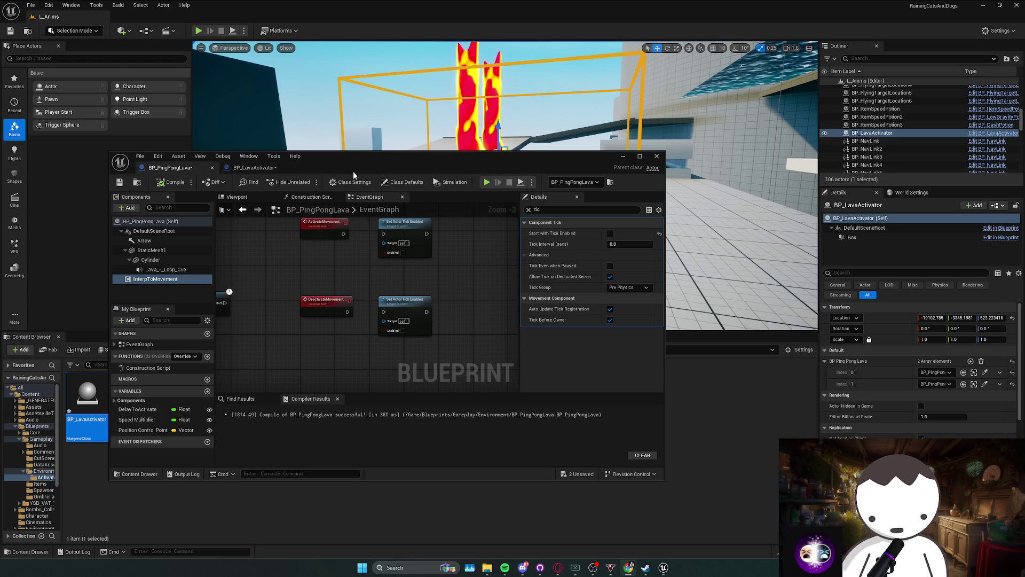
{"action": "left_click_drag", "start_coordinate": [401, 170], "coordinate": [384, 240]}
Select the placed BP_PingPongLava and filter its InterpToMovement details by 'tick'.
{"action": "left_click", "coordinate": [472, 133]}
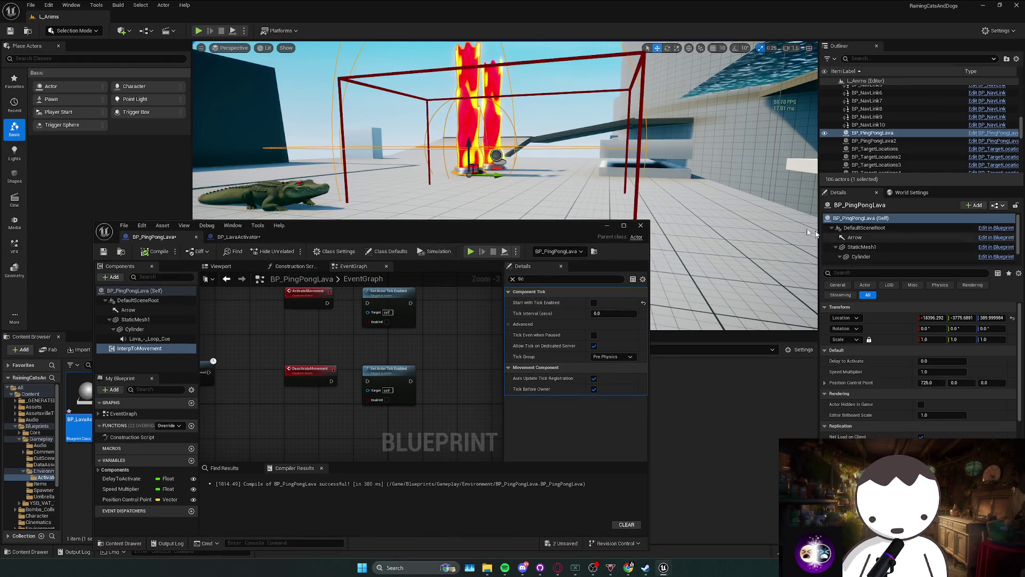
{"action": "scroll", "coordinate": [881, 251], "scroll_direction": "down", "scroll_amount": 1}
{"action": "left_click", "coordinate": [876, 259]}
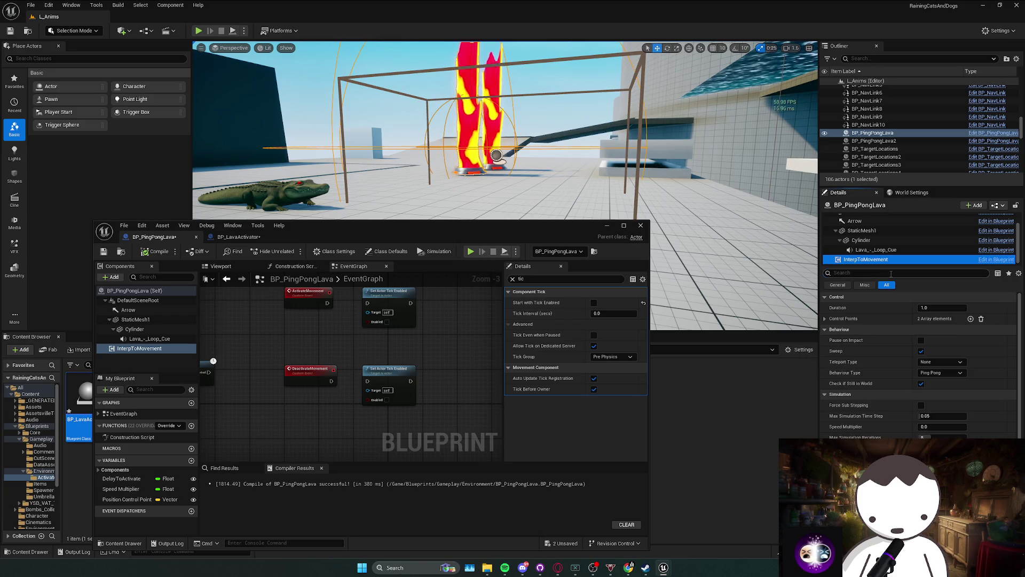
{"action": "left_click", "coordinate": [891, 273]}
{"action": "type", "text": "tick"}
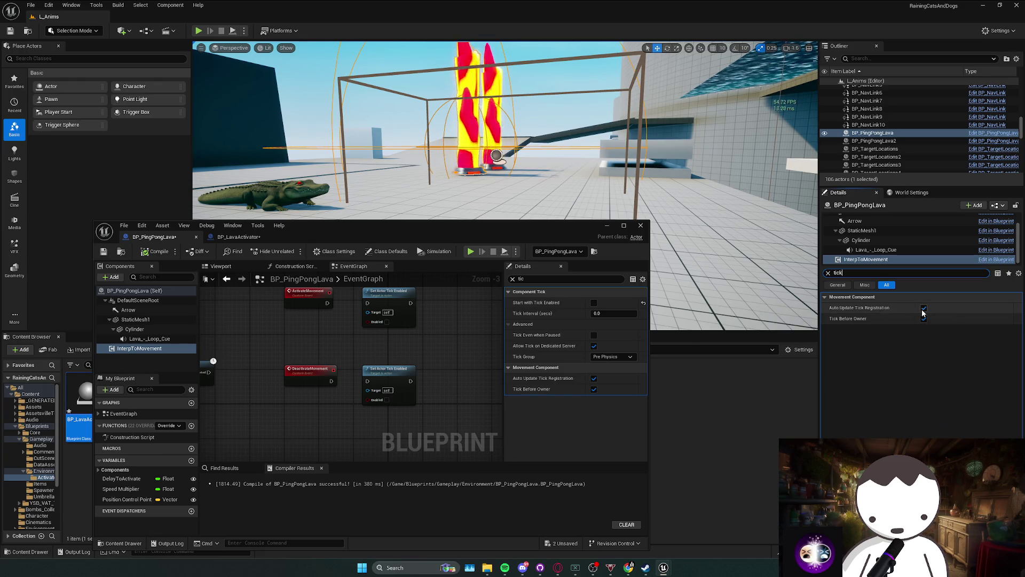
Turn off Tick Before Owner and Auto Update Tick Registration on InterpToMovement, then start a play test.
{"action": "scroll", "coordinate": [865, 240], "scroll_direction": "up", "scroll_amount": 2}
{"action": "left_click", "coordinate": [866, 218]}
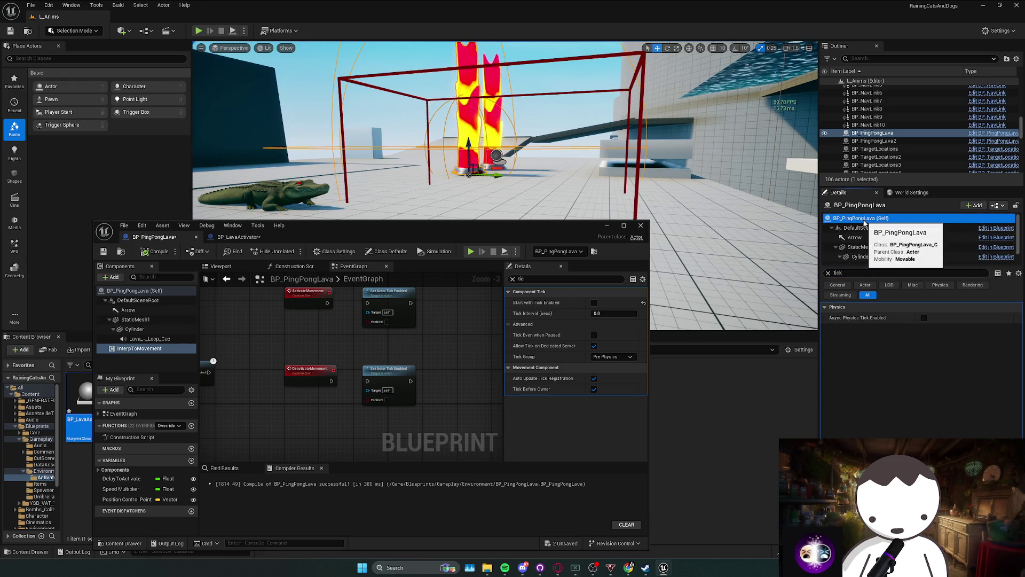
{"action": "scroll", "coordinate": [870, 235], "scroll_direction": "down", "scroll_amount": 2}
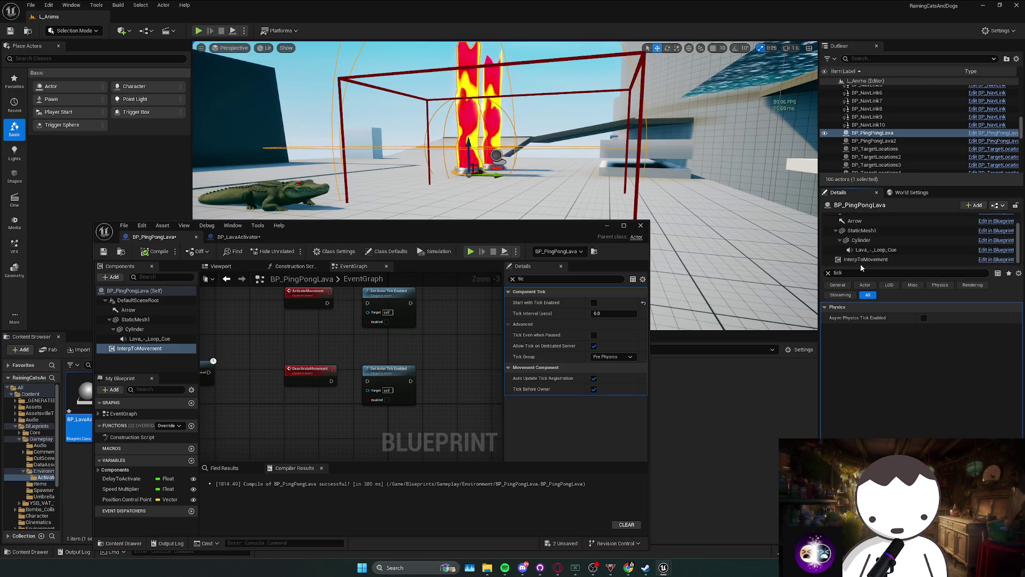
{"action": "left_click", "coordinate": [869, 259]}
{"action": "left_click", "coordinate": [924, 319]}
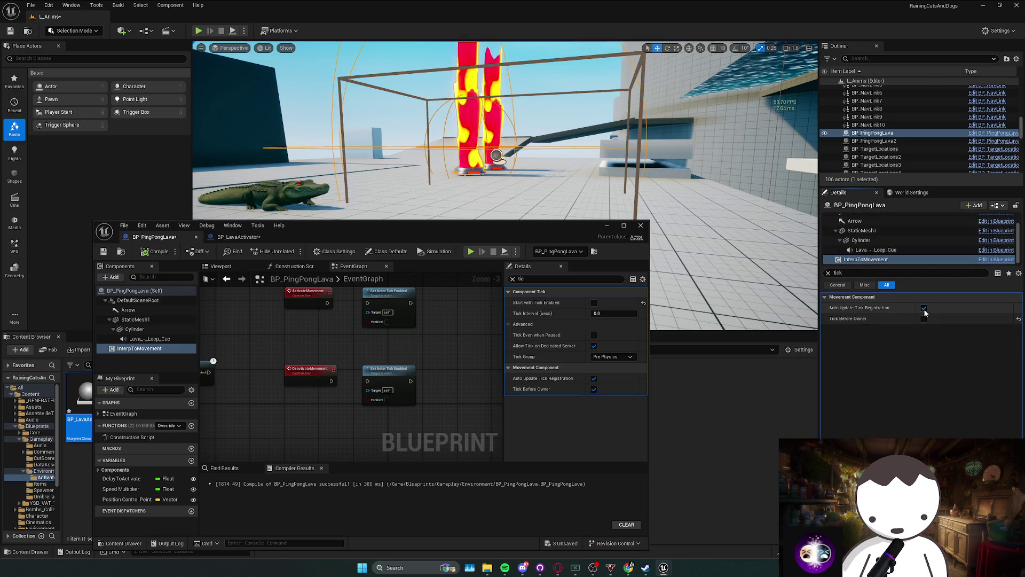
{"action": "left_click", "coordinate": [924, 309]}
{"action": "left_click", "coordinate": [199, 31]}
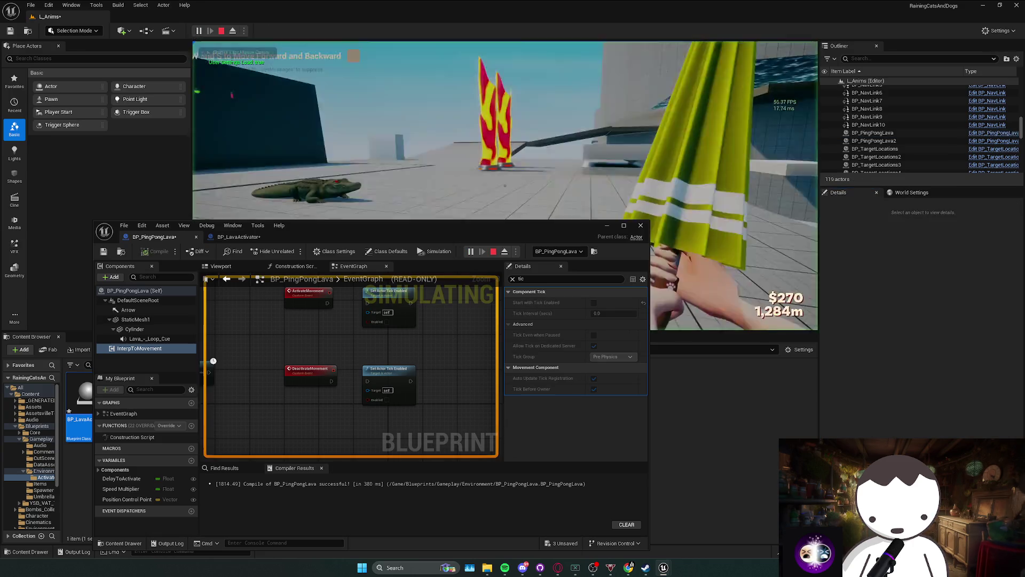
Stop the play test and step through the instance's components back to InterpToMovement's settings.
{"action": "key", "text": "Escape"}
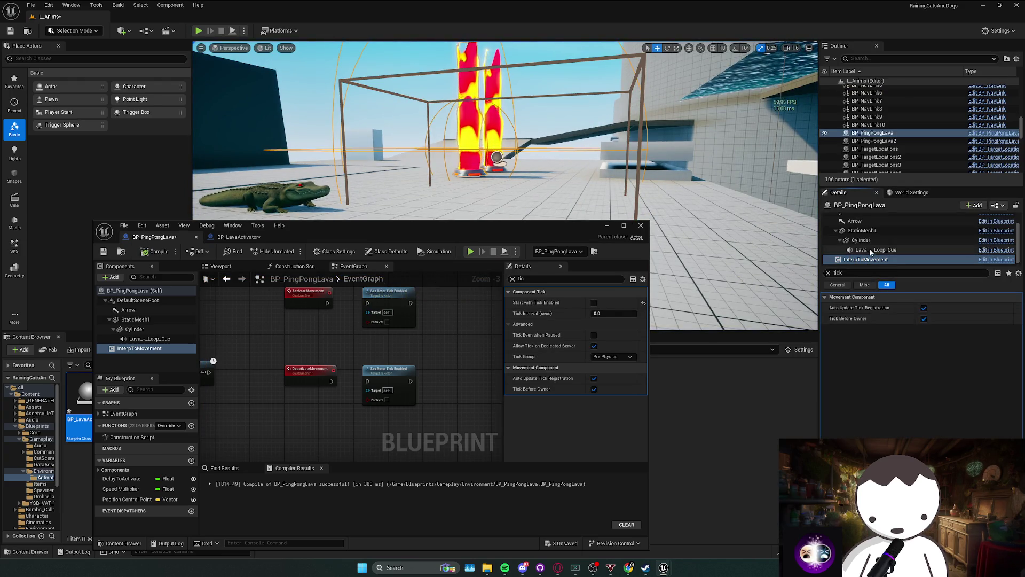
{"action": "left_click", "coordinate": [869, 249]}
{"action": "scroll", "coordinate": [868, 238], "scroll_direction": "up", "scroll_amount": 1}
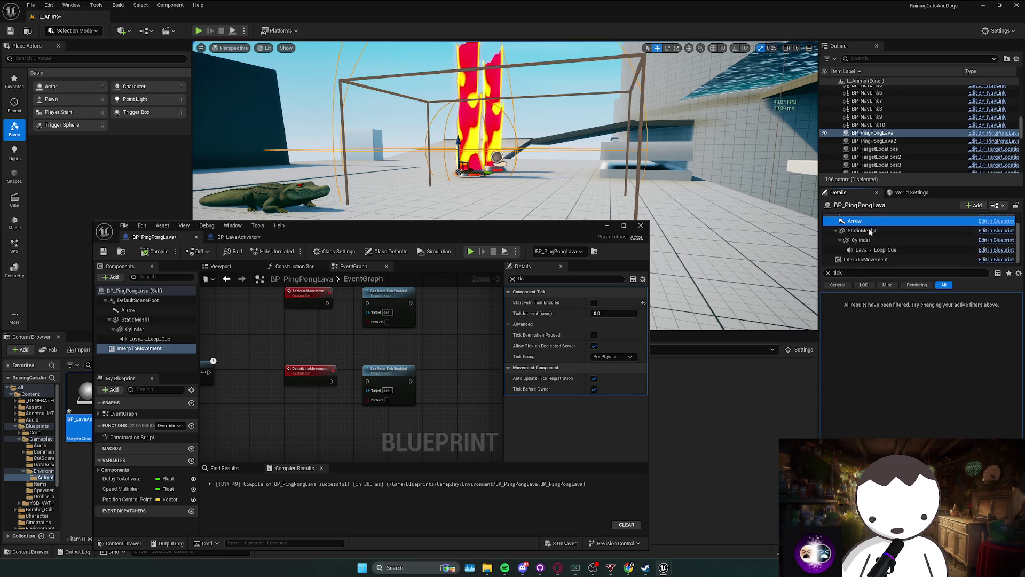
{"action": "left_click", "coordinate": [867, 235]}
{"action": "left_click", "coordinate": [861, 218]}
{"action": "scroll", "coordinate": [869, 249], "scroll_direction": "down", "scroll_amount": 2}
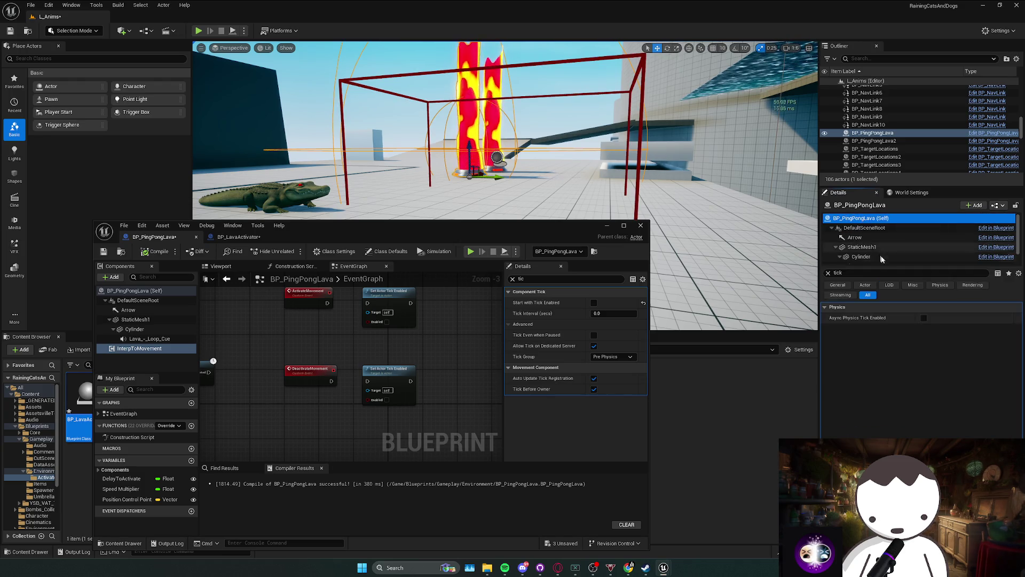
{"action": "scroll", "coordinate": [870, 262], "scroll_direction": "down", "scroll_amount": 1}
{"action": "left_click", "coordinate": [870, 259]}
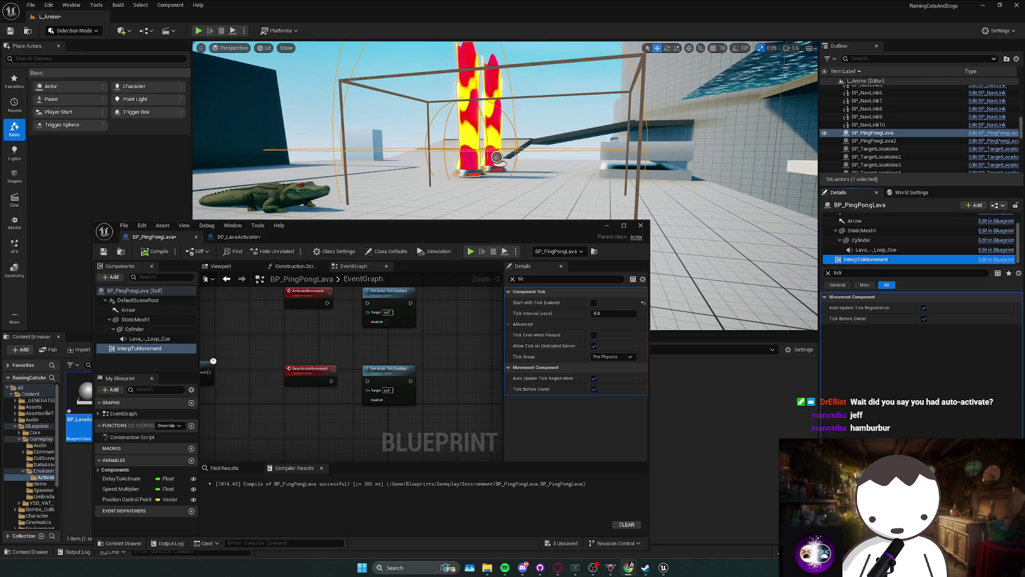
Filter the Blueprint settings by 'auto', turn off Auto Activate on InterpToMovement, and recompile.
{"action": "left_click", "coordinate": [485, 280]}
{"action": "type", "text": "auto"}
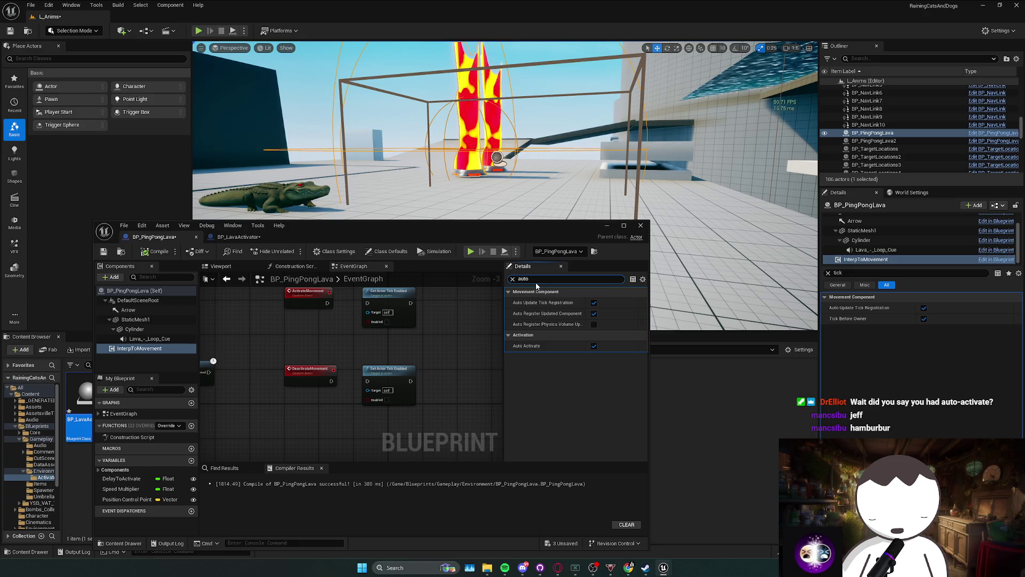
{"action": "left_click", "coordinate": [593, 346]}
{"action": "left_click", "coordinate": [156, 251]}
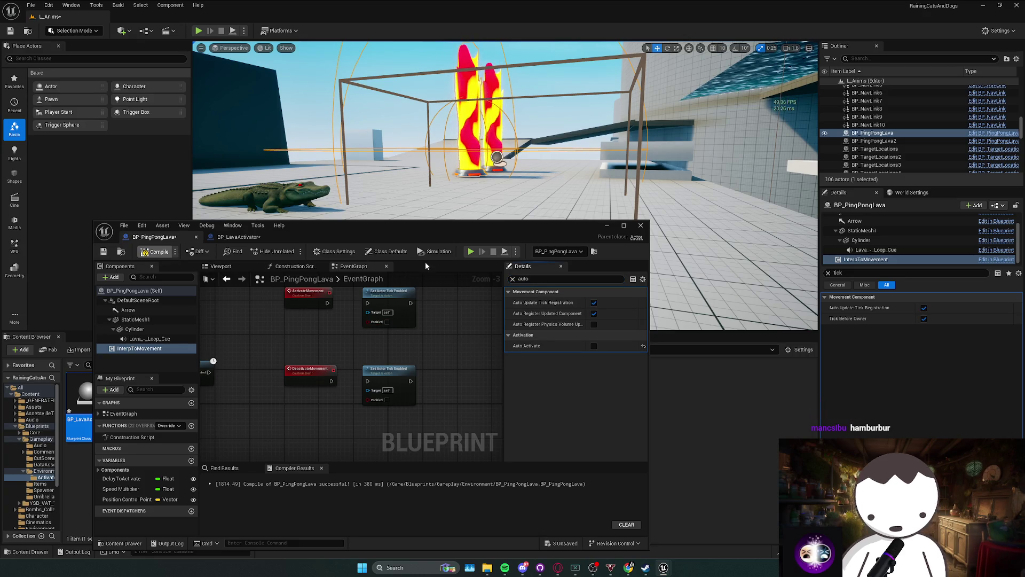
After a quick play test, wire ActivateMovement into the upper Set Actor Tick Enabled node with Enabled ticked.
{"action": "left_click", "coordinate": [389, 300]}
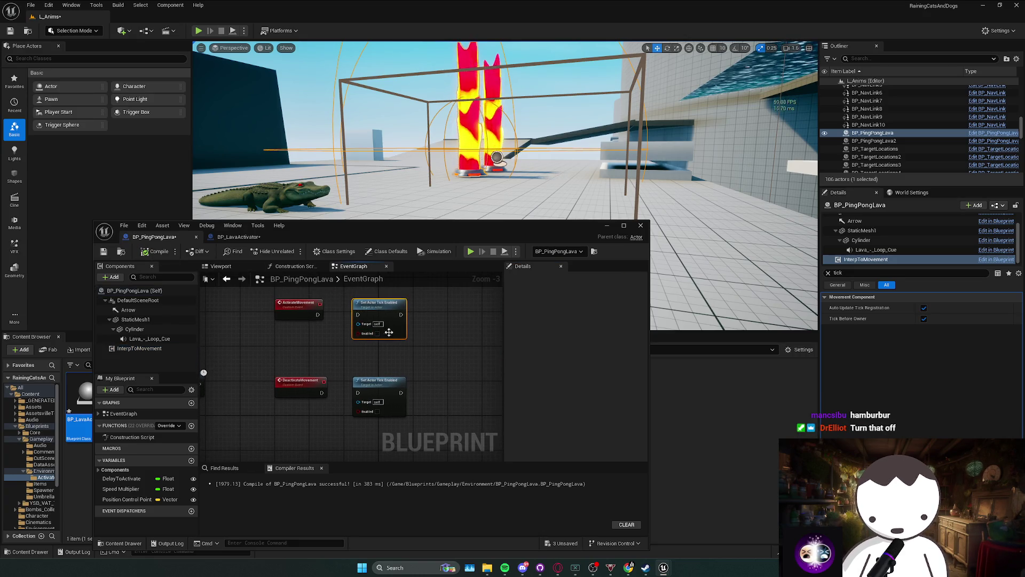
{"action": "left_click", "coordinate": [198, 31]}
{"action": "key", "text": "Escape"}
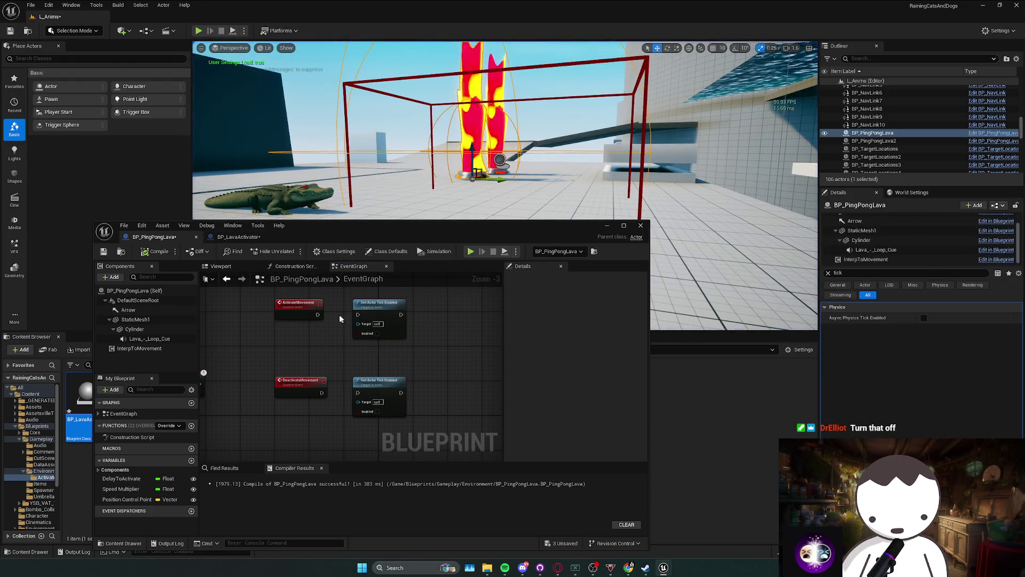
{"action": "left_click_drag", "start_coordinate": [318, 311], "coordinate": [358, 314]}
{"action": "left_click", "coordinate": [377, 334]}
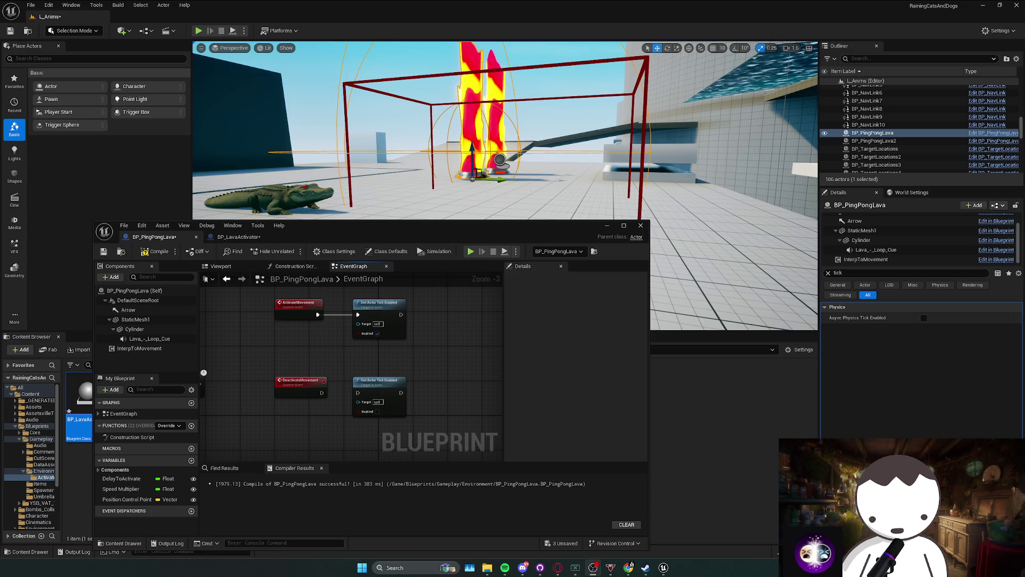
Move the lower Set Actor Tick Enabled node beside DeactivateMovement and start a play test.
{"action": "key", "text": "alt+Tab"}
{"action": "key", "text": "alt+Tab"}
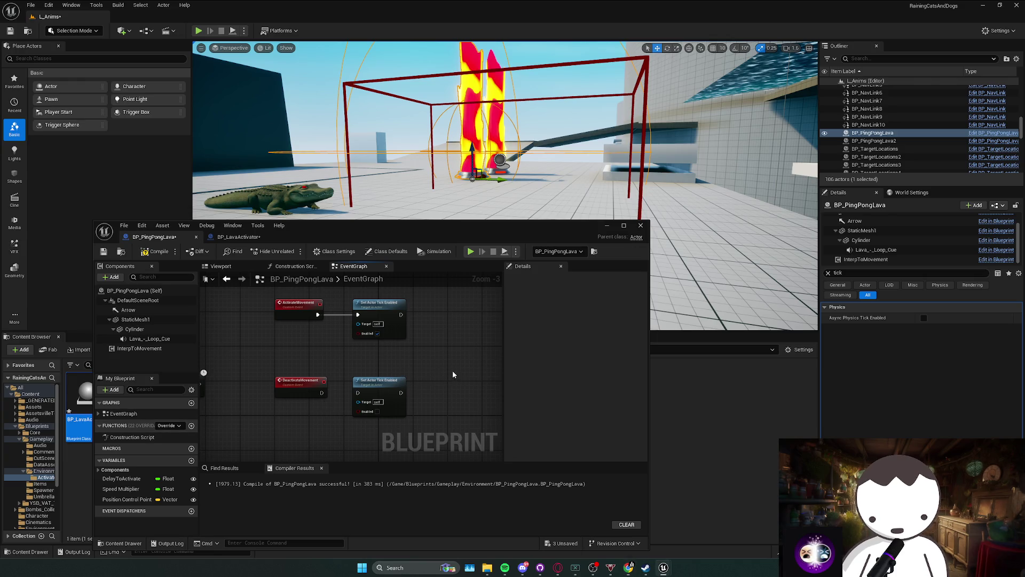
{"action": "mouse_move", "coordinate": [363, 390]}
{"action": "left_mouse_down"}
{"action": "mouse_move", "coordinate": [338, 394]}
{"action": "mouse_move", "coordinate": [351, 390]}
{"action": "left_mouse_up"}
{"action": "left_click", "coordinate": [198, 31]}
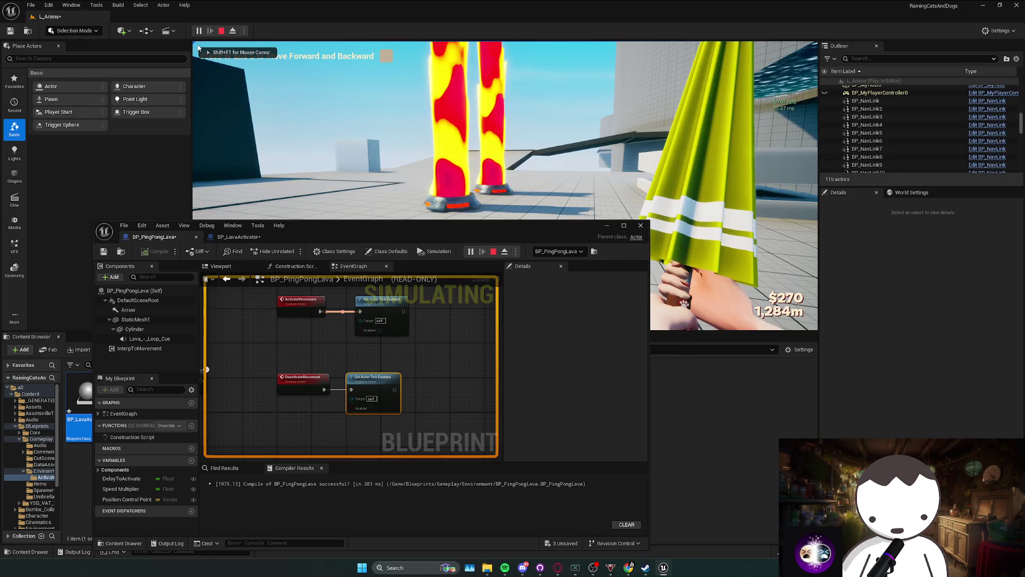
Stop the test, delete the upper tick node, and make ActivateMovement call Activate on Interp To Movement.
{"action": "key", "text": "Escape"}
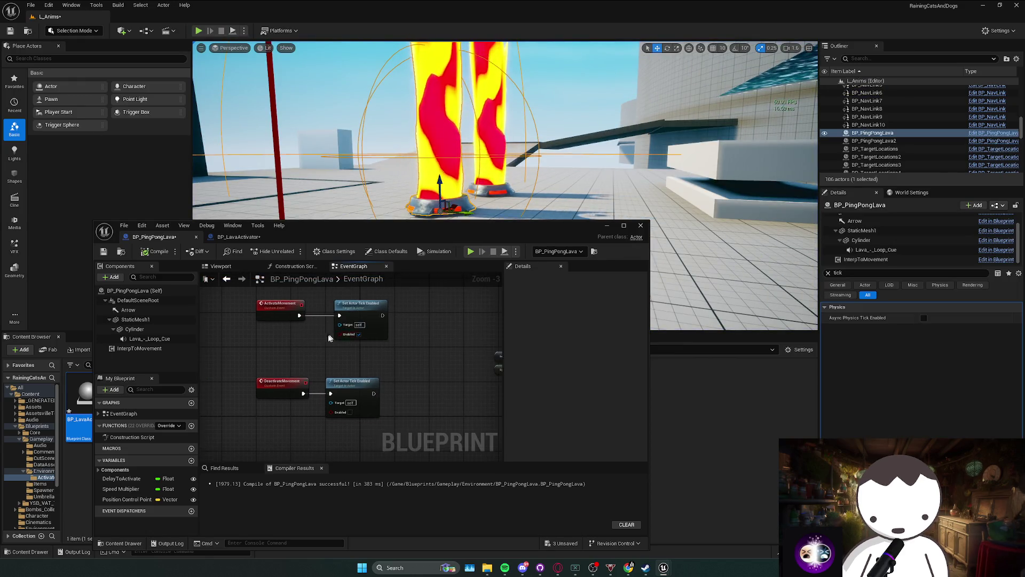
{"action": "left_click", "coordinate": [332, 336]}
{"action": "key", "text": "Delete"}
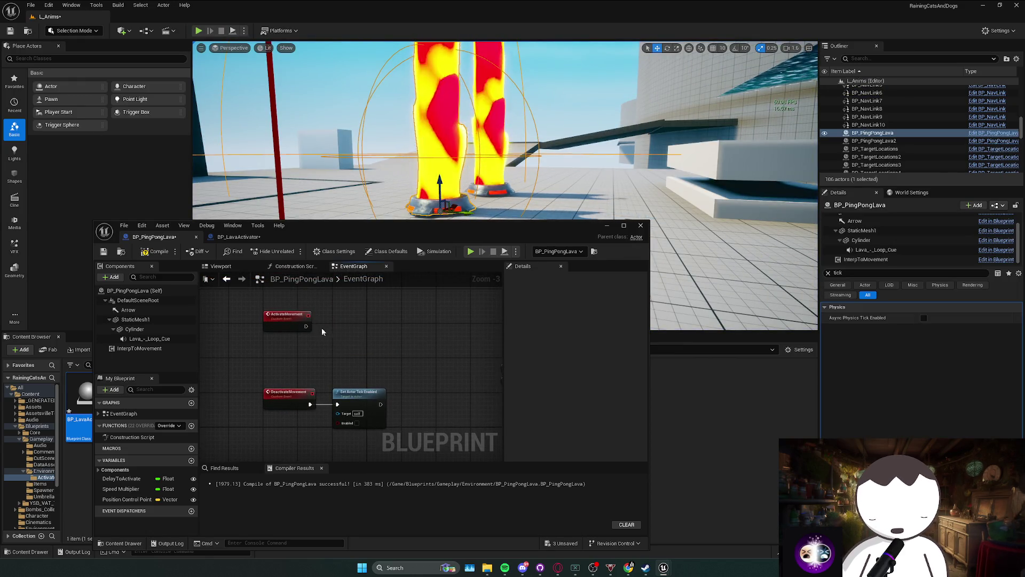
{"action": "left_click_drag", "start_coordinate": [305, 327], "coordinate": [343, 328]}
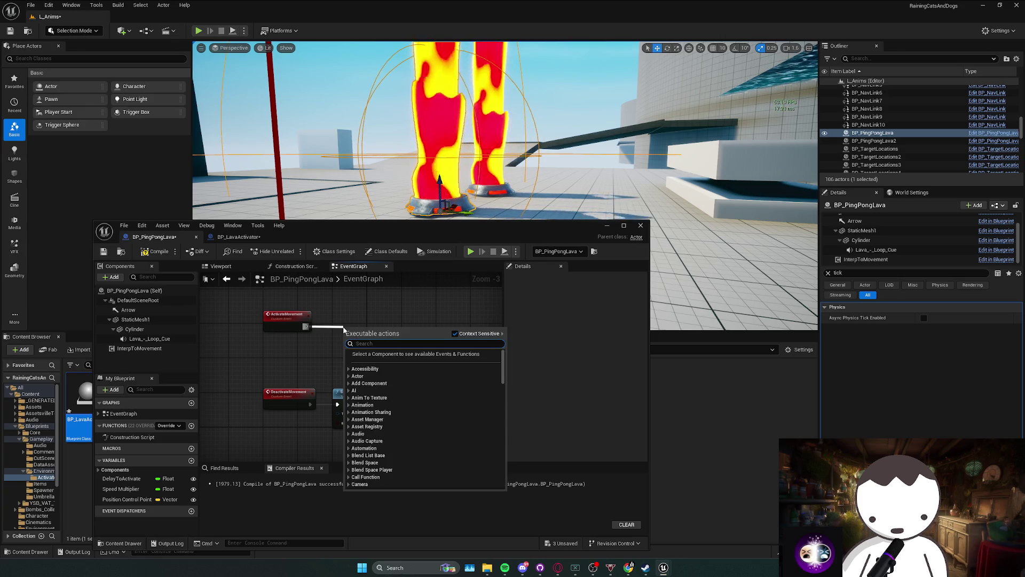
{"action": "mouse_move", "coordinate": [136, 348]}
{"action": "left_mouse_down"}
{"action": "mouse_move", "coordinate": [319, 343]}
{"action": "mouse_move", "coordinate": [342, 333]}
{"action": "left_mouse_up"}
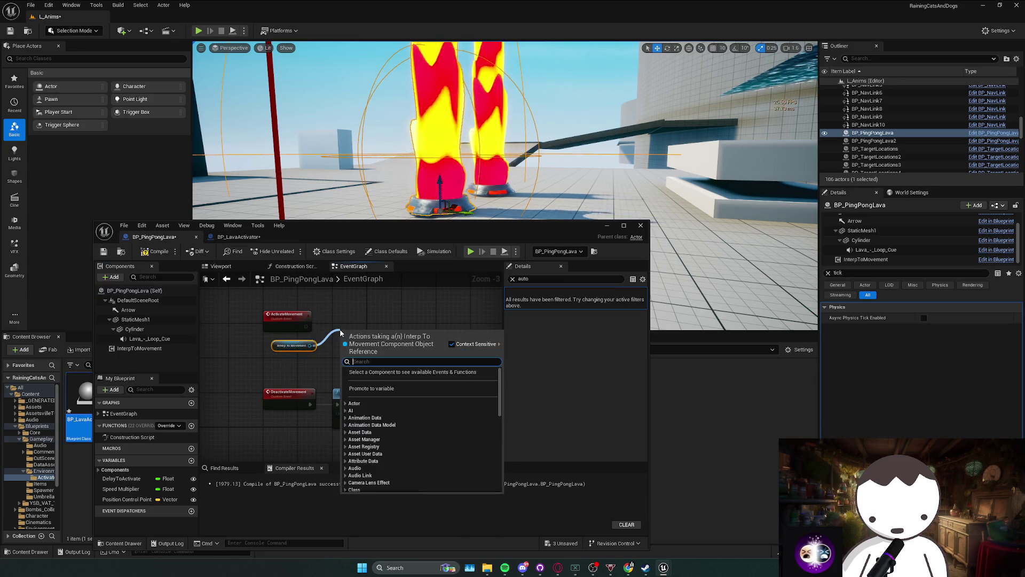
{"action": "type", "text": "activate"}
{"action": "key", "text": "Return"}
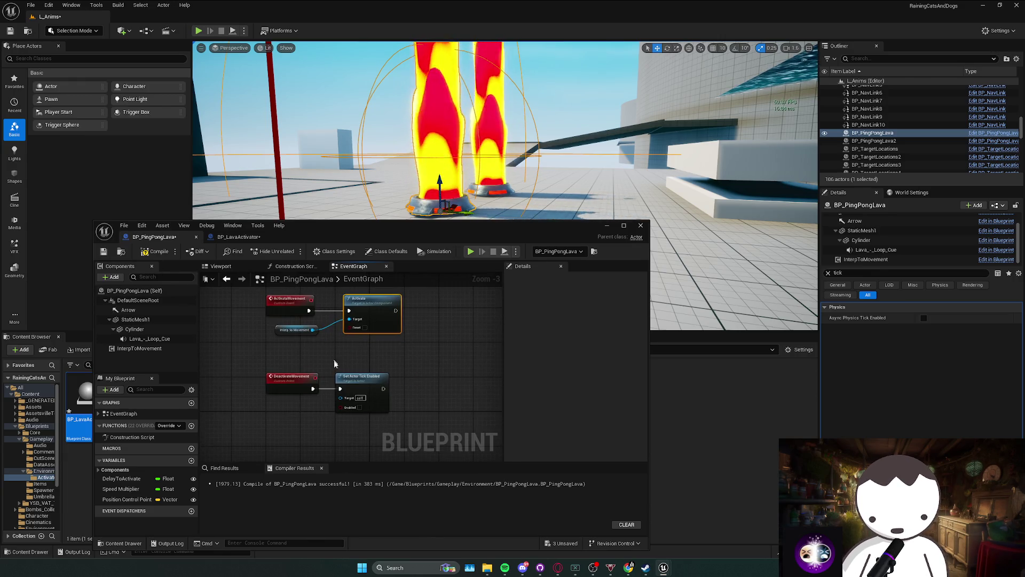
Delete the leftover Set Actor Tick Enabled node, compile, and run a quick play test.
{"action": "left_click", "coordinate": [339, 376]}
{"action": "key", "text": "Delete"}
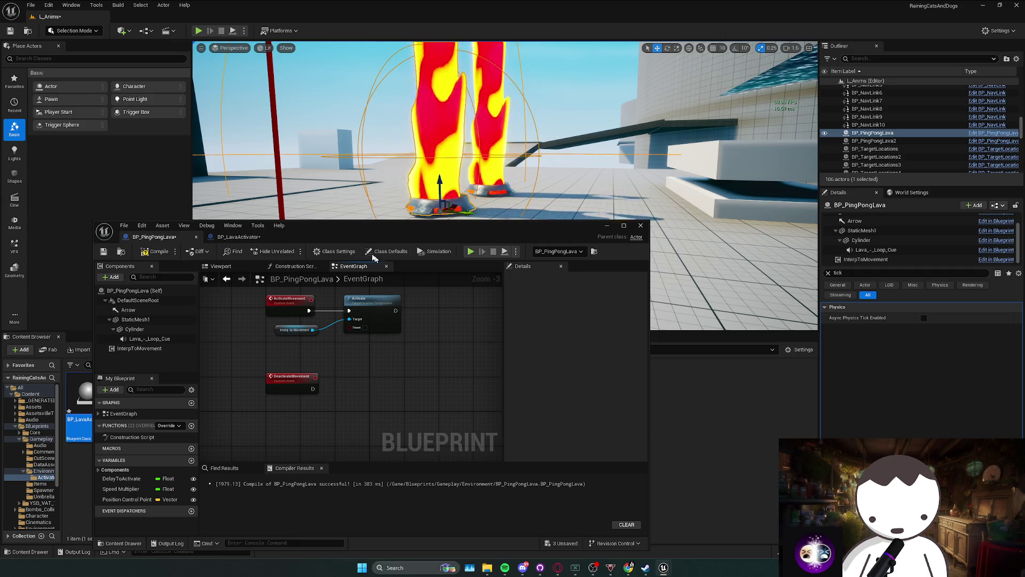
{"action": "left_click", "coordinate": [155, 251]}
{"action": "key", "text": "alt+p"}
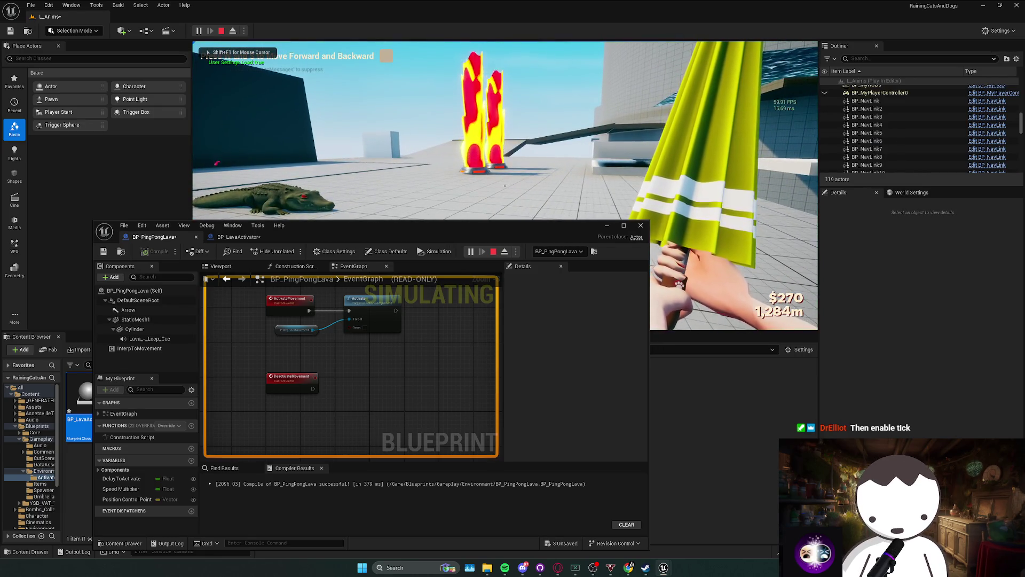
{"action": "key", "text": "Escape"}
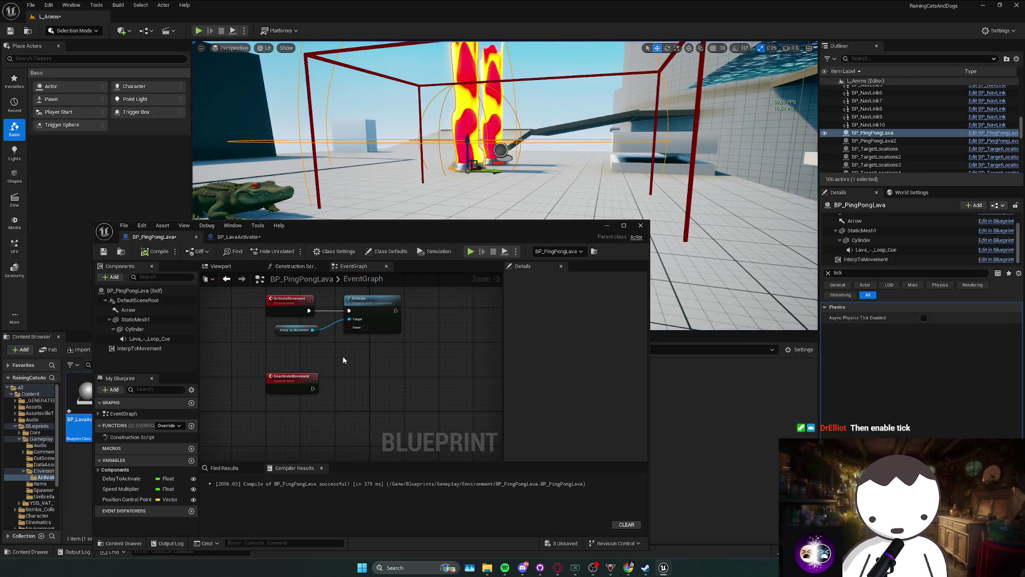
Browse tick-related actions for Interp to Movement without adding any node.
{"action": "left_click", "coordinate": [300, 331]}
{"action": "left_click_drag", "start_coordinate": [313, 329], "coordinate": [420, 325]}
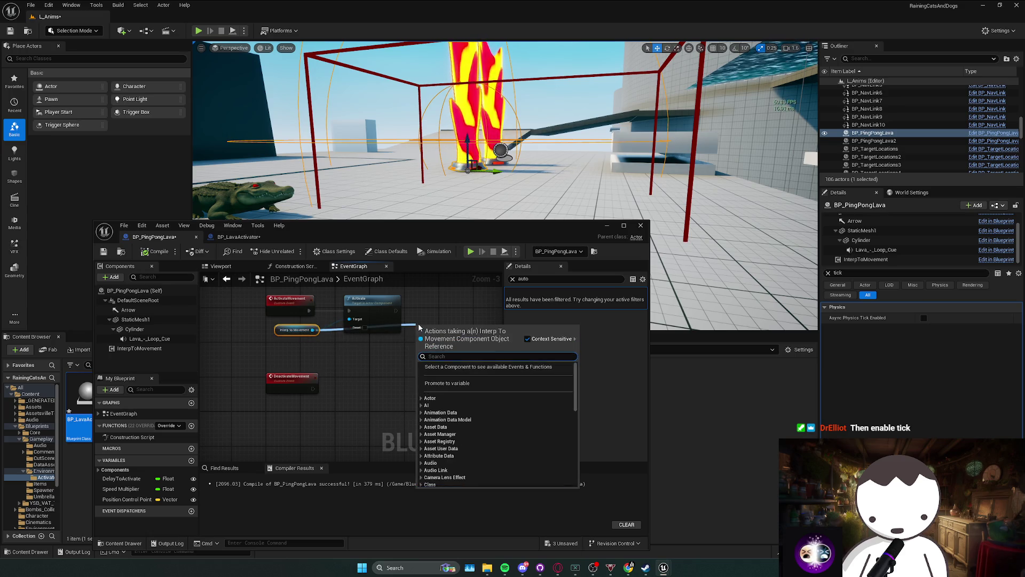
{"action": "type", "text": "enab"}
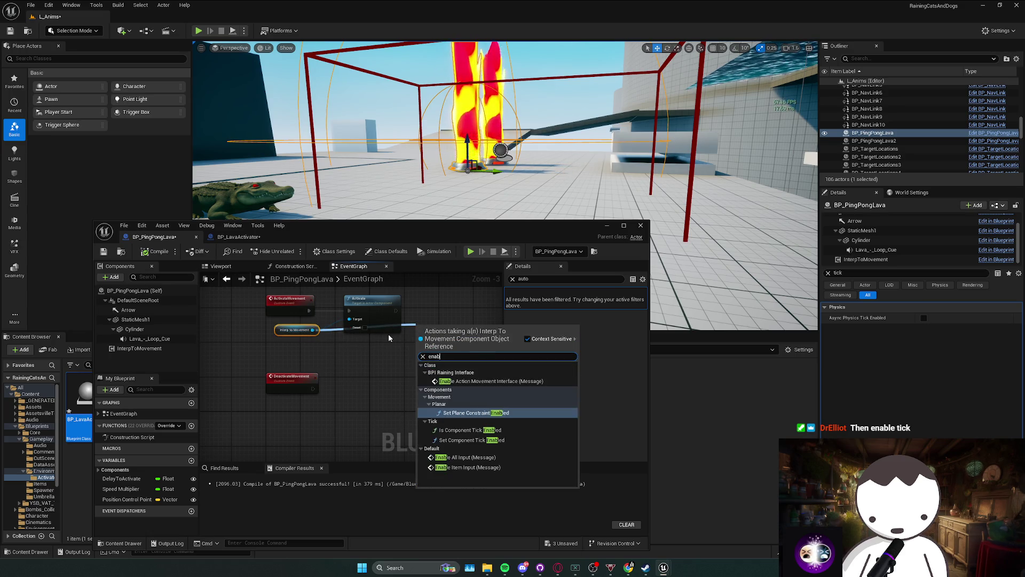
{"action": "key", "text": "BackSpace"}
{"action": "key", "text": "BackSpace"}
{"action": "key", "text": "BackSpace"}
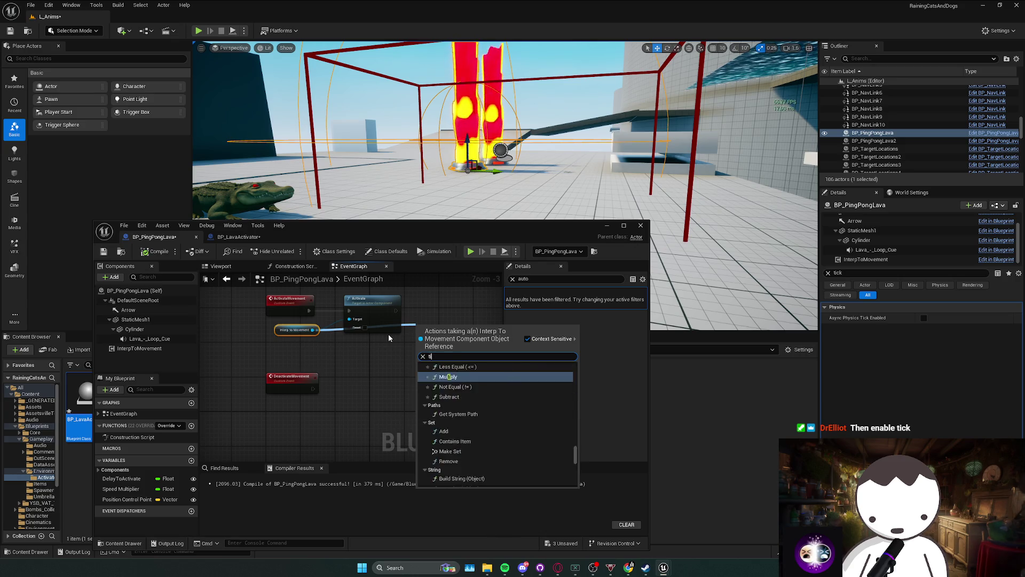
{"action": "type", "text": "tick"}
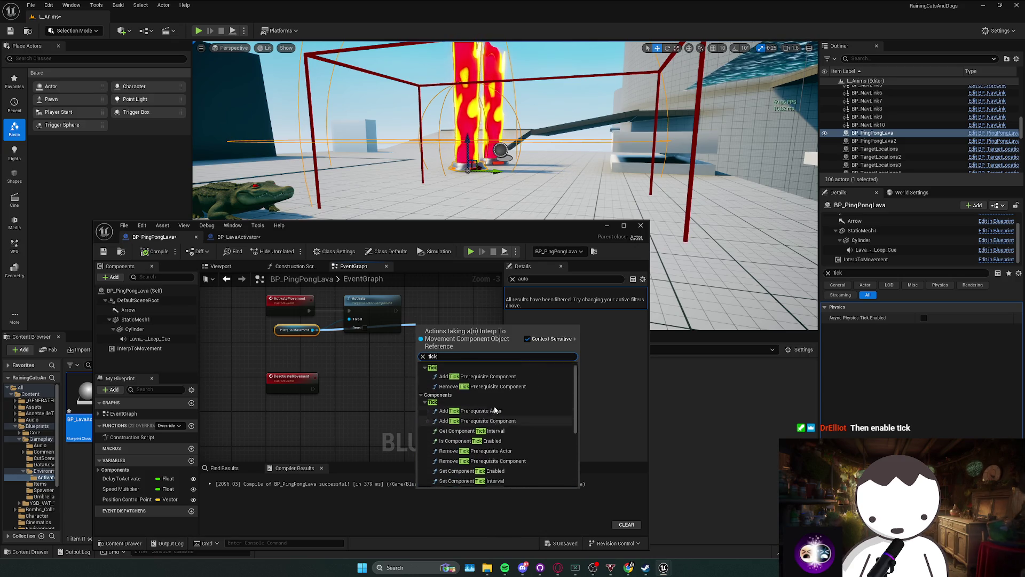
{"action": "left_click", "coordinate": [360, 377]}
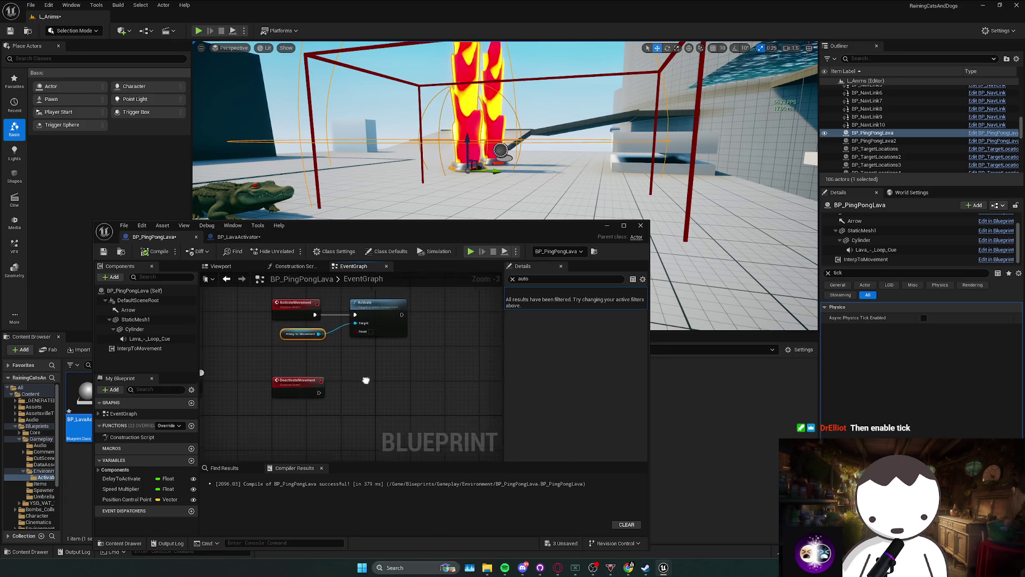
{"action": "left_click", "coordinate": [139, 348]}
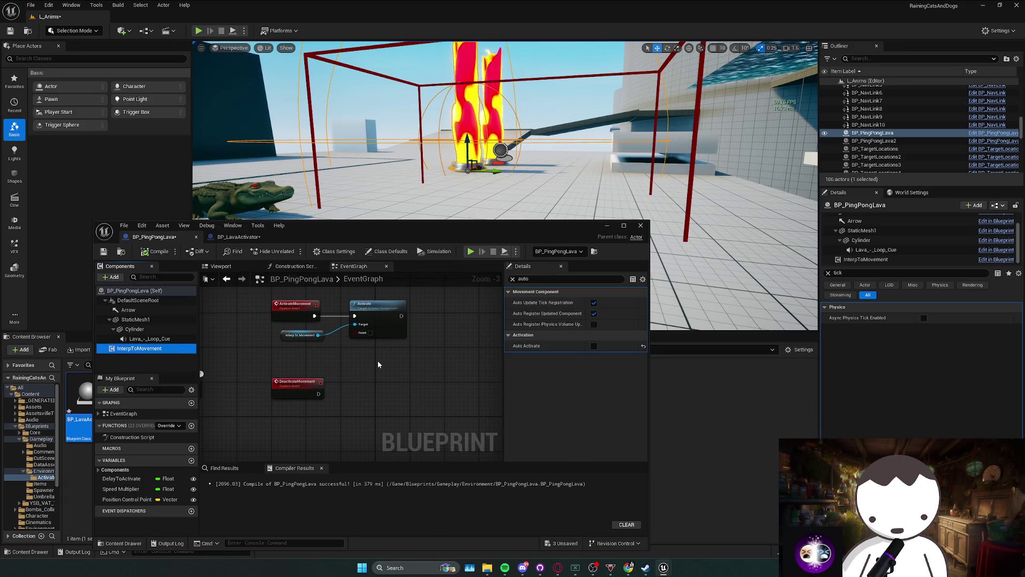
{"action": "right_click", "coordinate": [407, 354]}
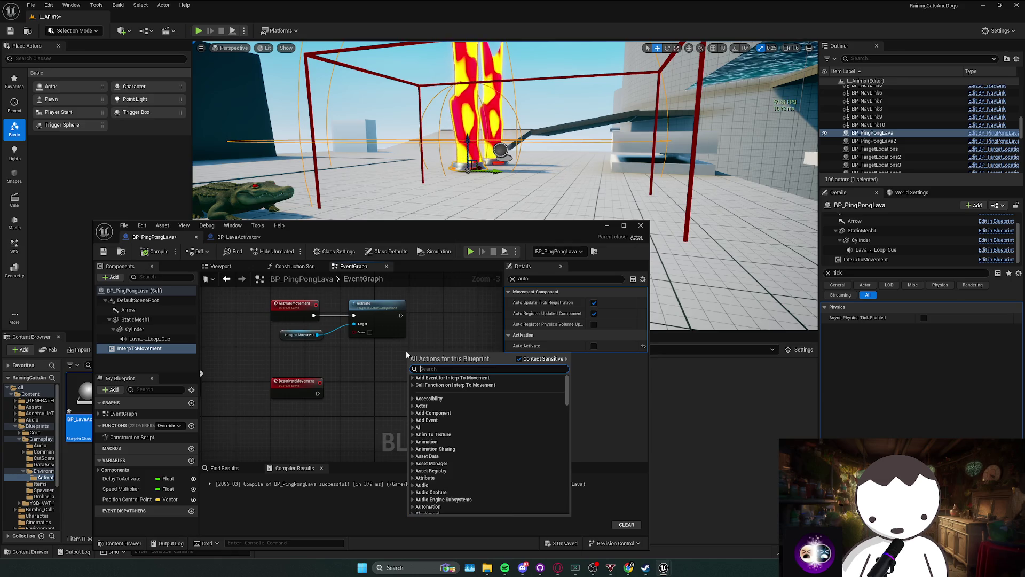
{"action": "type", "text": "tick"}
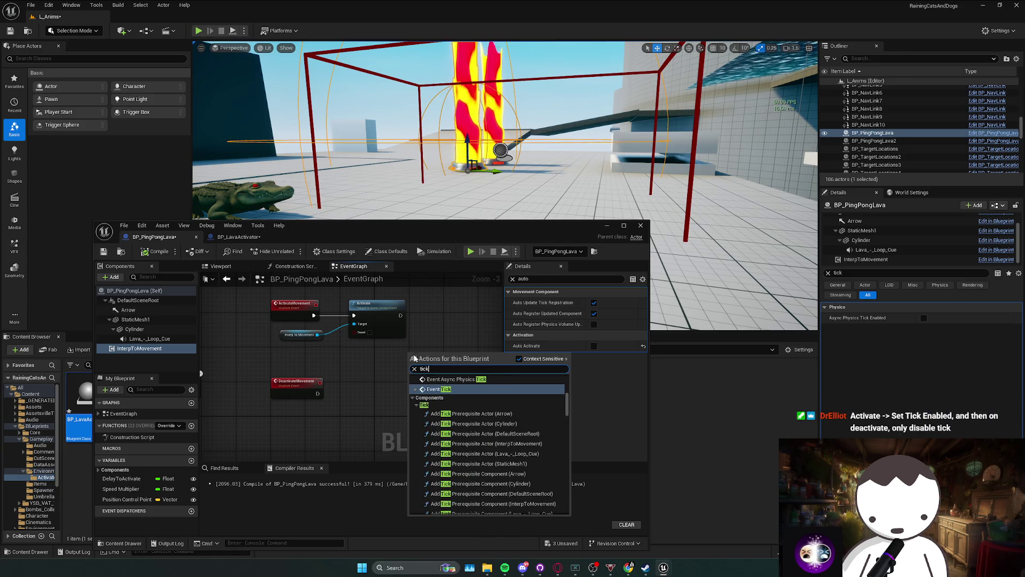
{"action": "left_click", "coordinate": [342, 363]}
Add an enabled Set Actor Tick Enabled after Activate and a copy after DeactivateMovement.
{"action": "right_click", "coordinate": [350, 367]}
{"action": "type", "text": "set tick enab"}
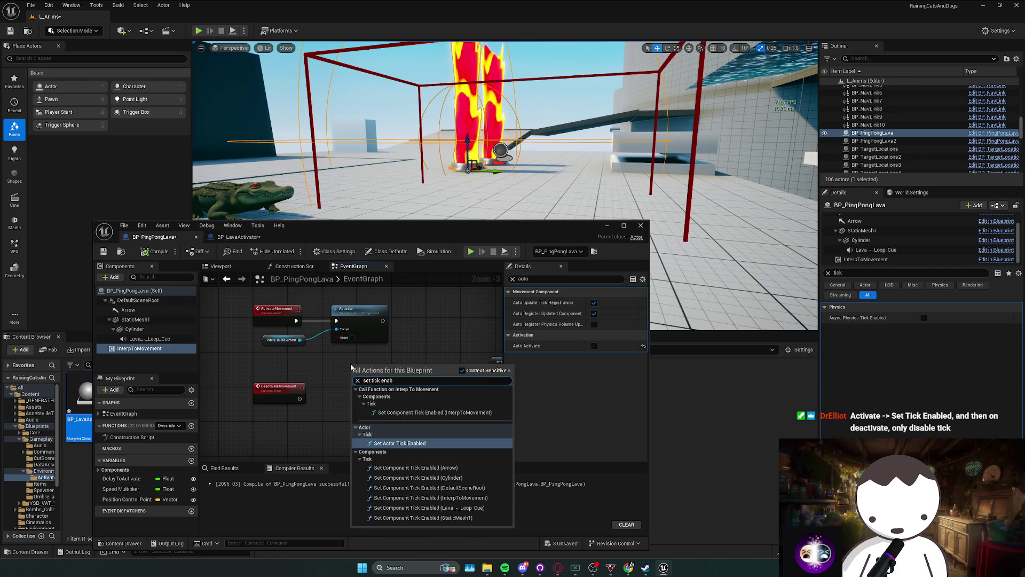
{"action": "key", "text": "Return"}
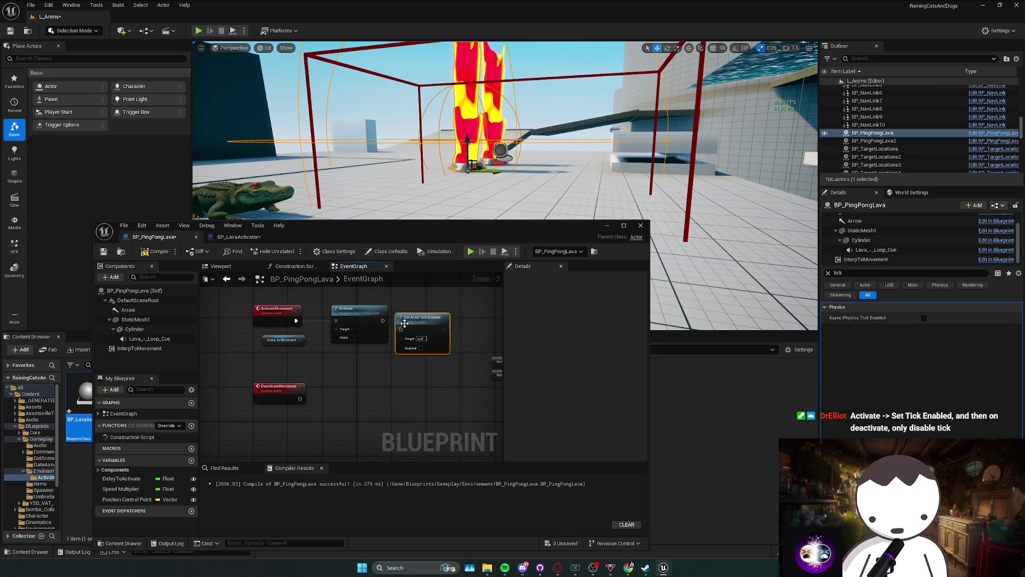
{"action": "left_click_drag", "start_coordinate": [406, 323], "coordinate": [410, 314]}
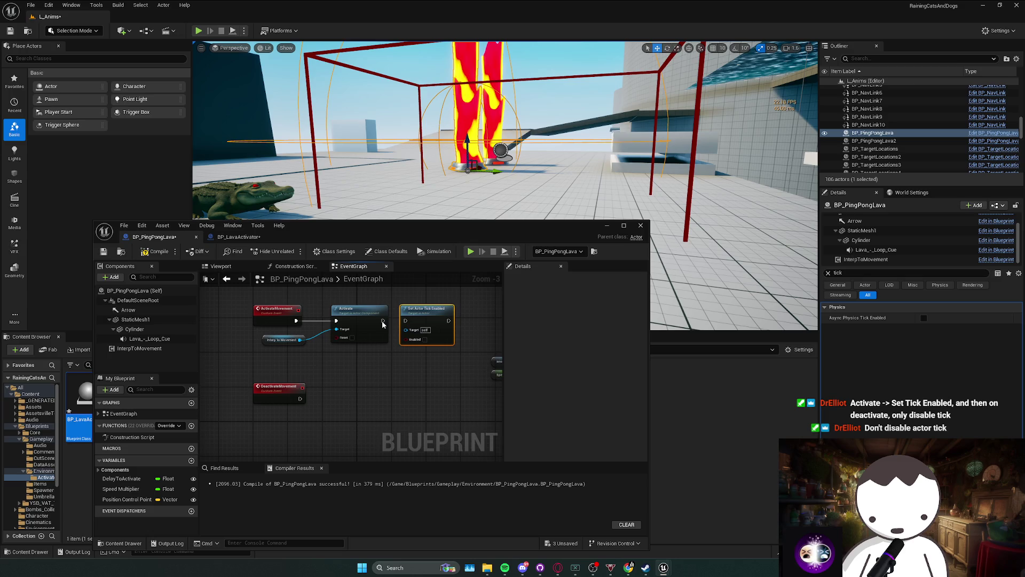
{"action": "left_click_drag", "start_coordinate": [383, 321], "coordinate": [404, 326]}
{"action": "key", "text": "Escape"}
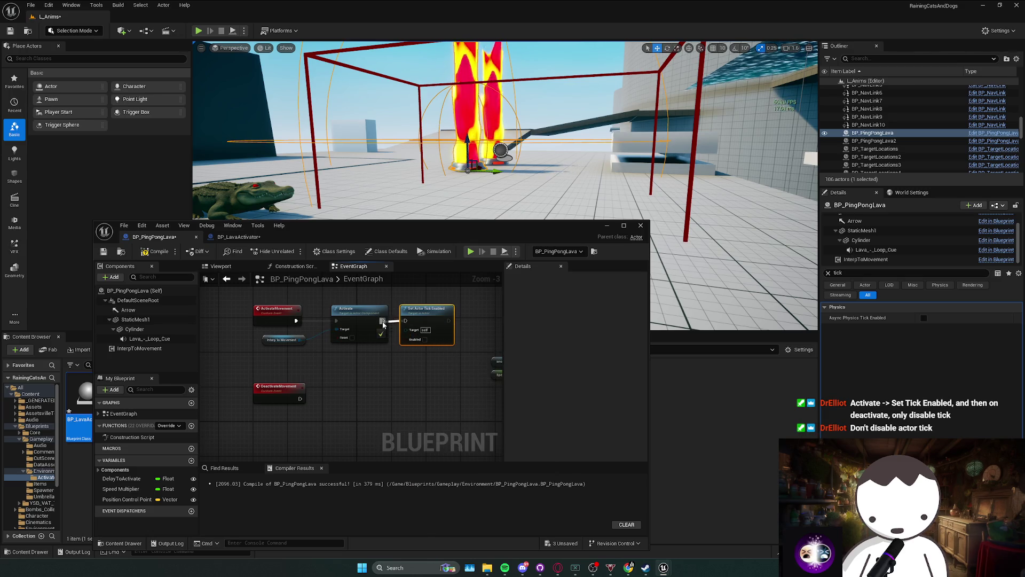
{"action": "left_click", "coordinate": [425, 339]}
{"action": "key", "text": "ctrl+c"}
{"action": "key", "text": "ctrl+v"}
{"action": "left_click_drag", "start_coordinate": [402, 364], "coordinate": [300, 398]}
{"action": "left_click_drag", "start_coordinate": [372, 392], "coordinate": [349, 410]}
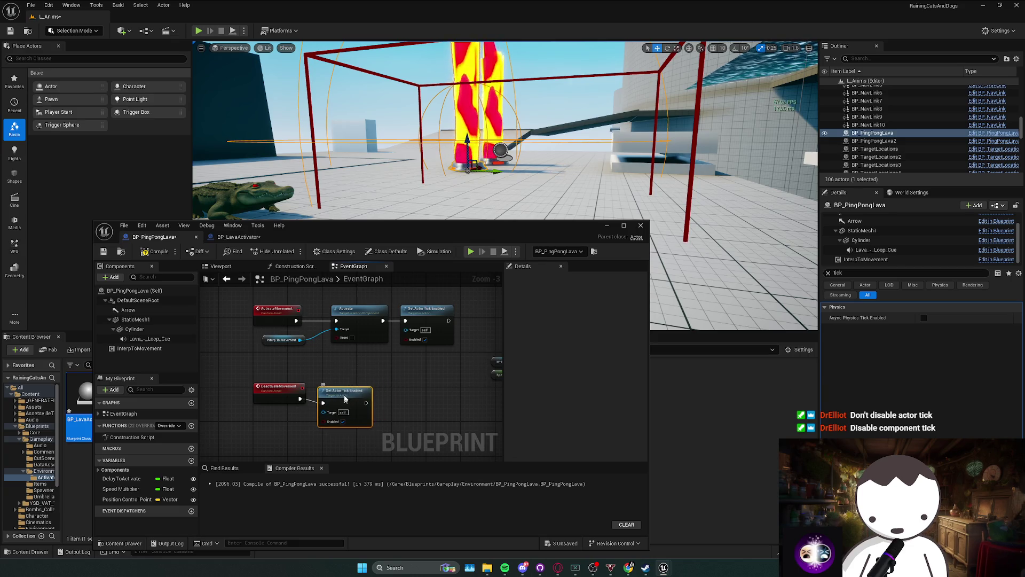
Replace both actor tick nodes with Set Component Tick Enabled on Interp To Movement after Activate, Enabled on.
{"action": "key", "text": "Delete"}
{"action": "left_click", "coordinate": [422, 309]}
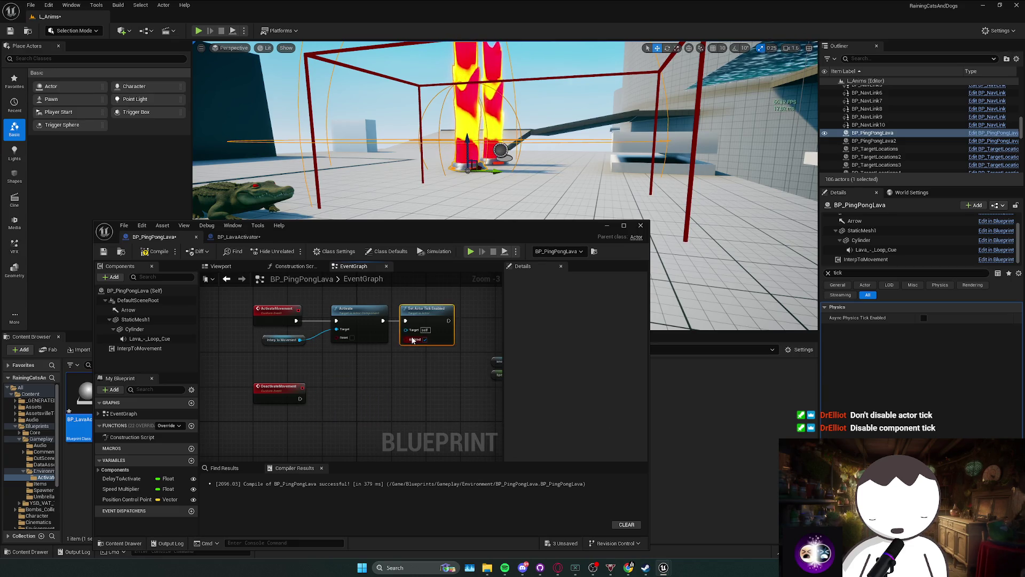
{"action": "key", "text": "Delete"}
{"action": "left_click_drag", "start_coordinate": [299, 340], "coordinate": [375, 343]}
{"action": "type", "text": "tick"}
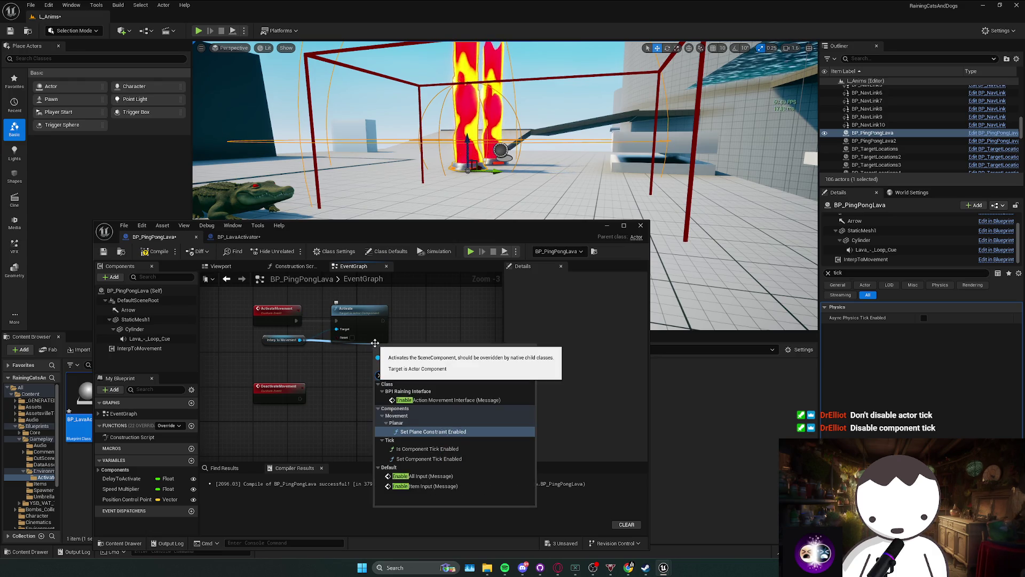
{"action": "left_click", "coordinate": [429, 434]}
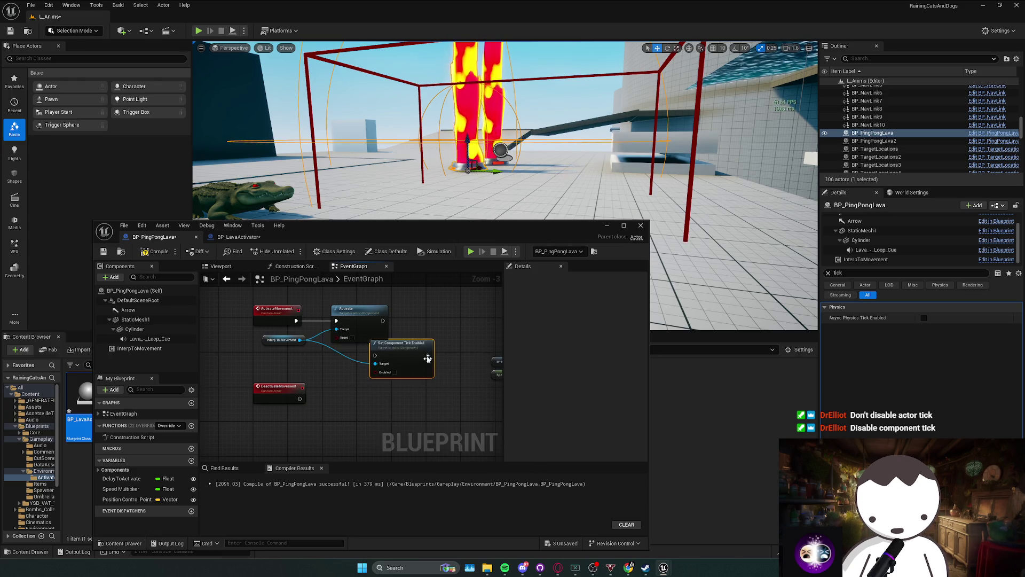
{"action": "left_click_drag", "start_coordinate": [401, 348], "coordinate": [447, 313]}
{"action": "left_click_drag", "start_coordinate": [384, 321], "coordinate": [383, 321]}
{"action": "mouse_move", "coordinate": [448, 343]}
{"action": "left_mouse_down"}
{"action": "mouse_move", "coordinate": [426, 344]}
{"action": "mouse_move", "coordinate": [373, 385]}
{"action": "left_mouse_up"}
{"action": "left_click", "coordinate": [425, 338]}
Copy the component tick node after DeactivateMovement with its own Interp to Movement reference, then play.
{"action": "key", "text": "ctrl+c"}
{"action": "key", "text": "ctrl+v"}
{"action": "mouse_move", "coordinate": [301, 399]}
{"action": "left_mouse_down"}
{"action": "mouse_move", "coordinate": [372, 397]}
{"action": "mouse_move", "coordinate": [291, 416]}
{"action": "mouse_move", "coordinate": [346, 408]}
{"action": "left_mouse_up"}
{"action": "left_click", "coordinate": [275, 339]}
{"action": "key", "text": "ctrl+c"}
{"action": "key", "text": "ctrl+v"}
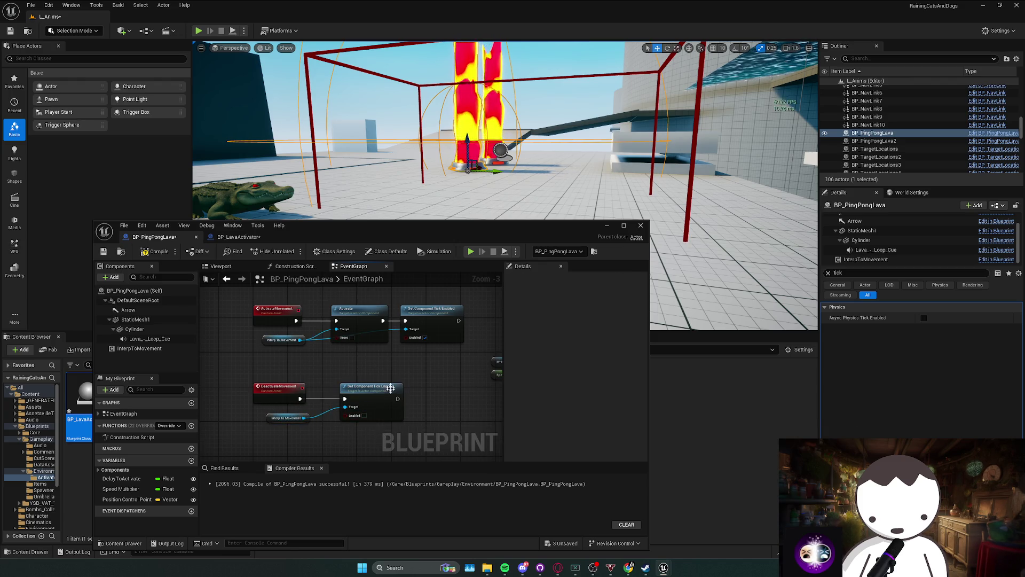
{"action": "left_click", "coordinate": [198, 30]}
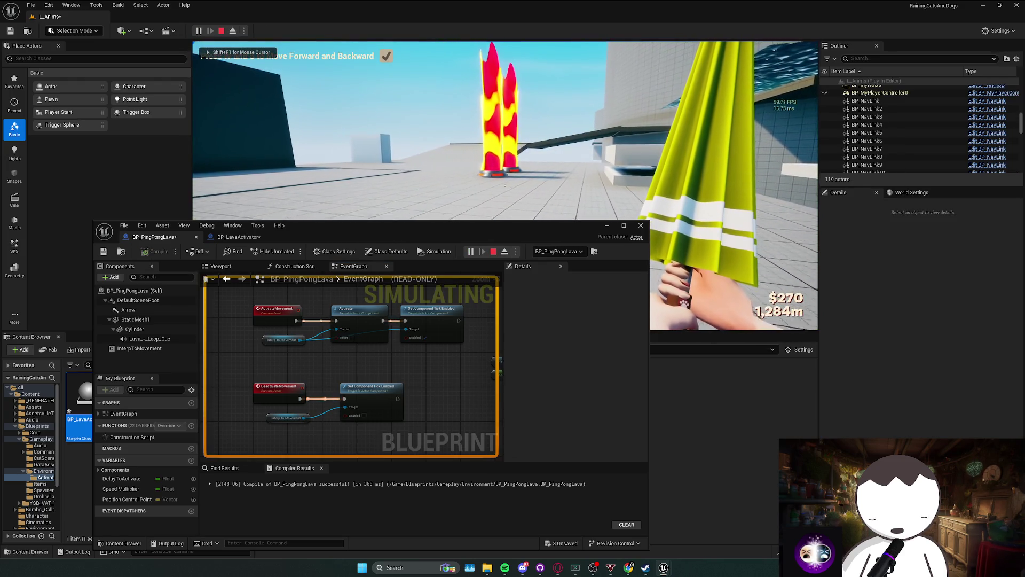
Walk toward the moving lava pillars in the play test, then stop it.
{"action": "key", "text": "w"}
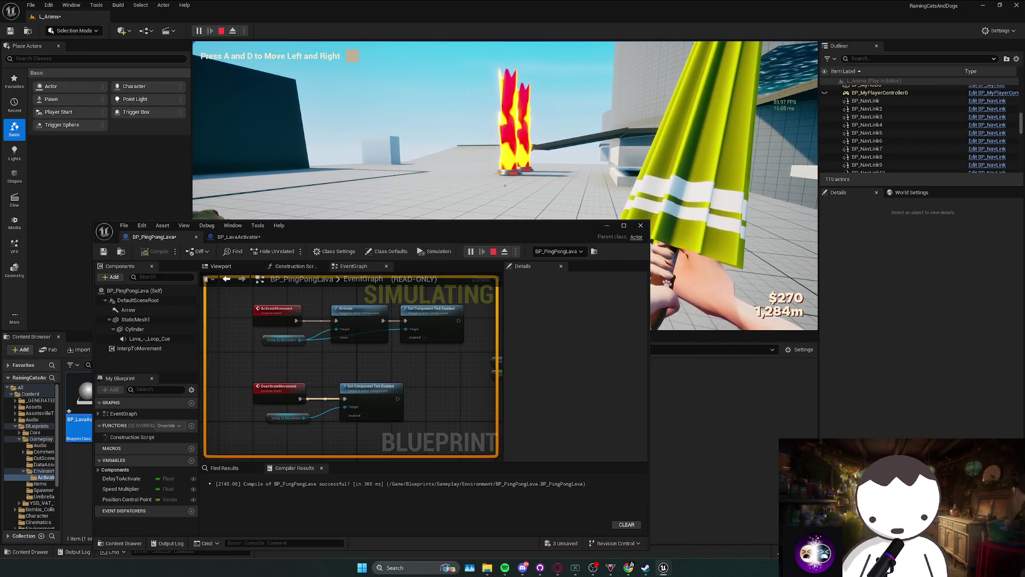
{"action": "key", "text": "Escape"}
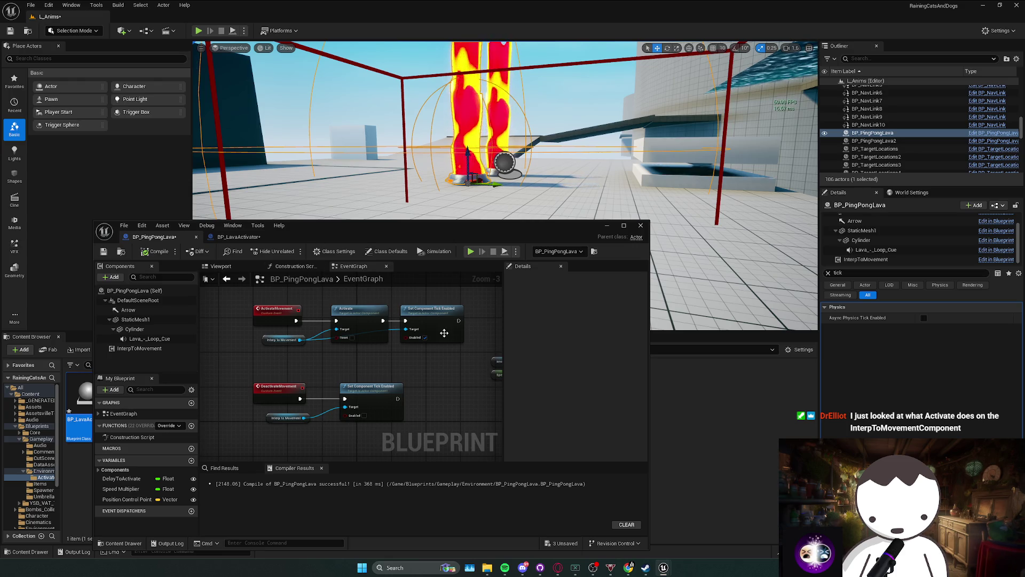
Select the InterpToMovement component and confirm its Auto Activate setting is off.
{"action": "mouse_move", "coordinate": [366, 309]}
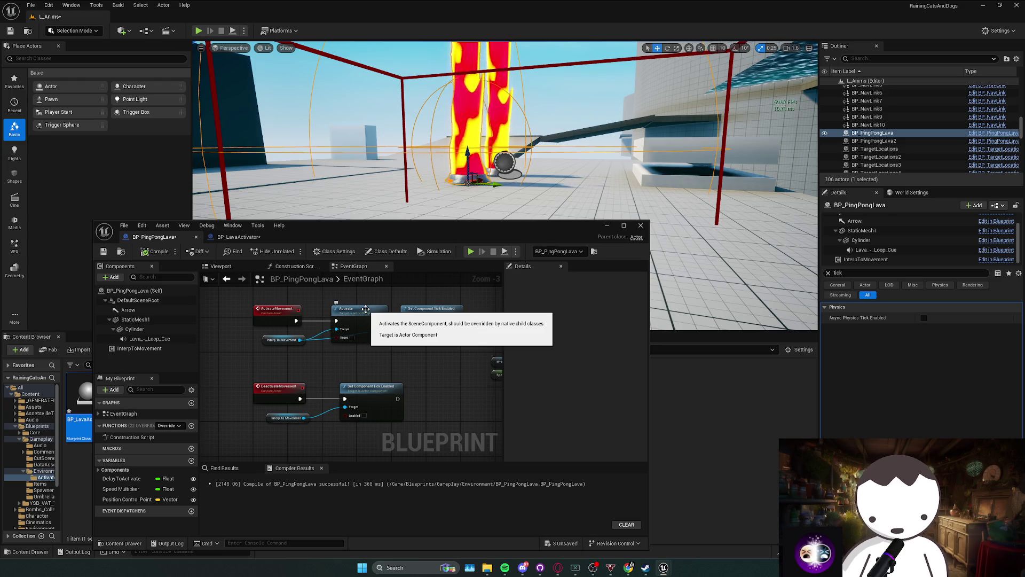
{"action": "left_click", "coordinate": [139, 348]}
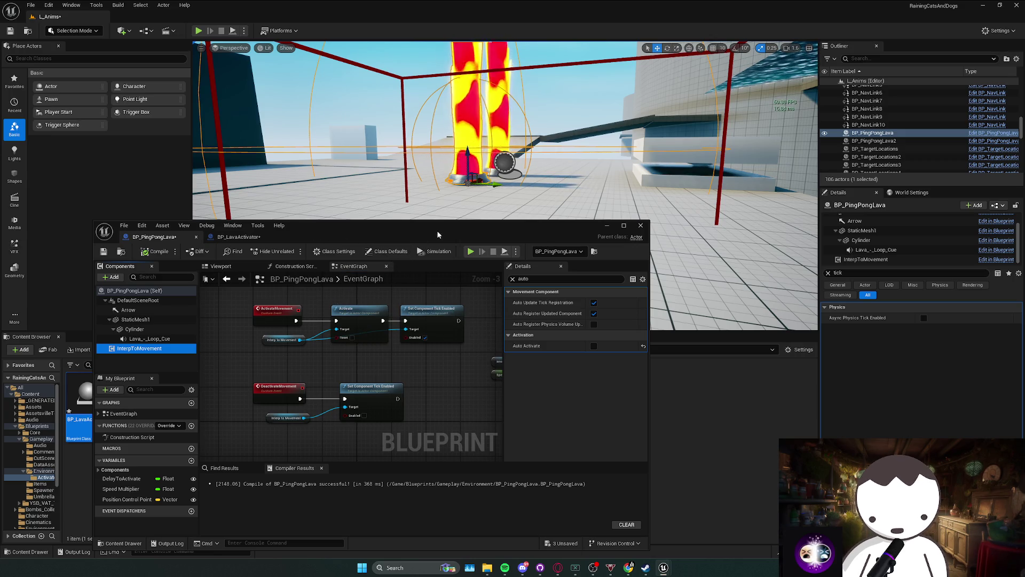
{"action": "scroll", "coordinate": [374, 344], "scroll_direction": "down", "scroll_amount": 1}
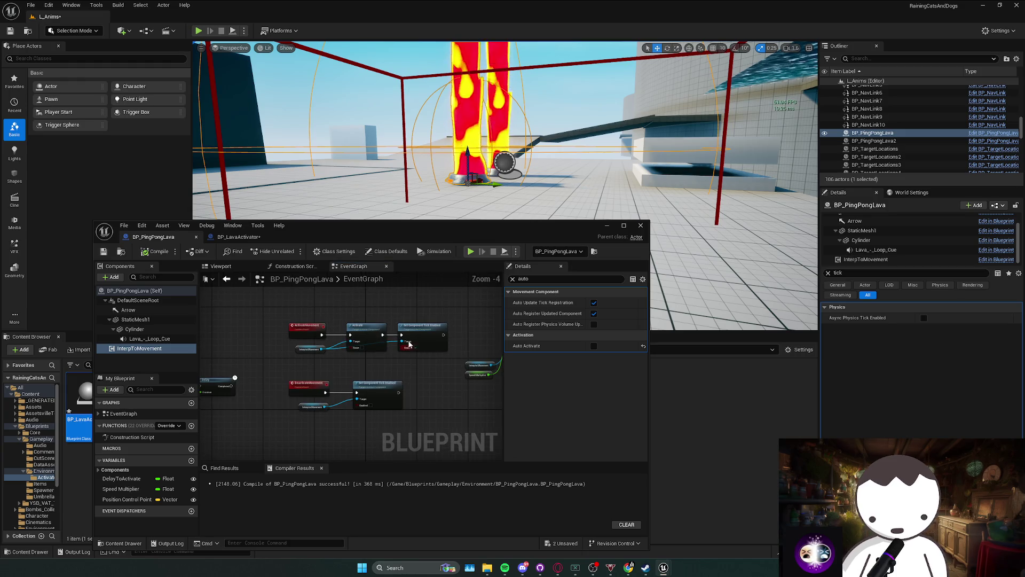
Save the Blueprint, maximize its editor, and shift the SET and right-side nodes to make room.
{"action": "scroll", "coordinate": [261, 330], "scroll_direction": "down", "scroll_amount": 1}
{"action": "key", "text": "ctrl+s"}
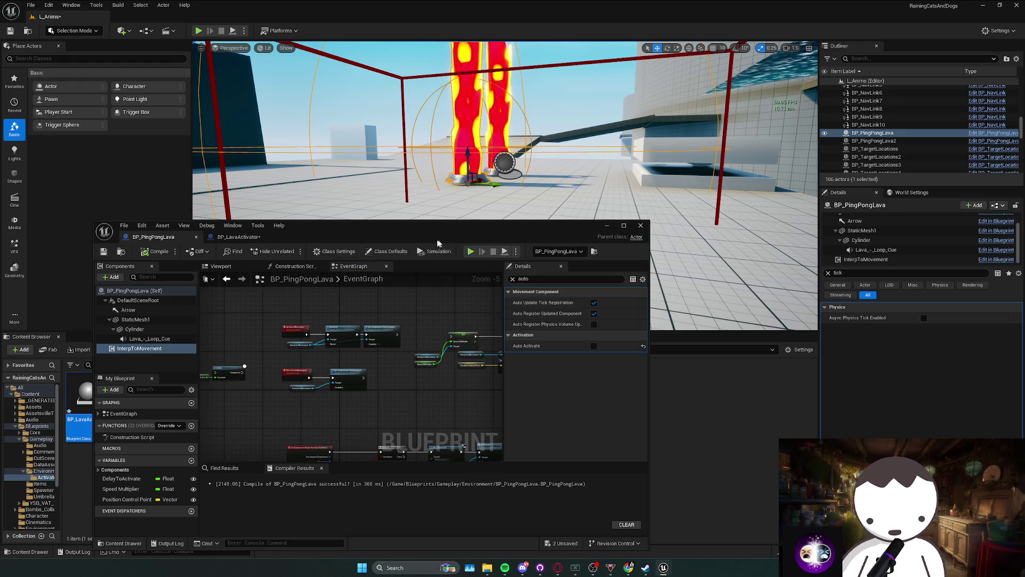
{"action": "double_click", "coordinate": [440, 239]}
{"action": "scroll", "coordinate": [508, 284], "scroll_direction": "up", "scroll_amount": 2}
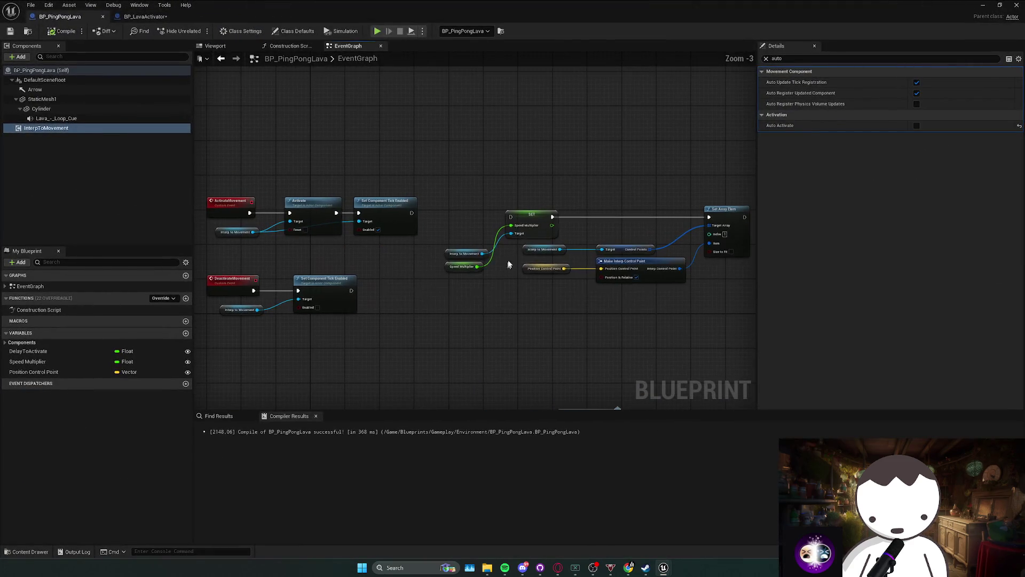
{"action": "mouse_move", "coordinate": [501, 224]}
{"action": "left_mouse_down"}
{"action": "mouse_move", "coordinate": [473, 219]}
{"action": "mouse_move", "coordinate": [485, 225]}
{"action": "left_mouse_up"}
{"action": "left_click", "coordinate": [671, 207]}
{"action": "left_click_drag", "start_coordinate": [649, 288], "coordinate": [475, 250]}
{"action": "left_click_drag", "start_coordinate": [689, 216], "coordinate": [697, 212]}
Insert a Delay node between ActivateMovement and Activate, fed by Delay to Activate.
{"action": "left_click", "coordinate": [465, 221]}
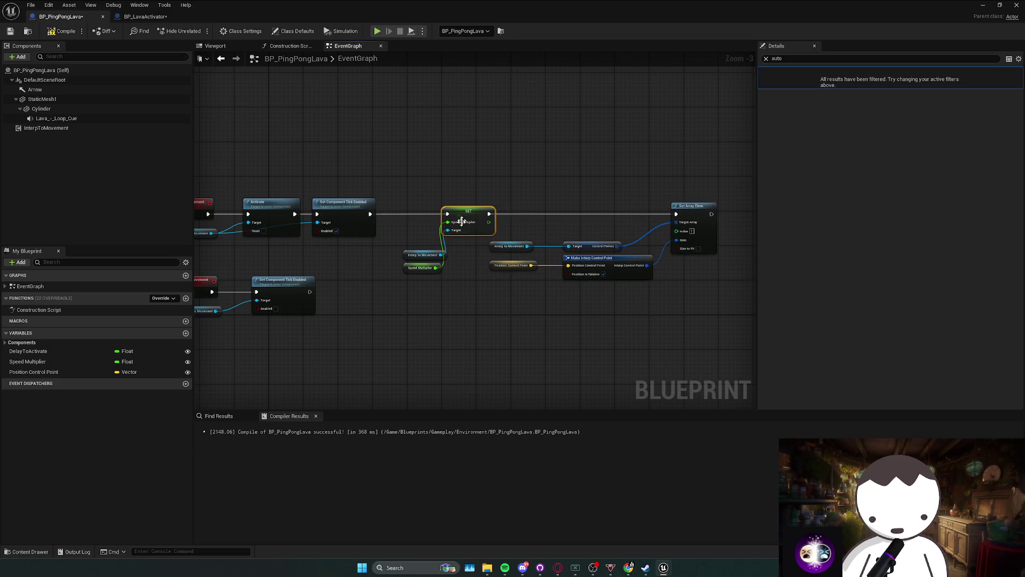
{"action": "left_click", "coordinate": [238, 207]}
{"action": "left_click_drag", "start_coordinate": [239, 207], "coordinate": [230, 207]}
{"action": "left_click", "coordinate": [313, 270]}
{"action": "mouse_move", "coordinate": [313, 269]}
{"action": "left_mouse_down"}
{"action": "mouse_move", "coordinate": [394, 239]}
{"action": "mouse_move", "coordinate": [412, 210]}
{"action": "mouse_move", "coordinate": [482, 208]}
{"action": "left_mouse_up"}
{"action": "left_click_drag", "start_coordinate": [403, 208], "coordinate": [372, 208]}
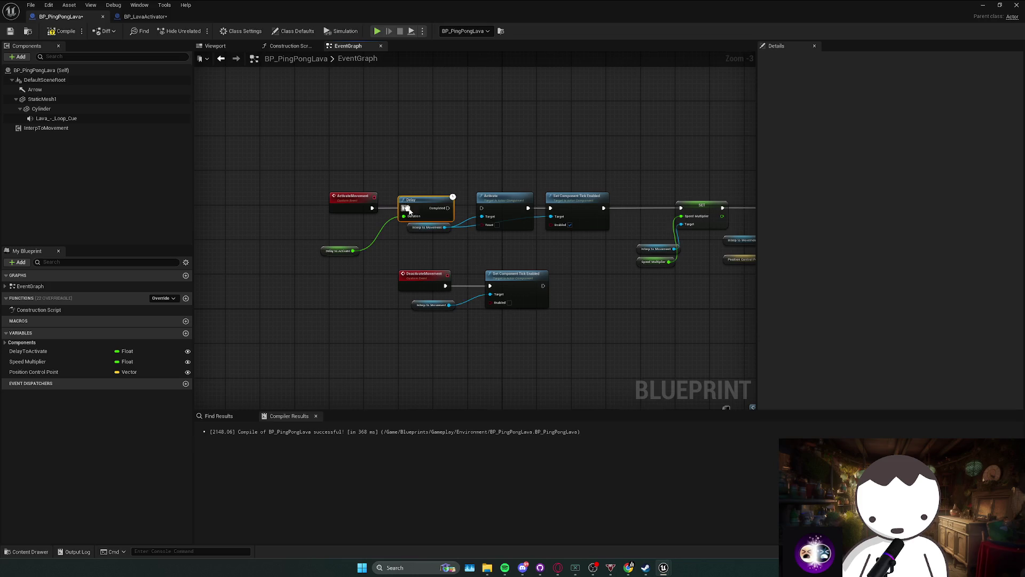
{"action": "left_click_drag", "start_coordinate": [541, 269], "coordinate": [472, 265]}
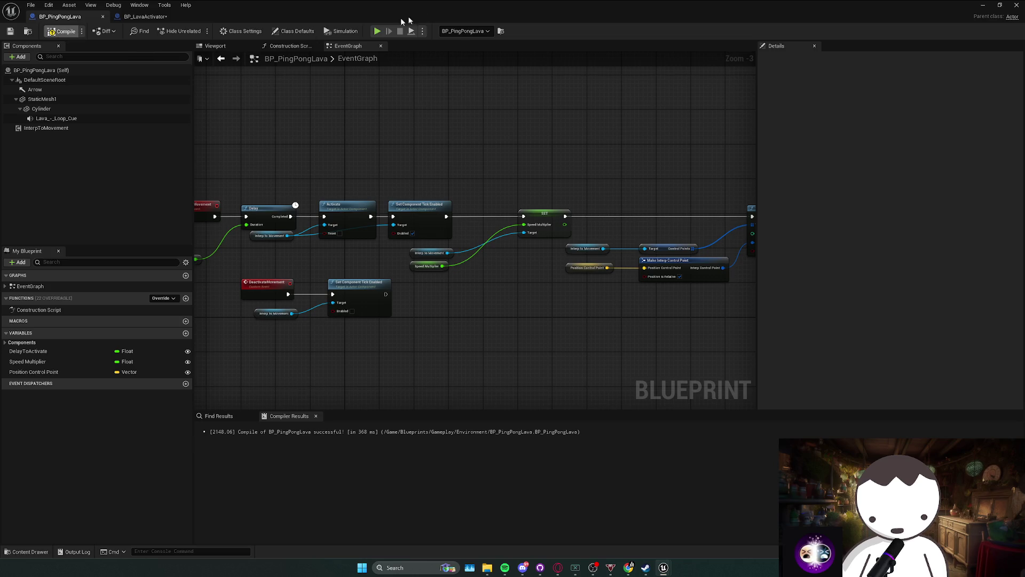
Compile the Blueprint and go back to the level editor's tick-filtered details.
{"action": "left_click", "coordinate": [501, 31]}
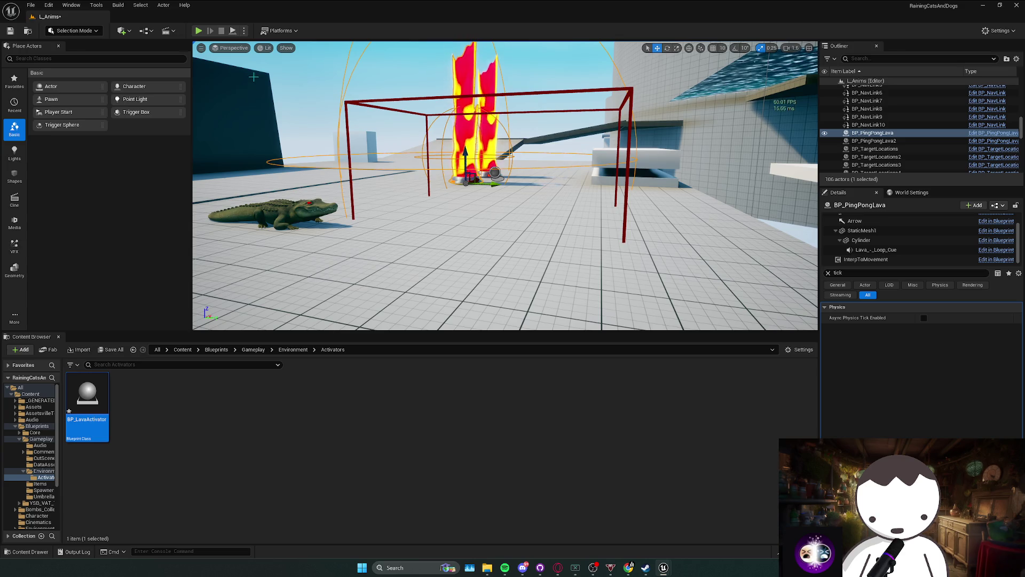
{"action": "key", "text": "ctrl+e"}
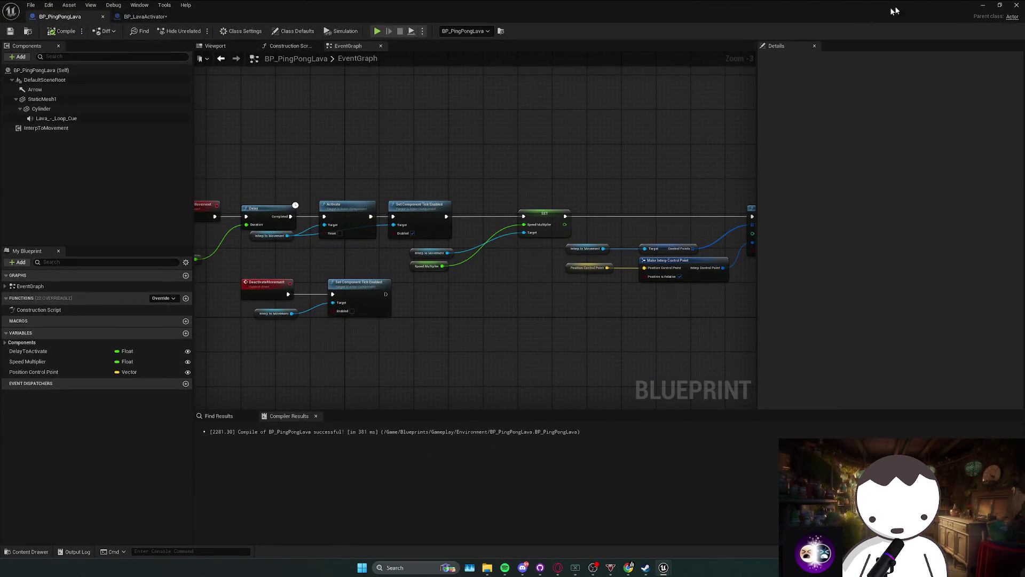
{"action": "key", "text": "alt+Tab"}
{"action": "left_click", "coordinate": [832, 274]}
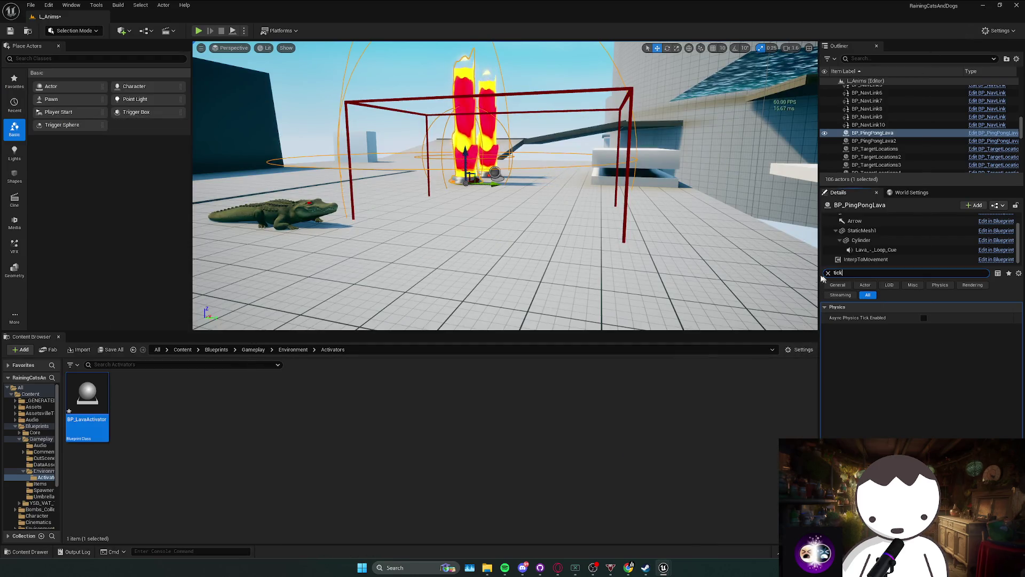
Set the pillar's Delay to Activate to 2.0 and play-test, walking around the lava pillars.
{"action": "left_click", "coordinate": [939, 361]}
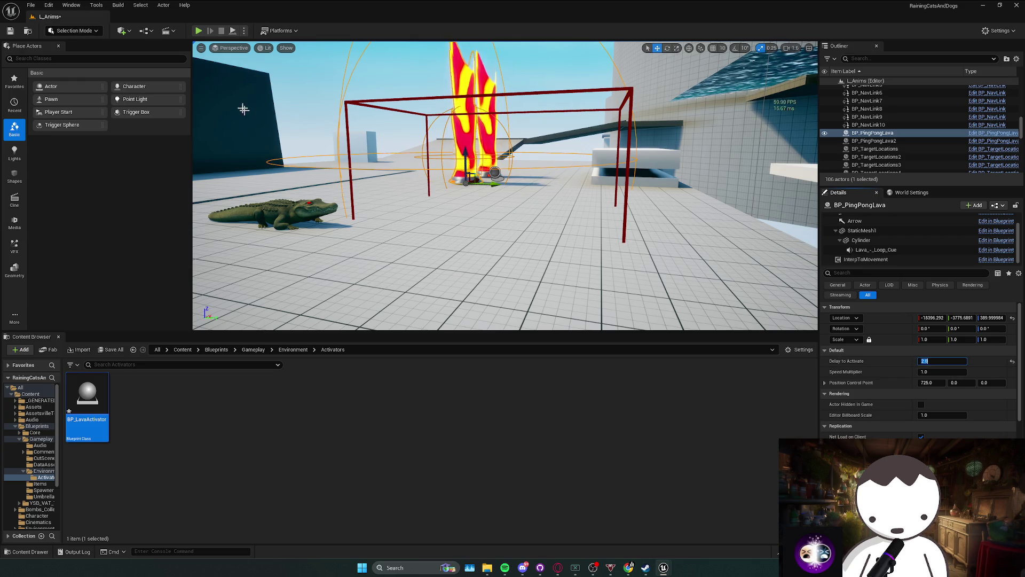
{"action": "left_click", "coordinate": [198, 31]}
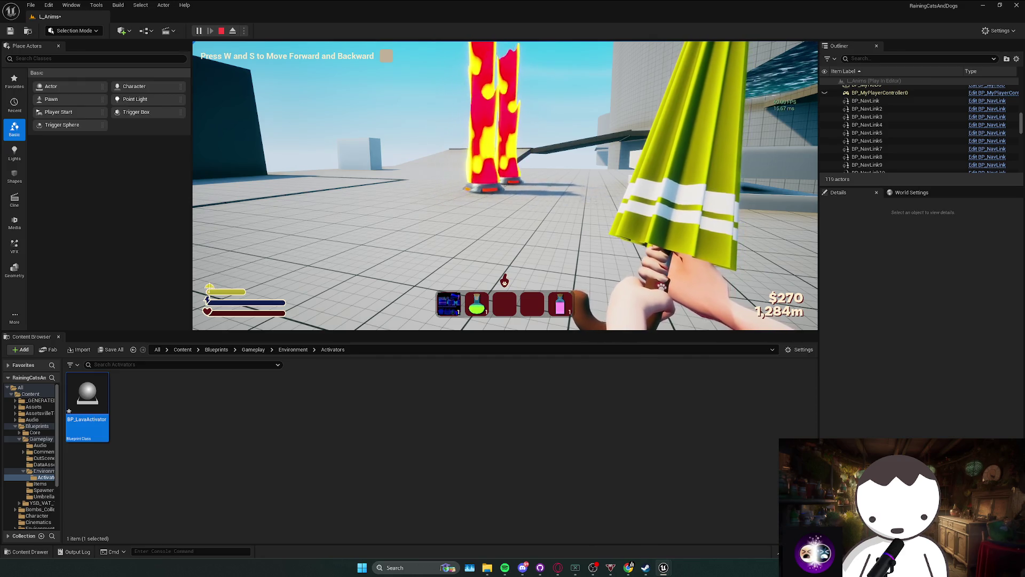
{"action": "key", "text": "s"}
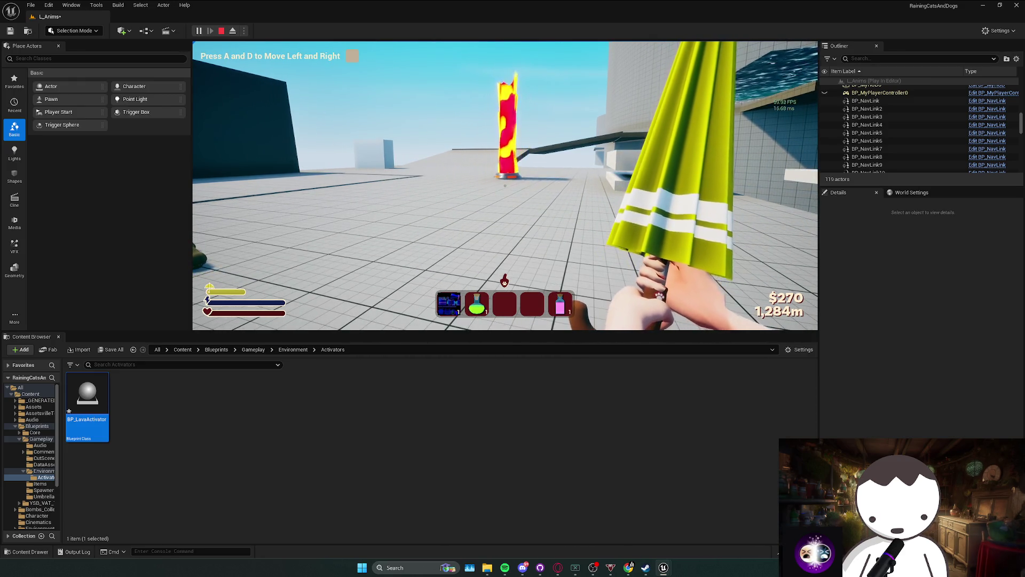
{"action": "key", "text": "a"}
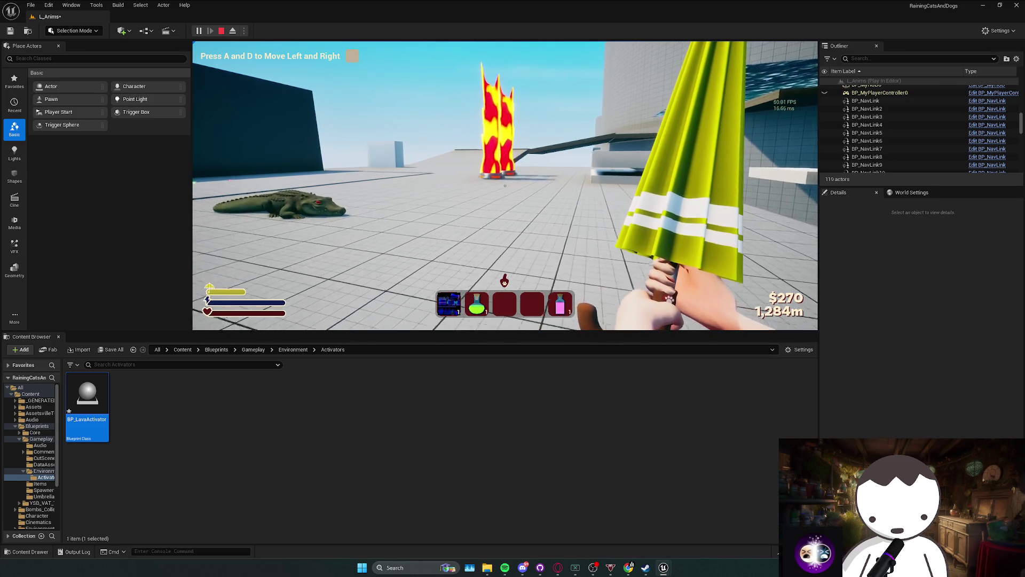
{"action": "key", "text": "w"}
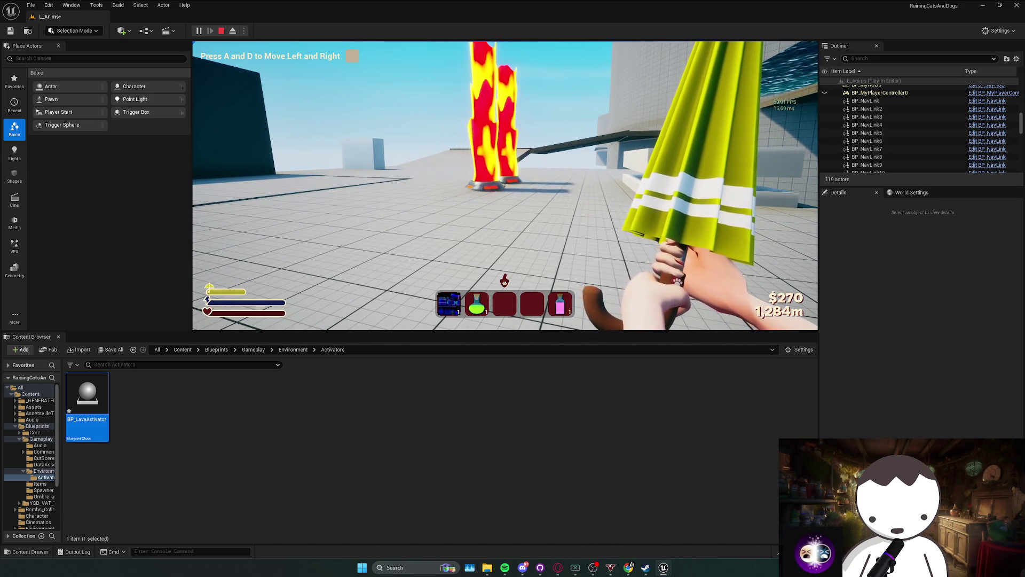
{"action": "key", "text": "s"}
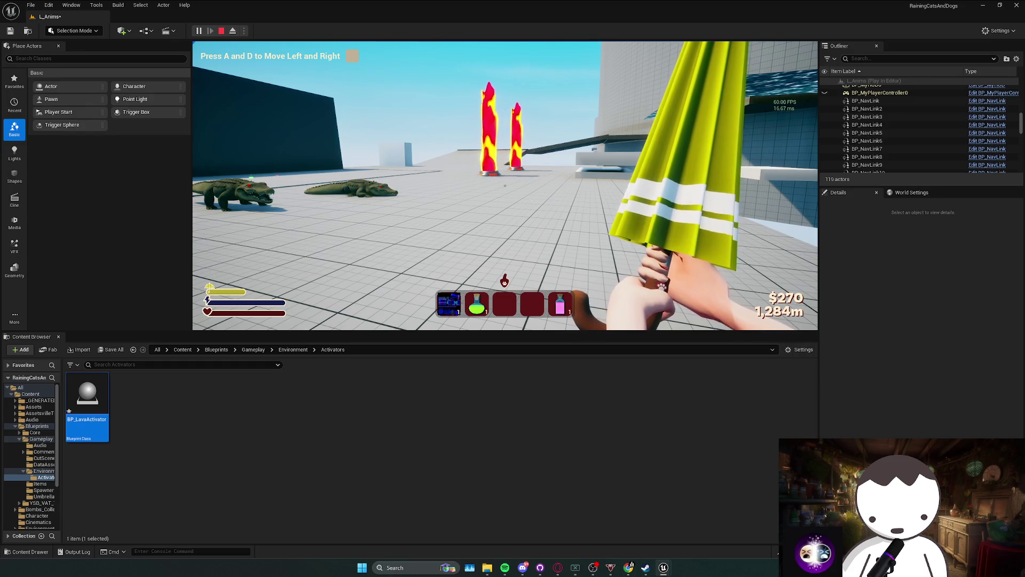
{"action": "key", "text": "Escape"}
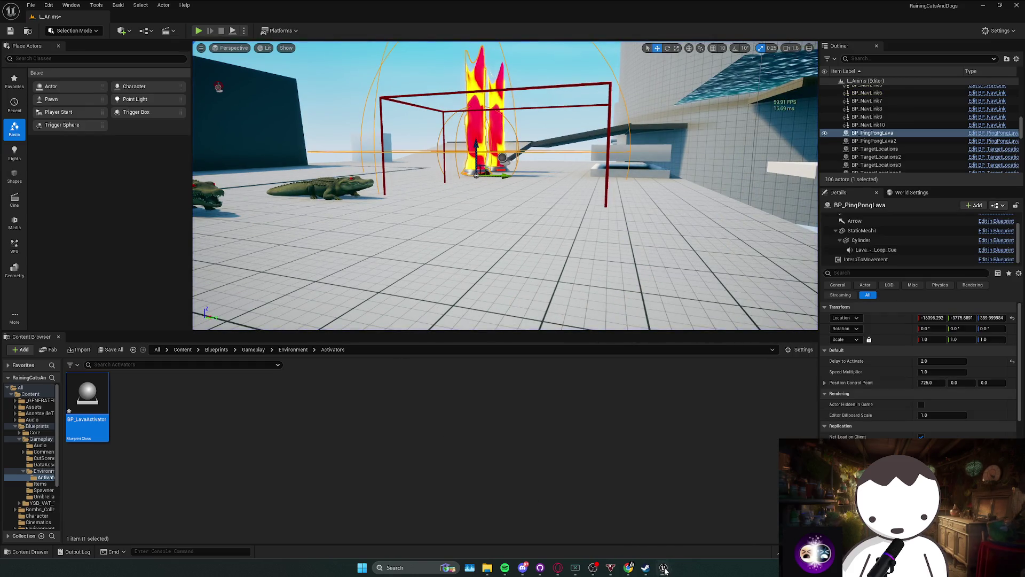
Replace the Delay node with a Set Timer by Event node triggered by ActivateMovement.
{"action": "left_click", "coordinate": [664, 569]}
{"action": "scroll", "coordinate": [285, 277], "scroll_direction": "up", "scroll_amount": 3}
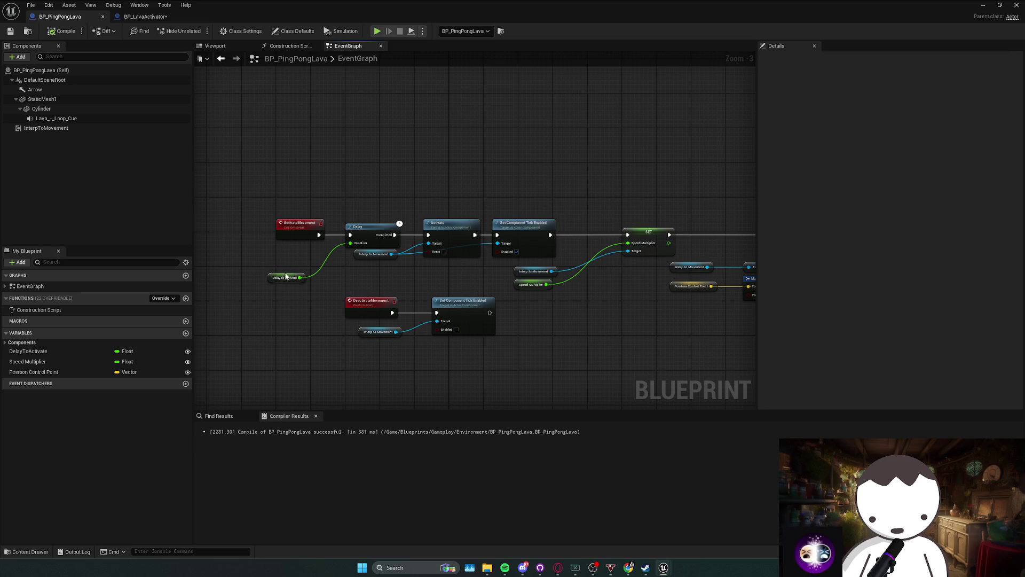
{"action": "left_click_drag", "start_coordinate": [343, 220], "coordinate": [261, 220]}
{"action": "key", "text": "Delete"}
{"action": "left_click_drag", "start_coordinate": [325, 268], "coordinate": [260, 269]}
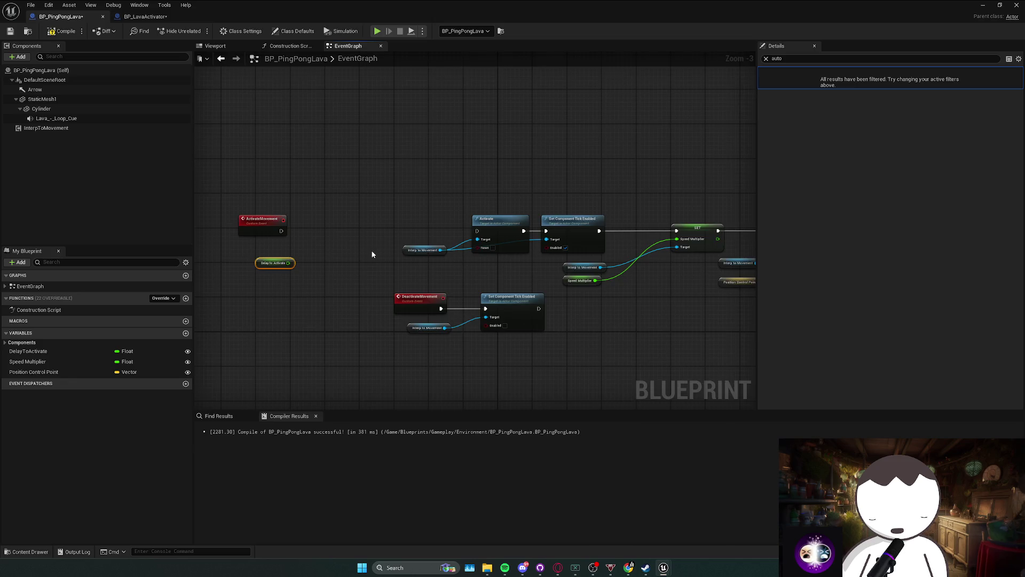
{"action": "right_click", "coordinate": [355, 233]}
{"action": "type", "text": "timer b"}
{"action": "type", "text": "event"}
{"action": "key", "text": "Return"}
{"action": "mouse_move", "coordinate": [358, 225]}
{"action": "left_mouse_down"}
{"action": "mouse_move", "coordinate": [306, 223]}
{"action": "mouse_move", "coordinate": [290, 290]}
{"action": "left_mouse_up"}
Rearrange the DeactivateMovement, overlap, and top-row node groups to make room around Set Timer.
{"action": "left_click_drag", "start_coordinate": [425, 323], "coordinate": [600, 270]}
{"action": "left_click_drag", "start_coordinate": [470, 277], "coordinate": [337, 355]}
{"action": "scroll", "coordinate": [448, 279], "scroll_direction": "down", "scroll_amount": 1}
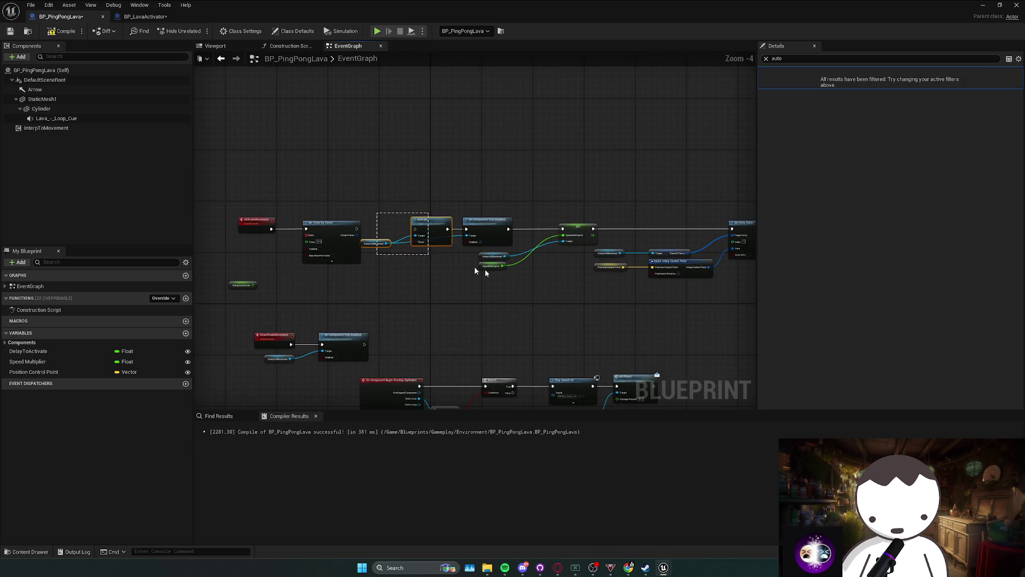
{"action": "mouse_move", "coordinate": [320, 391]}
{"action": "left_mouse_down"}
{"action": "mouse_move", "coordinate": [419, 266]}
{"action": "mouse_move", "coordinate": [324, 269]}
{"action": "left_mouse_up"}
{"action": "left_click_drag", "start_coordinate": [353, 245], "coordinate": [658, 338]}
{"action": "left_click_drag", "start_coordinate": [569, 262], "coordinate": [415, 335]}
{"action": "left_click_drag", "start_coordinate": [396, 214], "coordinate": [742, 167]}
{"action": "mouse_move", "coordinate": [584, 185]}
{"action": "left_mouse_down"}
{"action": "mouse_move", "coordinate": [517, 185]}
{"action": "mouse_move", "coordinate": [491, 273]}
{"action": "mouse_move", "coordinate": [512, 265]}
{"action": "left_mouse_up"}
{"action": "left_click_drag", "start_coordinate": [539, 219], "coordinate": [538, 266]}
{"action": "left_click_drag", "start_coordinate": [544, 311], "coordinate": [372, 225]}
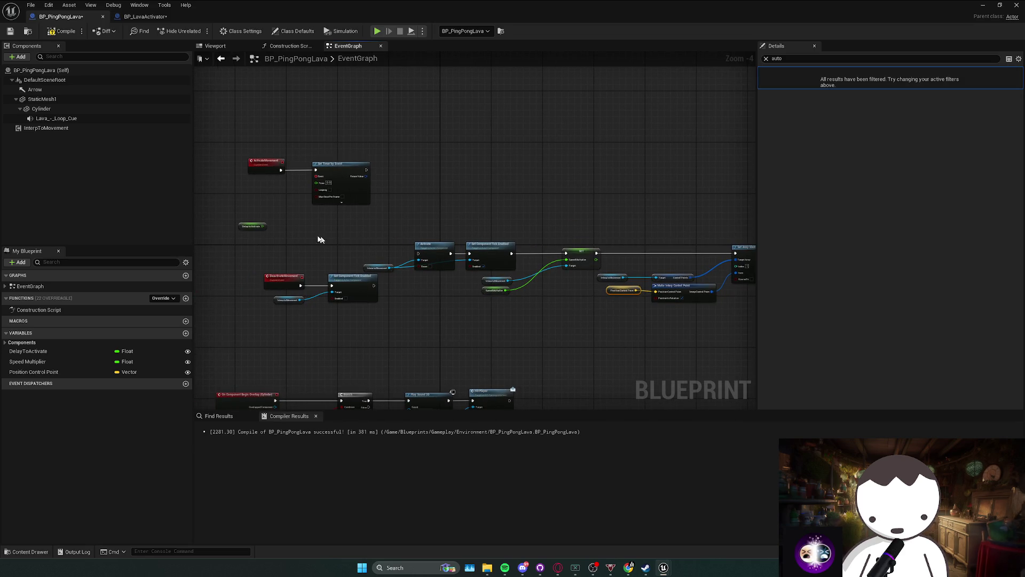
Bind a custom 'Activate' event to the timer, calling Activate, with Delay to Activate as Time.
{"action": "left_click_drag", "start_coordinate": [316, 177], "coordinate": [295, 217]}
{"action": "type", "text": "custom"}
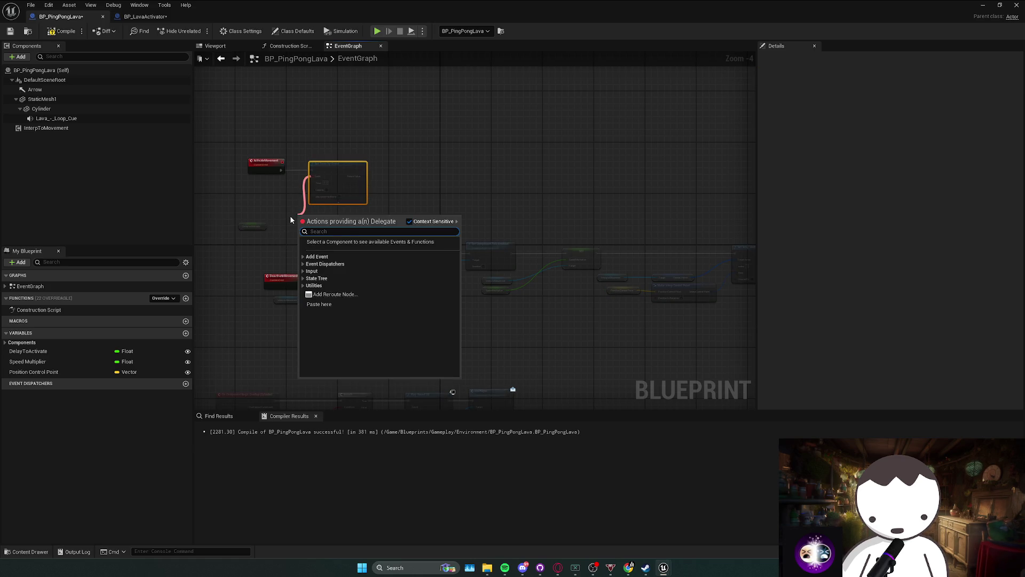
{"action": "key", "text": "Return"}
{"action": "type", "text": "A"}
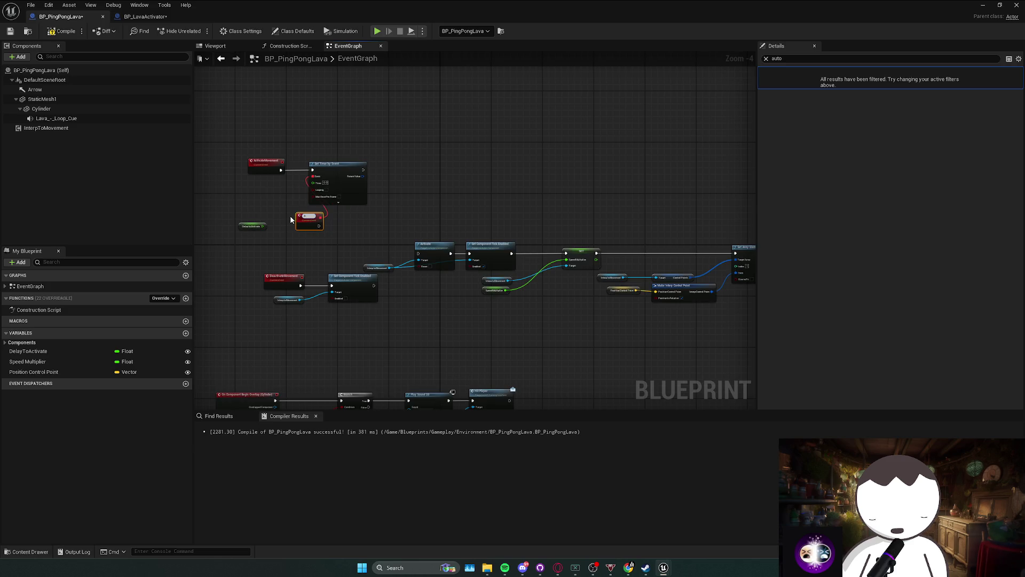
{"action": "scroll", "coordinate": [290, 220], "scroll_direction": "up", "scroll_amount": 1}
{"action": "mouse_move", "coordinate": [304, 219]}
{"action": "left_mouse_down"}
{"action": "mouse_move", "coordinate": [283, 234]}
{"action": "mouse_move", "coordinate": [457, 263]}
{"action": "left_mouse_up"}
{"action": "mouse_move", "coordinate": [247, 226]}
{"action": "left_mouse_down"}
{"action": "mouse_move", "coordinate": [315, 167]}
{"action": "mouse_move", "coordinate": [239, 191]}
{"action": "left_mouse_up"}
{"action": "left_click_drag", "start_coordinate": [269, 244], "coordinate": [249, 252]}
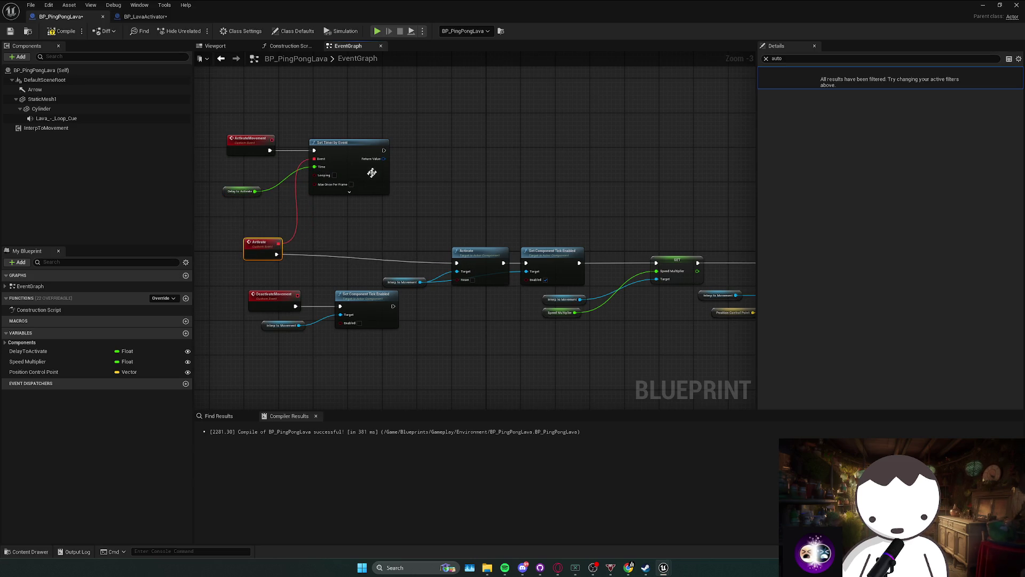
Promote the timer's Return Value to an ActivationHandle variable and place an ActivationHandle getter.
{"action": "right_click", "coordinate": [384, 158]}
{"action": "left_click", "coordinate": [428, 188]}
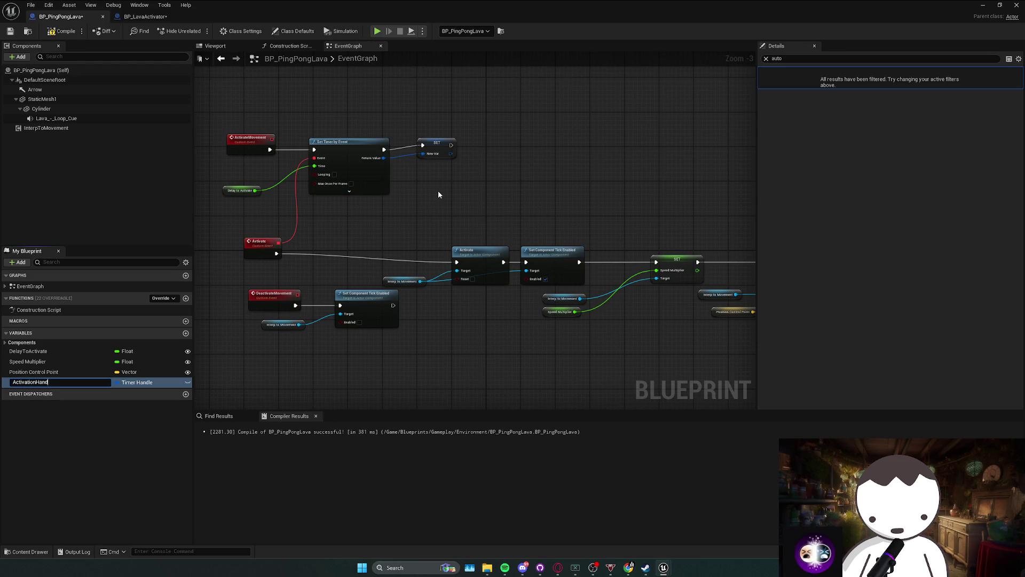
{"action": "type", "text": "le"}
{"action": "key", "text": "Return"}
{"action": "left_click_drag", "start_coordinate": [440, 149], "coordinate": [431, 153]}
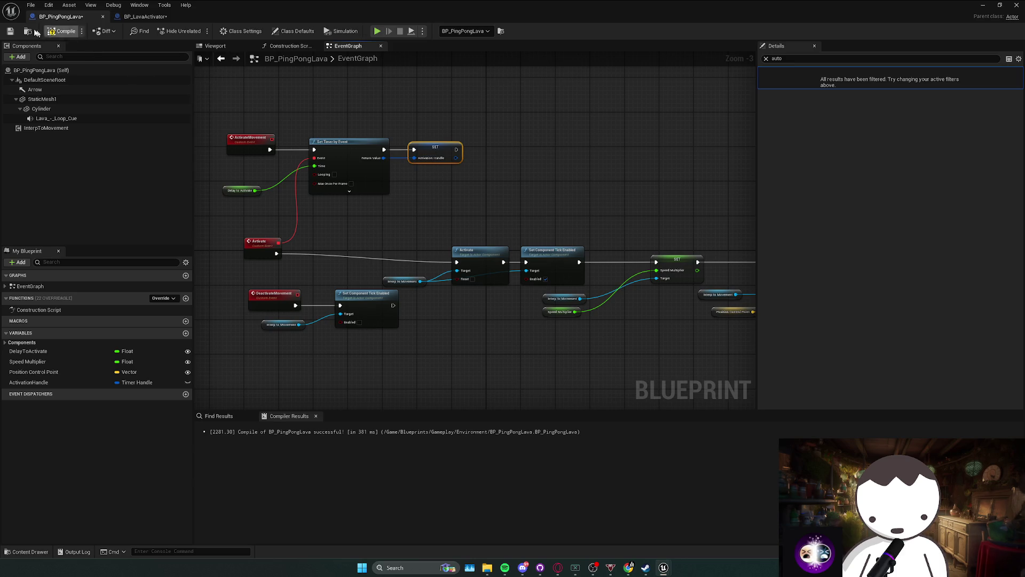
{"action": "mouse_move", "coordinate": [28, 382]}
{"action": "left_mouse_down"}
{"action": "mouse_move", "coordinate": [96, 389]}
{"action": "mouse_move", "coordinate": [374, 339]}
{"action": "mouse_move", "coordinate": [425, 312]}
{"action": "left_mouse_up"}
Add a Pause Timer by Handle node fed by the ActivationHandle getter.
{"action": "left_click", "coordinate": [398, 346]}
{"action": "type", "text": "pause"}
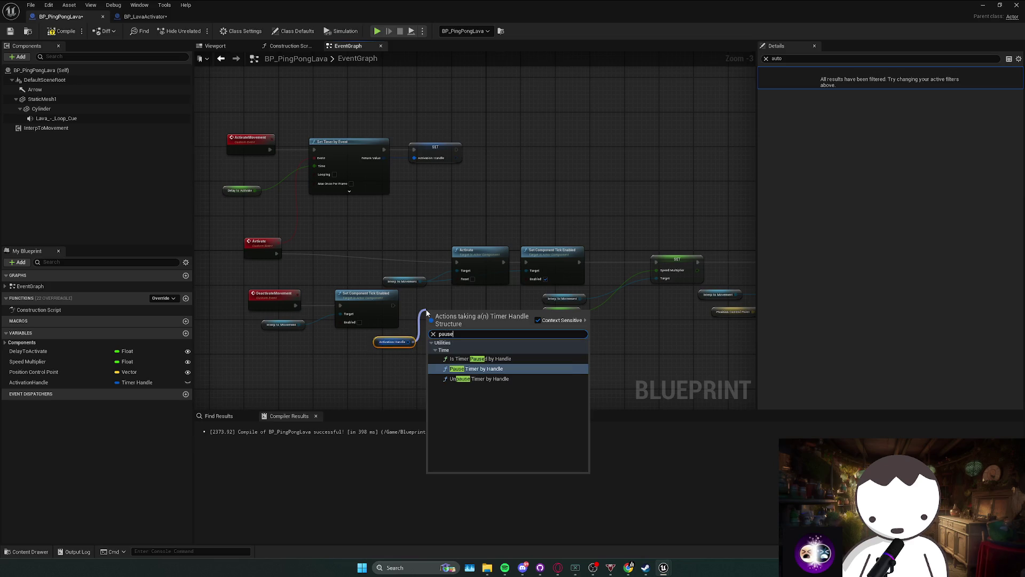
{"action": "key", "text": "Return"}
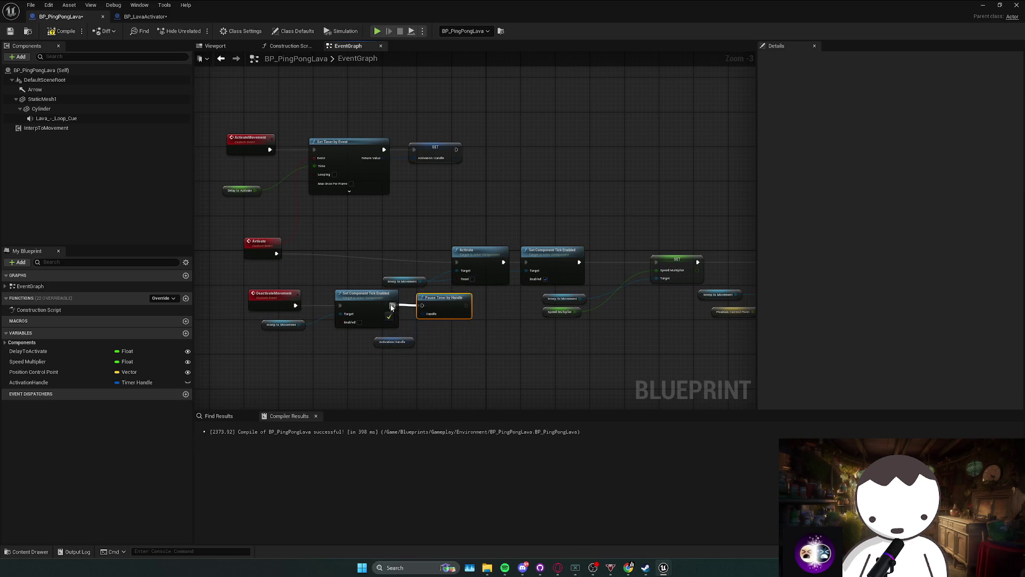
{"action": "scroll", "coordinate": [480, 326], "scroll_direction": "down", "scroll_amount": 2}
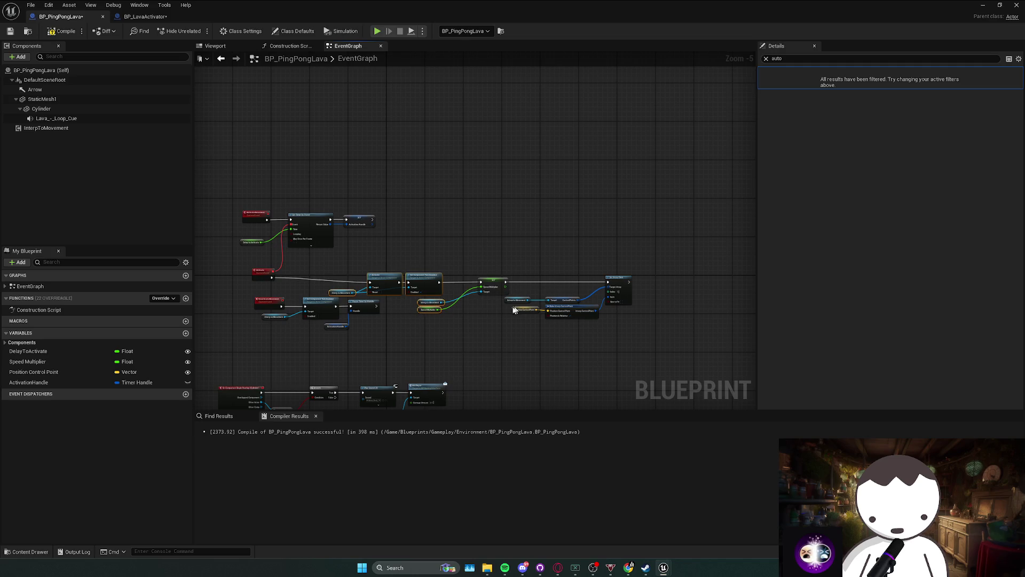
Tidy the graph by moving the movement, Activate, and getter nodes into aligned rows.
{"action": "left_click_drag", "start_coordinate": [489, 286], "coordinate": [455, 279]}
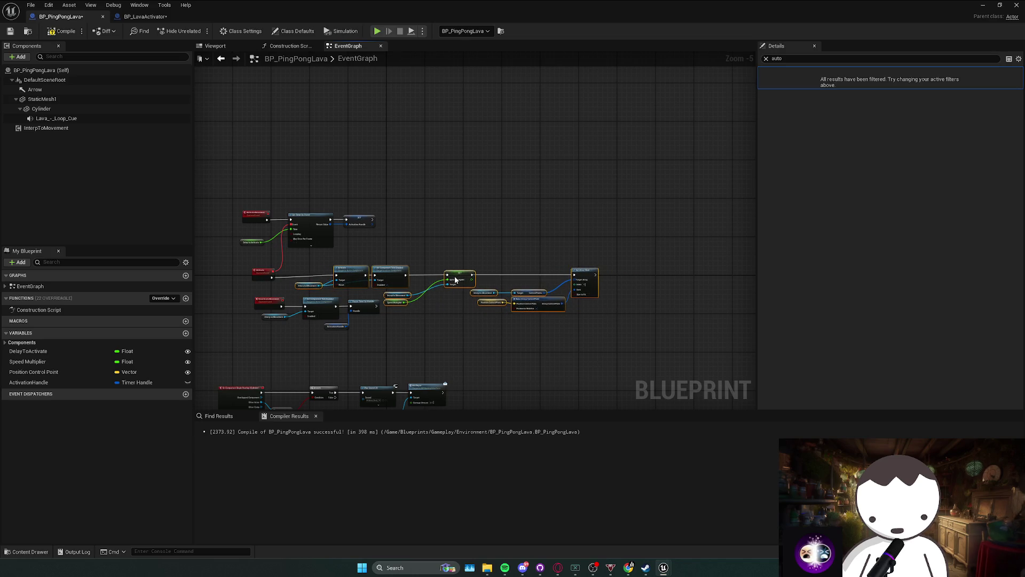
{"action": "left_click_drag", "start_coordinate": [230, 203], "coordinate": [495, 302]}
{"action": "left_click_drag", "start_coordinate": [413, 304], "coordinate": [382, 294]}
{"action": "left_click_drag", "start_coordinate": [582, 278], "coordinate": [580, 251]}
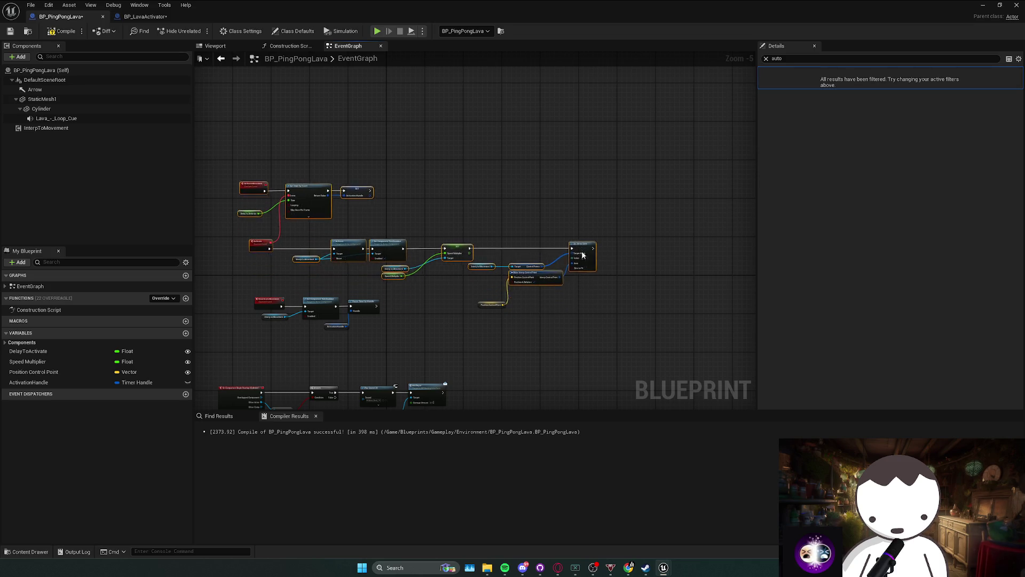
{"action": "left_click_drag", "start_coordinate": [489, 279], "coordinate": [477, 282]}
{"action": "mouse_move", "coordinate": [221, 180]}
{"action": "left_mouse_down"}
{"action": "mouse_move", "coordinate": [588, 289]}
{"action": "mouse_move", "coordinate": [549, 263]}
{"action": "left_mouse_up"}
Recompile BP_PingPongLava, select the DeactivateMovement row, and return to the level editor.
{"action": "left_click", "coordinate": [504, 293]}
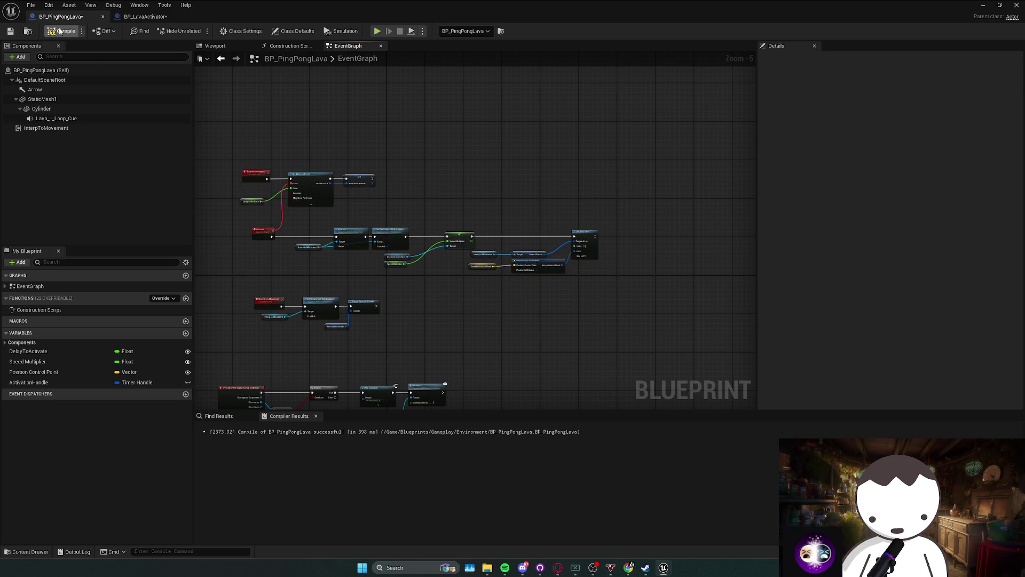
{"action": "scroll", "coordinate": [348, 158], "scroll_direction": "up", "scroll_amount": 1}
{"action": "left_click_drag", "start_coordinate": [256, 323], "coordinate": [443, 272]}
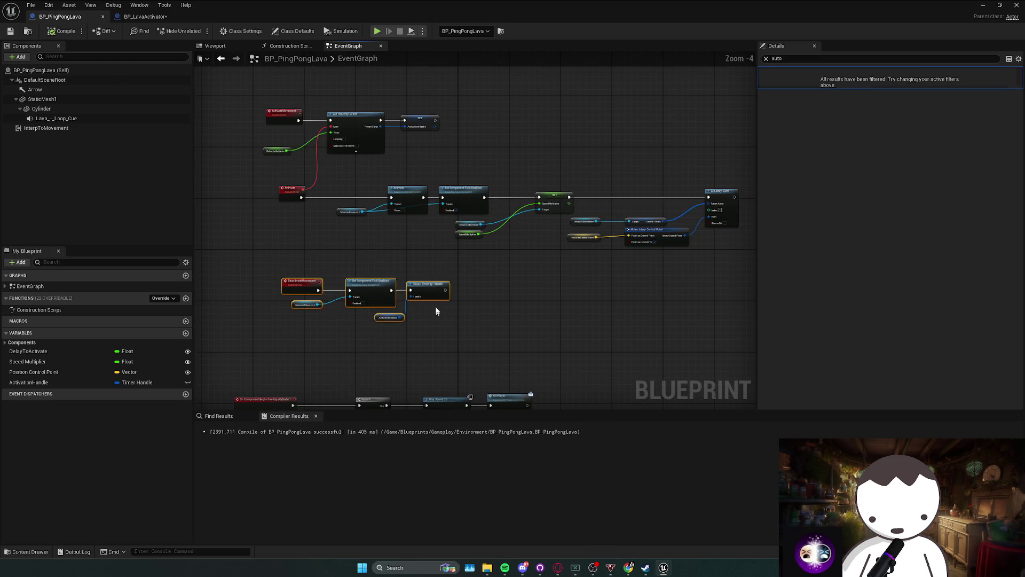
{"action": "key", "text": "alt+Tab"}
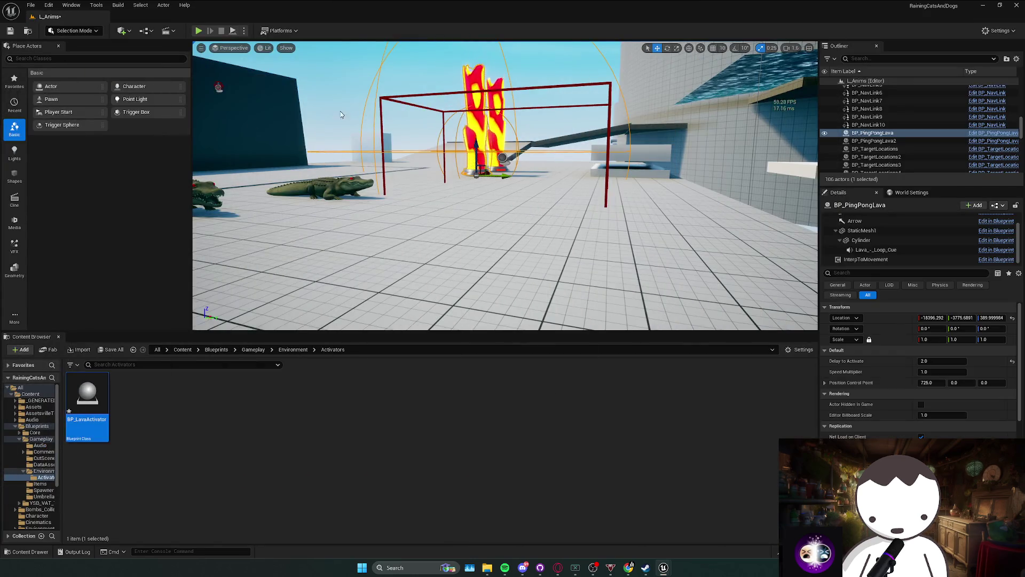
Play-test the level twice, framing and selecting the first lava pillar in between.
{"action": "left_click", "coordinate": [198, 30]}
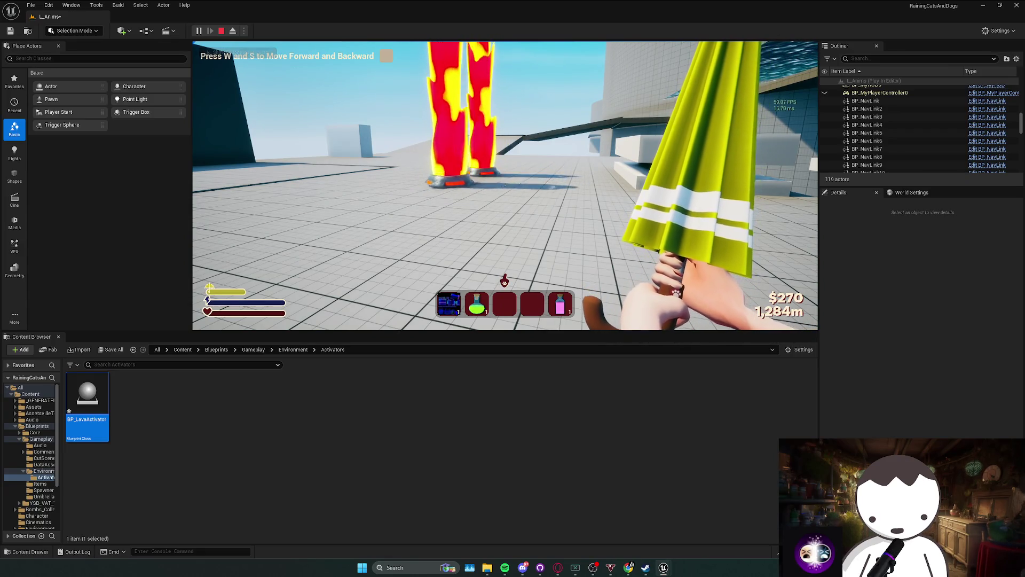
{"action": "key", "text": "Escape"}
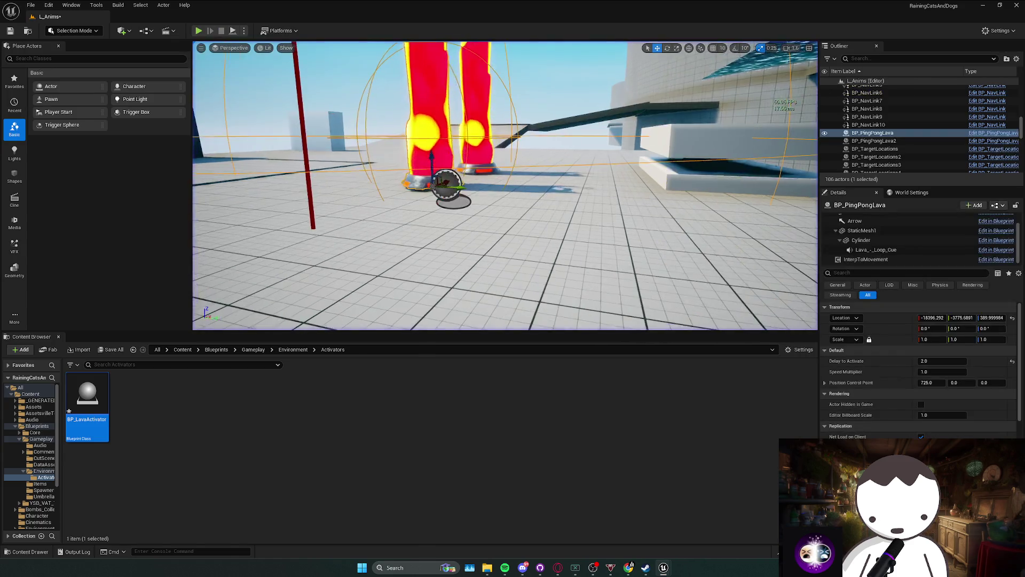
{"action": "key", "text": "f"}
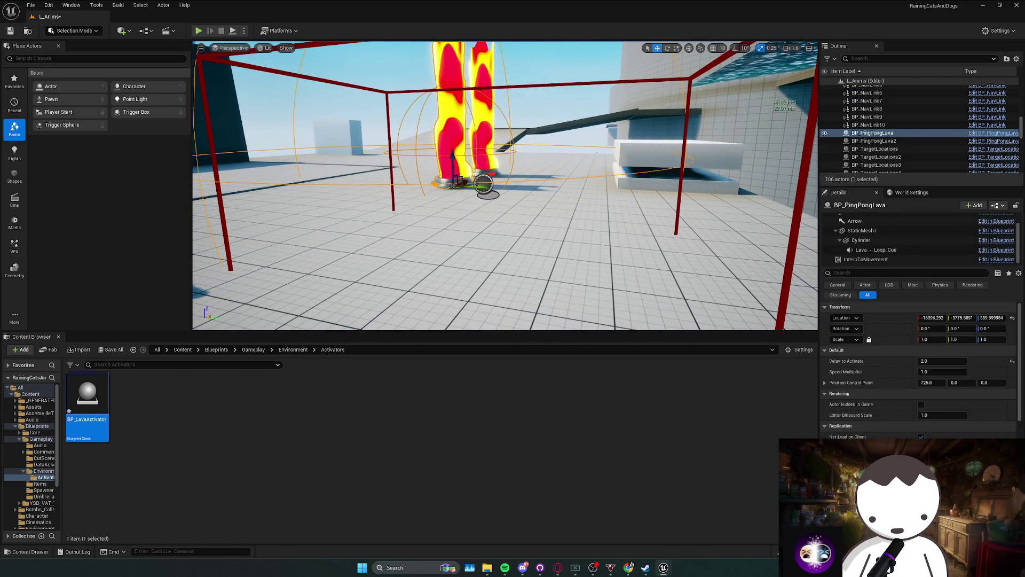
{"action": "left_click", "coordinate": [875, 140]}
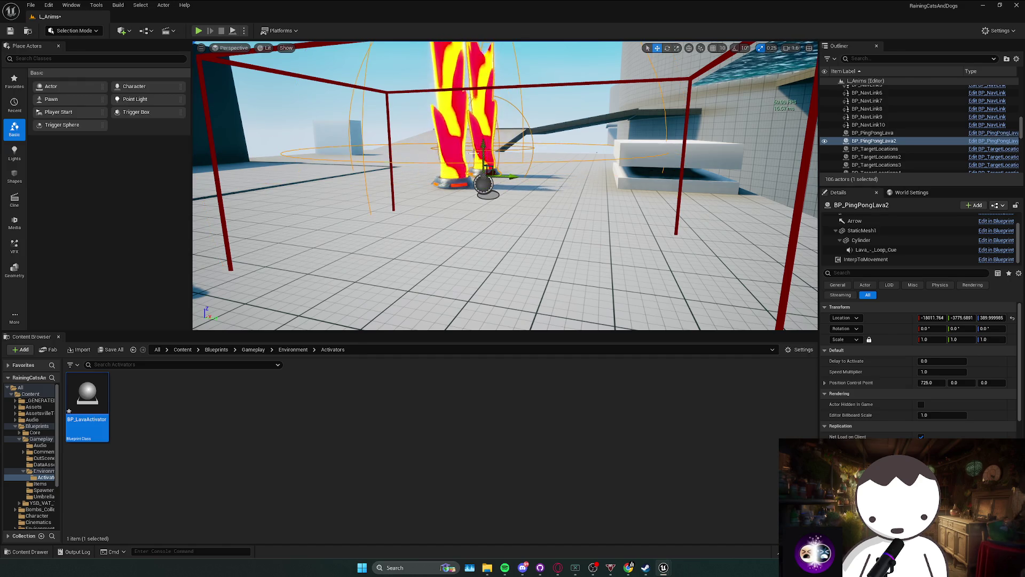
{"action": "key", "text": "Up"}
{"action": "left_click", "coordinate": [205, 31]}
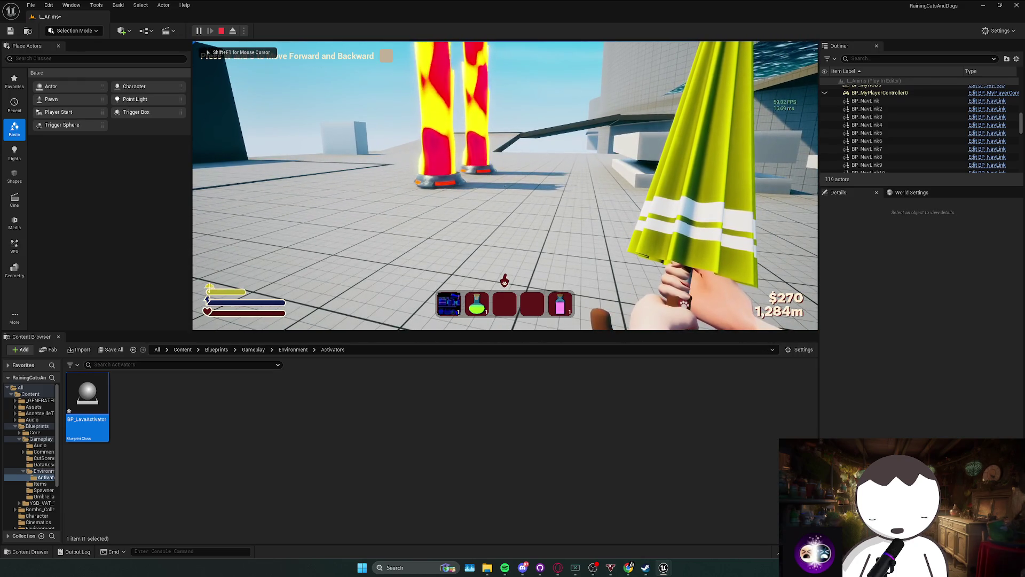
{"action": "key", "text": "Escape"}
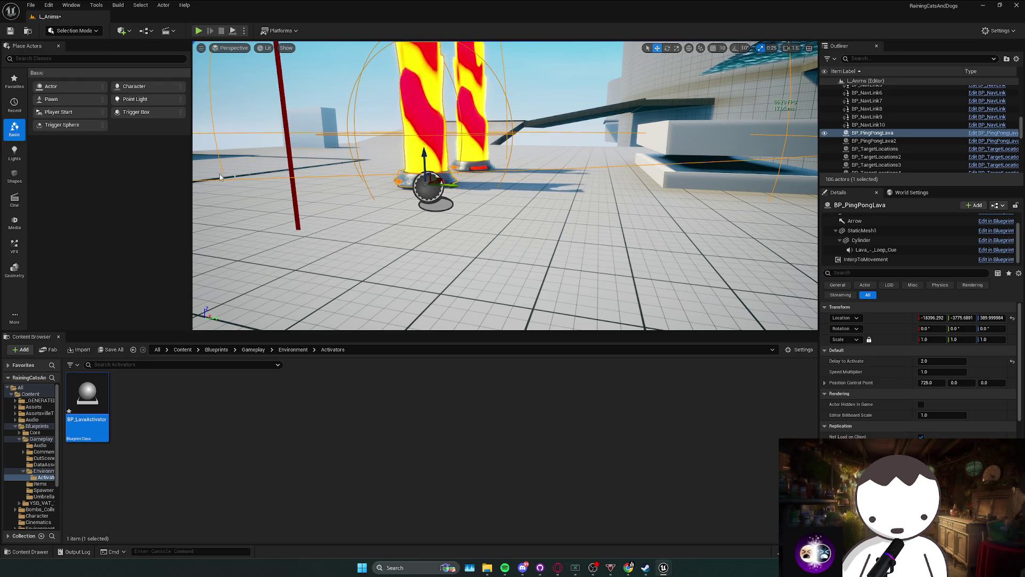
Select and frame BP_PingPongLava2, then play-test the level again.
{"action": "left_click", "coordinate": [478, 161]}
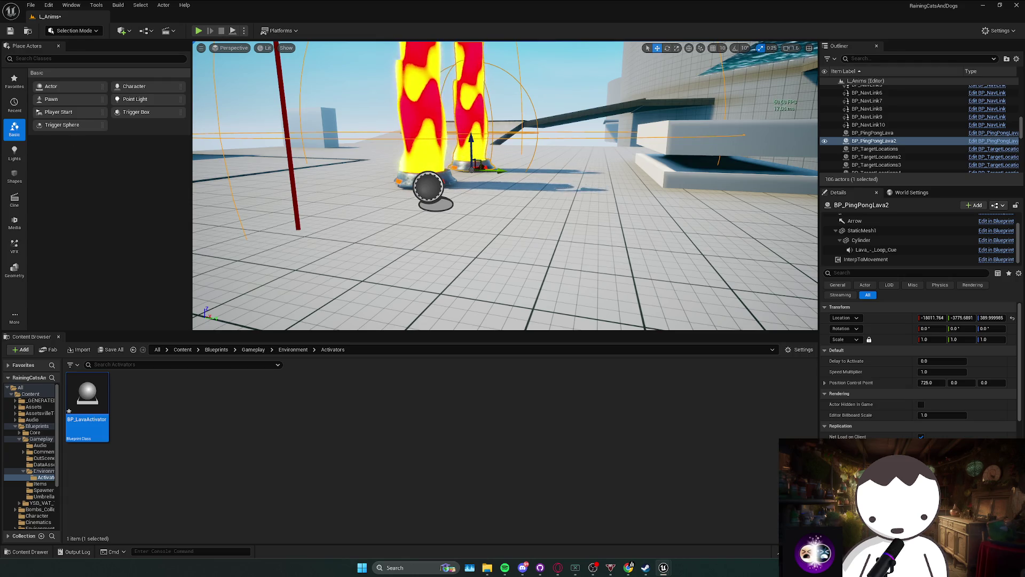
{"action": "key", "text": "f"}
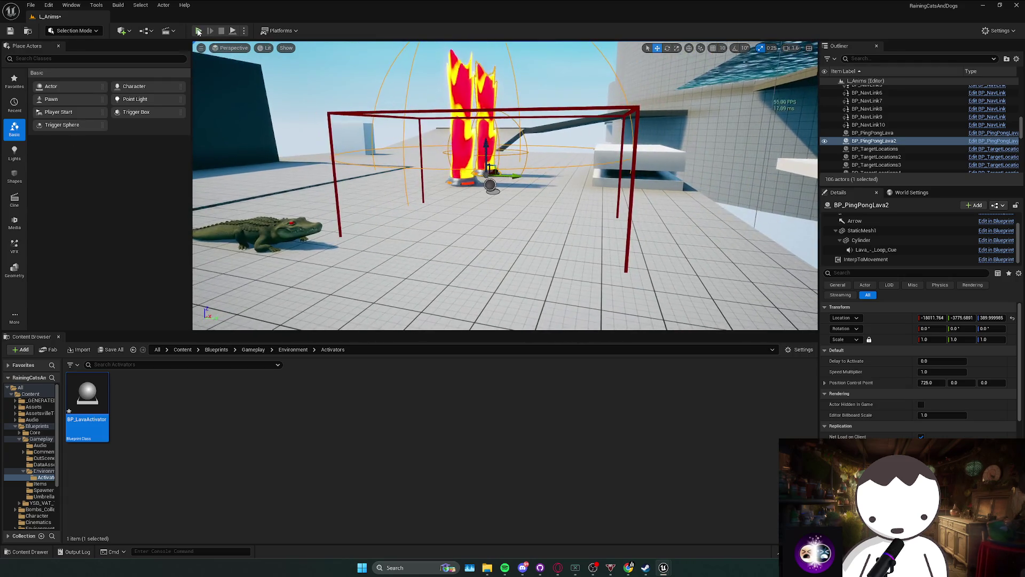
{"action": "left_click", "coordinate": [199, 31]}
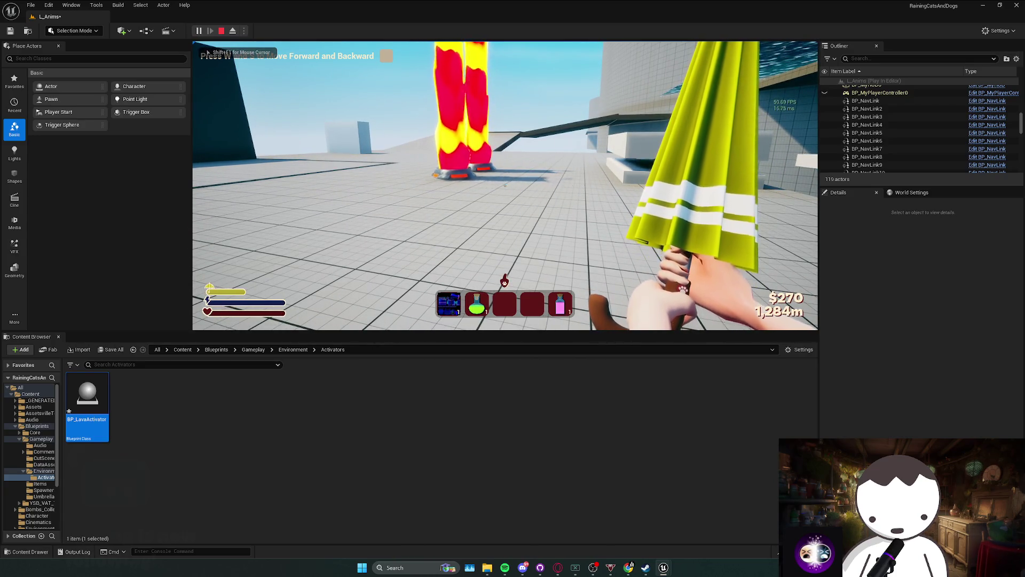
{"action": "key", "text": "Escape"}
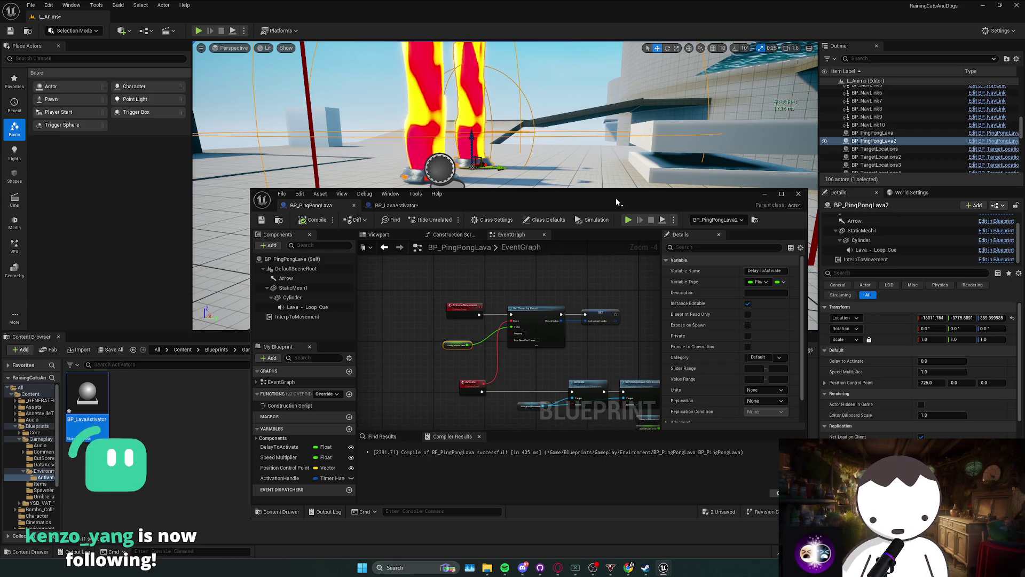
Maximize the Blueprint editor and set DelayToActivate's default value to 0.1.
{"action": "mouse_move", "coordinate": [613, 198]}
{"action": "left_mouse_down"}
{"action": "mouse_move", "coordinate": [225, 235]}
{"action": "mouse_move", "coordinate": [572, 233]}
{"action": "left_mouse_up"}
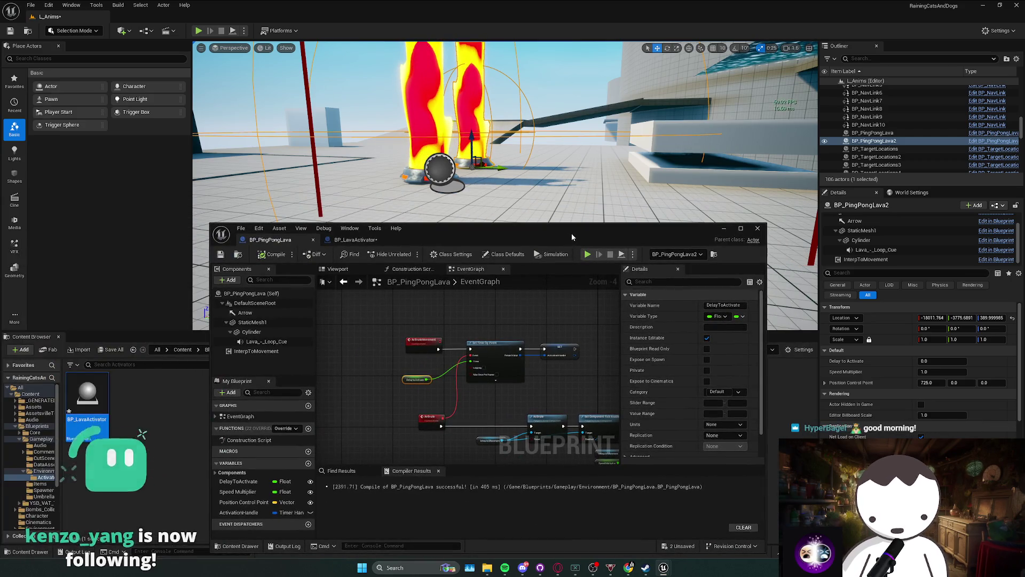
{"action": "double_click", "coordinate": [572, 233]}
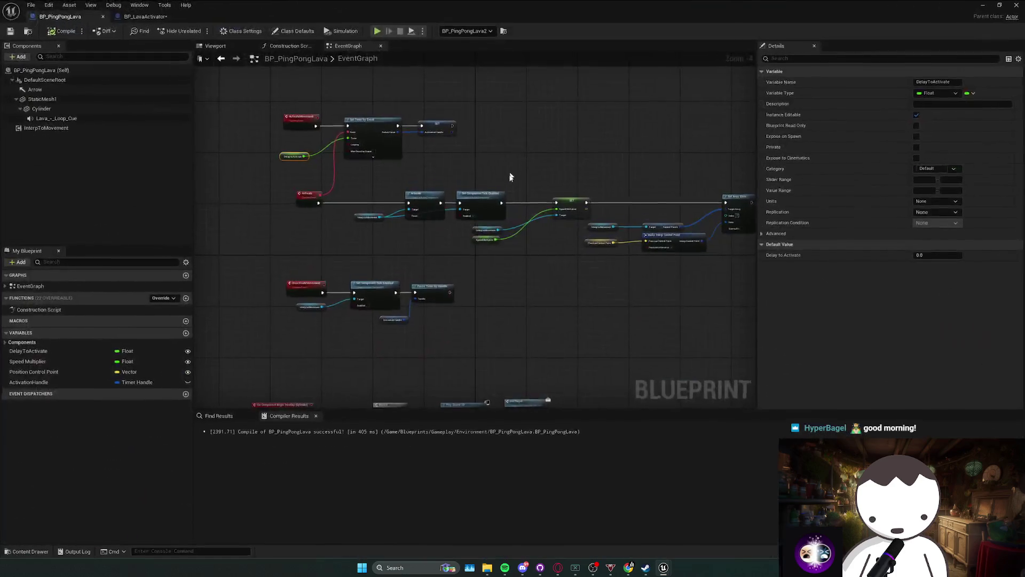
{"action": "scroll", "coordinate": [409, 209], "scroll_direction": "up", "scroll_amount": 1}
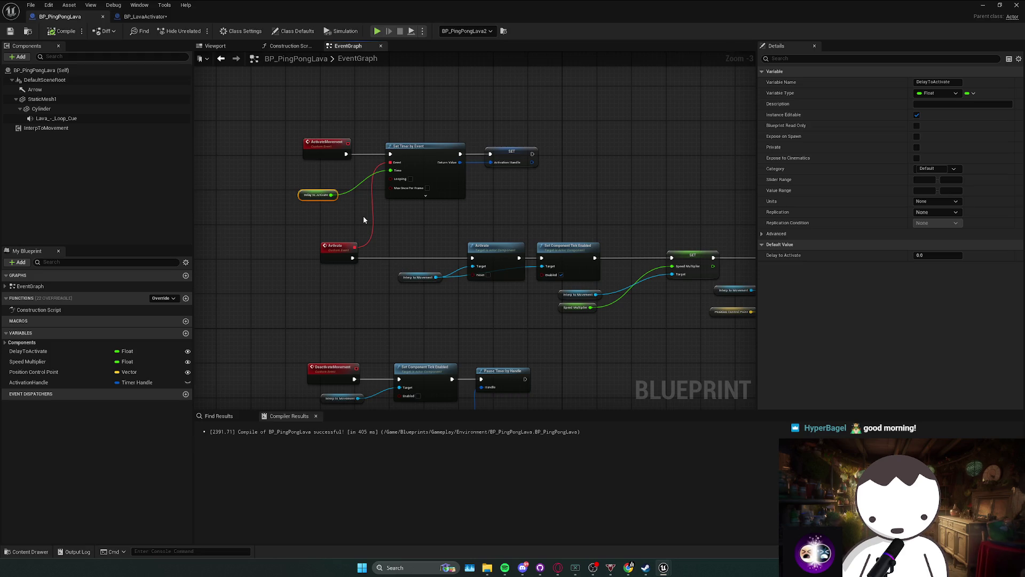
{"action": "left_click", "coordinate": [919, 255]}
{"action": "type", "text": "0.1"}
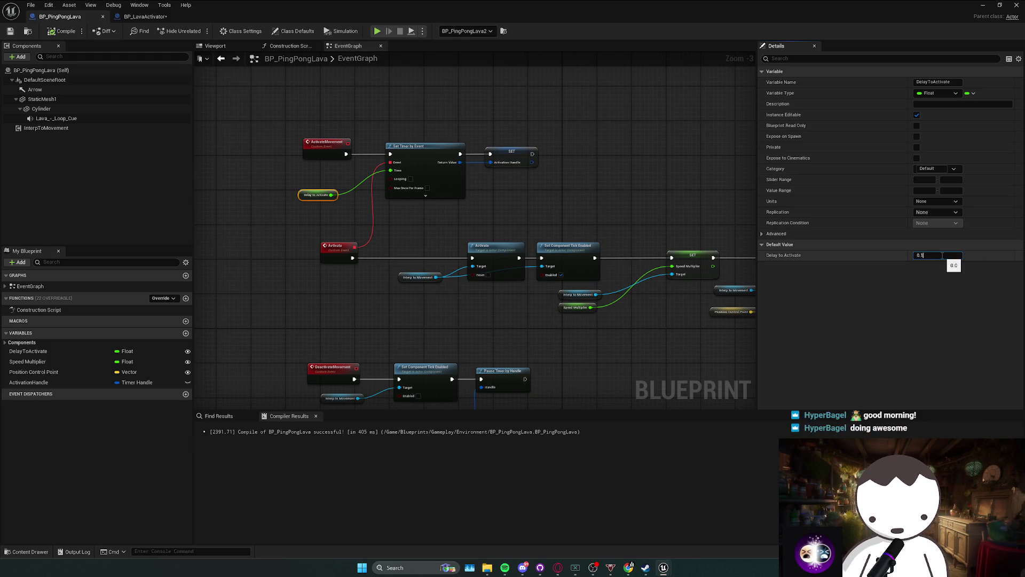
{"action": "key", "text": "Return"}
Play-test the pillars with the 0.1 delay, then reselect the Delay to Activate getter in the maximized Blueprint.
{"action": "left_click", "coordinate": [983, 5]}
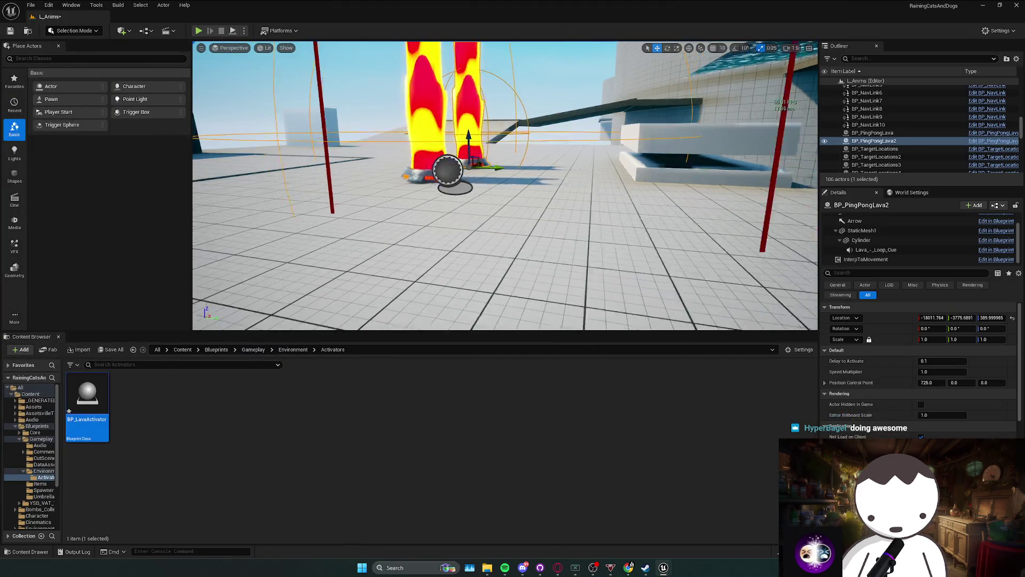
{"action": "left_click", "coordinate": [198, 30]}
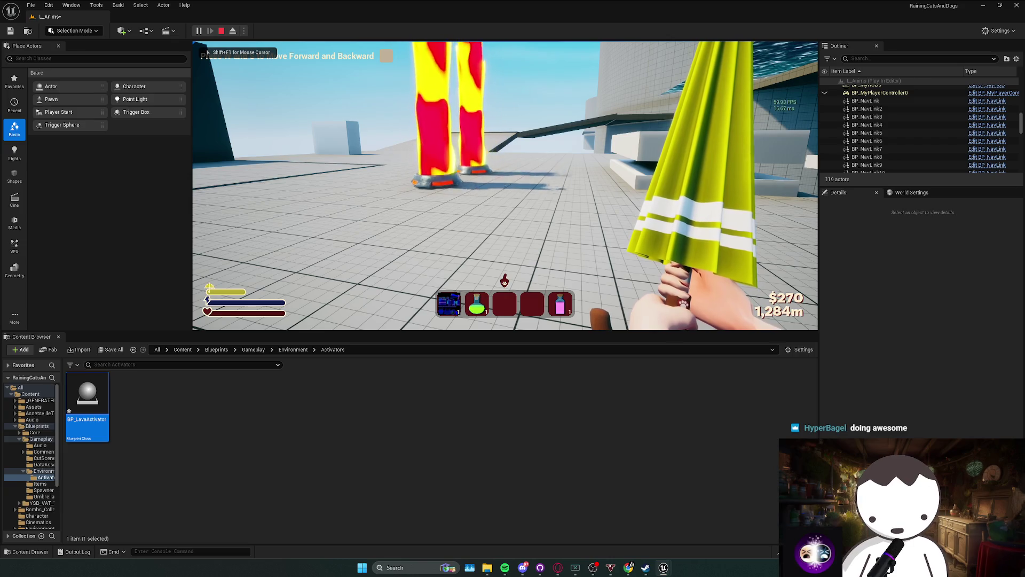
{"action": "key", "text": "w"}
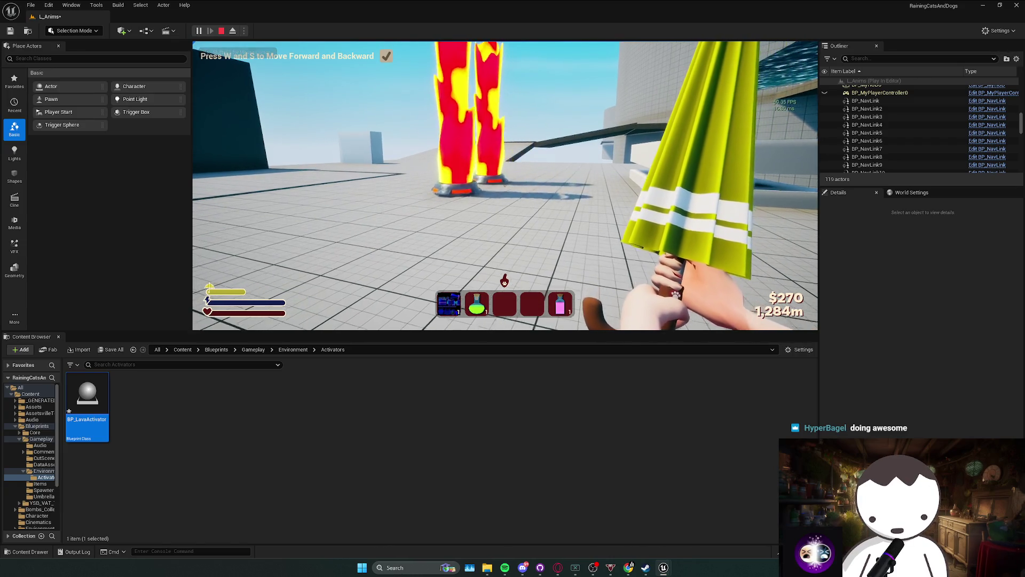
{"action": "key", "text": "s"}
{"action": "key", "text": "w"}
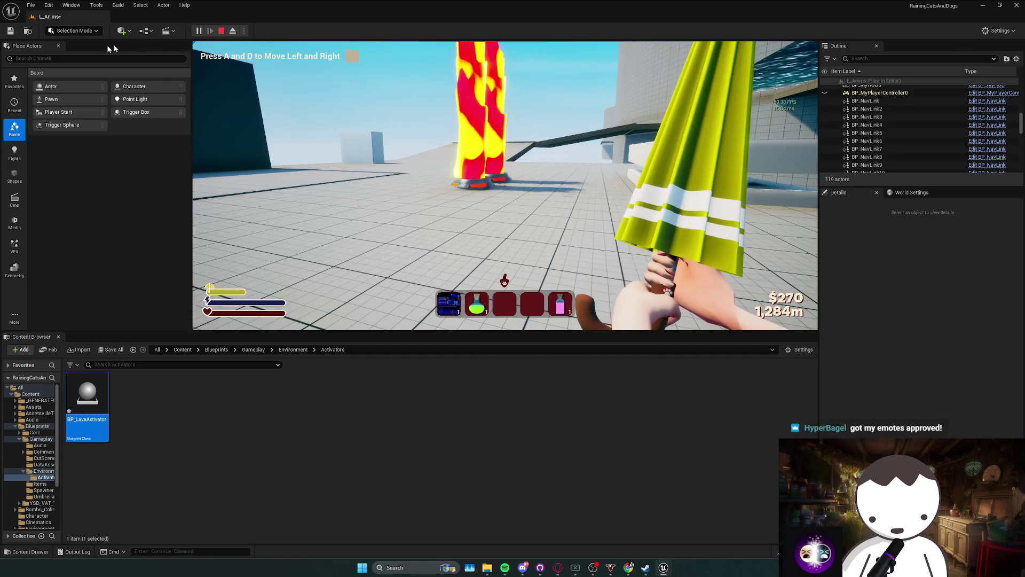
{"action": "key", "text": "Escape"}
{"action": "double_click", "coordinate": [479, 31]}
{"action": "left_click", "coordinate": [351, 184]}
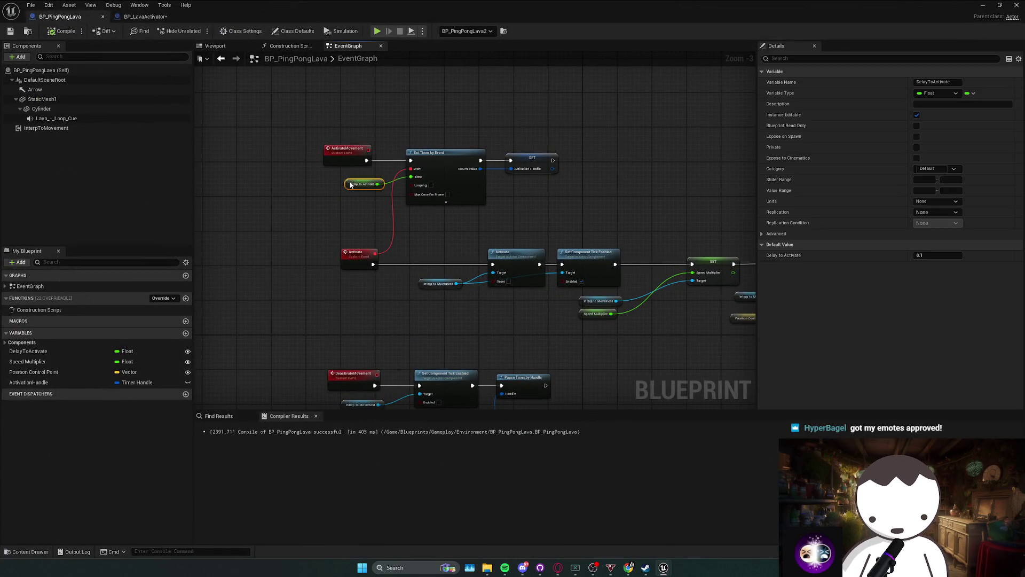
Add an Event BeginPlay node and search 'get actor loc' from its execution output.
{"action": "left_click", "coordinate": [427, 155]}
{"action": "mouse_move", "coordinate": [529, 184]}
{"action": "left_mouse_down"}
{"action": "mouse_move", "coordinate": [441, 184]}
{"action": "mouse_move", "coordinate": [438, 257]}
{"action": "mouse_move", "coordinate": [405, 233]}
{"action": "mouse_move", "coordinate": [432, 307]}
{"action": "mouse_move", "coordinate": [348, 182]}
{"action": "mouse_move", "coordinate": [513, 216]}
{"action": "mouse_move", "coordinate": [469, 229]}
{"action": "left_mouse_up"}
{"action": "right_click", "coordinate": [469, 232]}
{"action": "type", "text": "begin"}
{"action": "key", "text": "Return"}
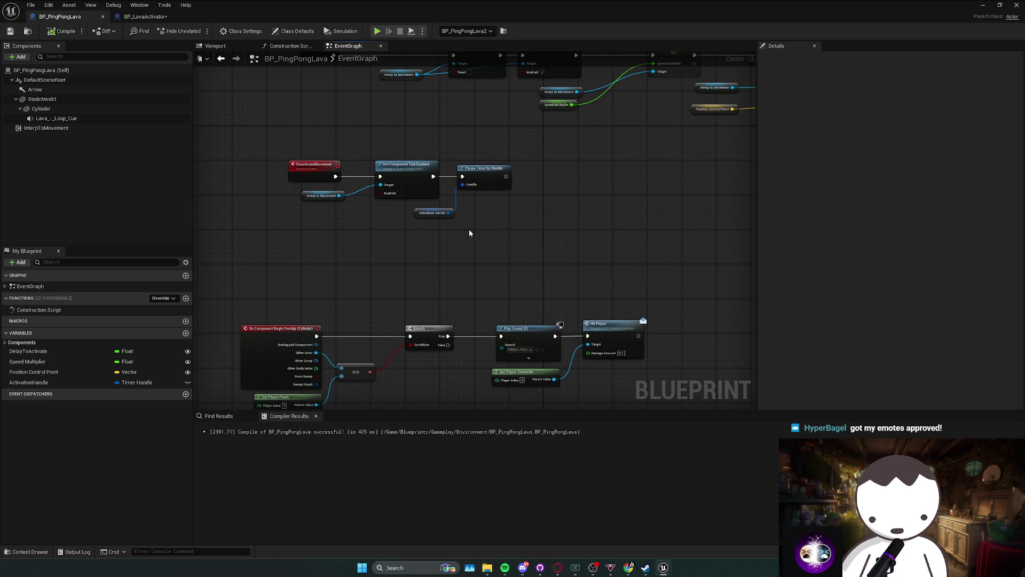
{"action": "left_click_drag", "start_coordinate": [504, 237], "coordinate": [521, 236]}
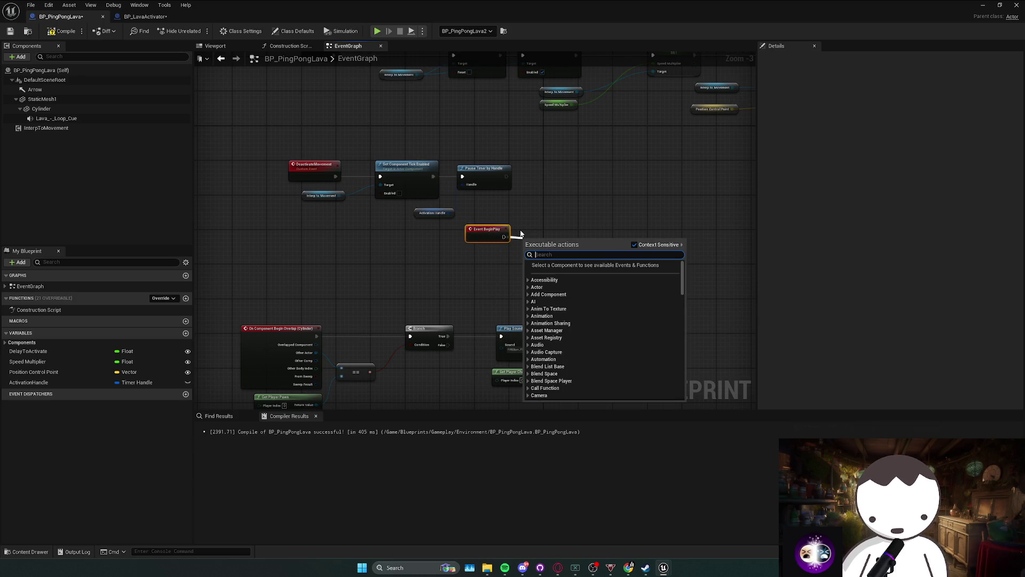
{"action": "type", "text": "get actor loc"}
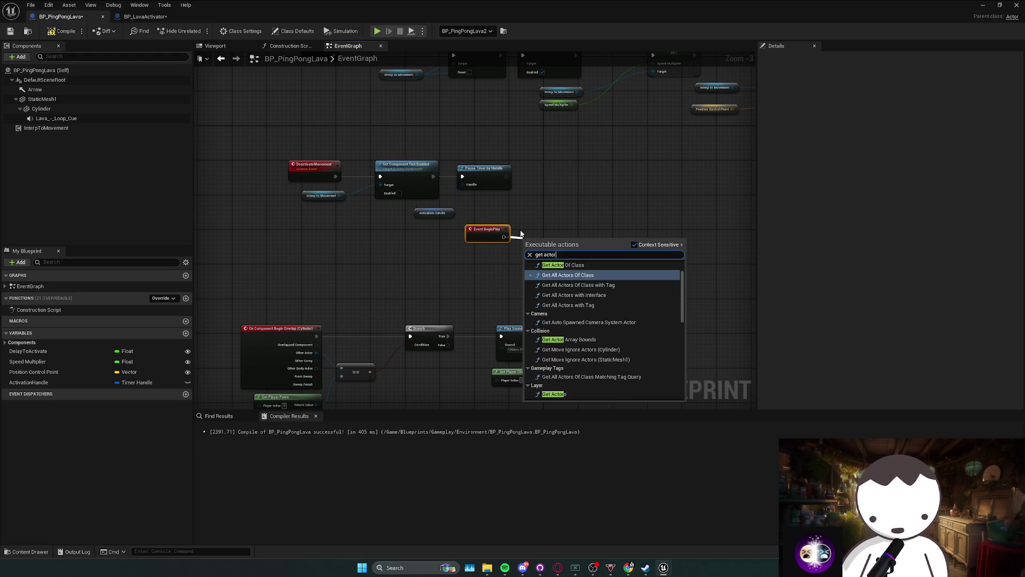